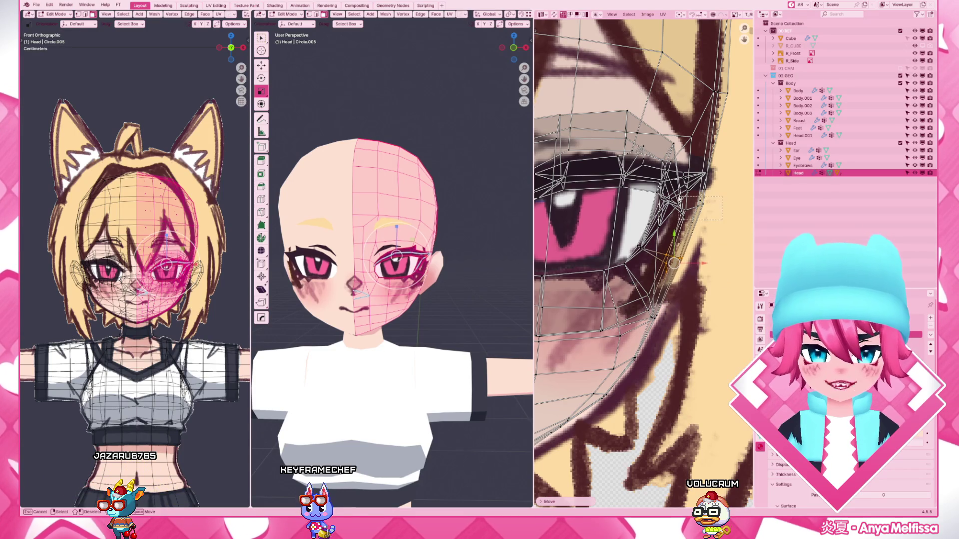
- Confirm the vertex move, then re-enter the Head mesh and select the eye-corner face
left_click(693, 208)
key("Tab")
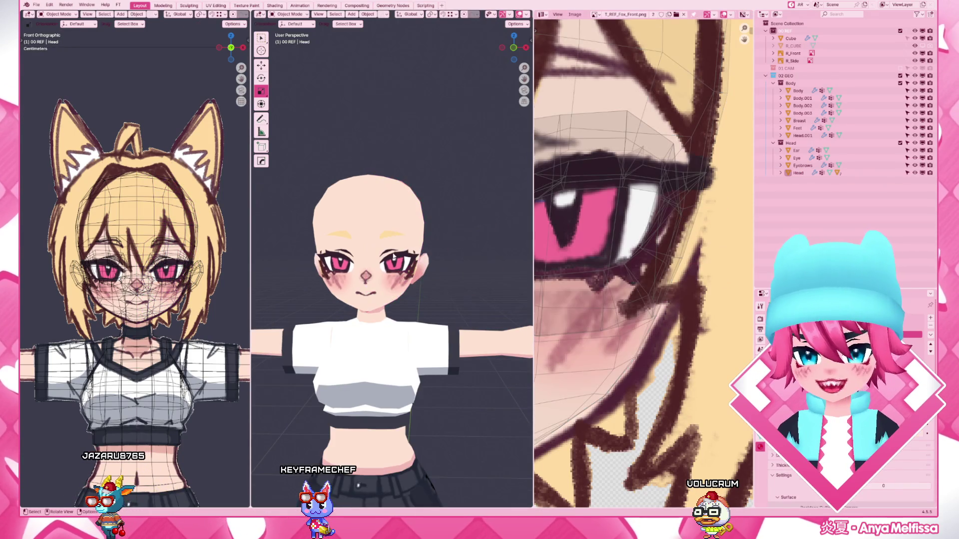
scroll(411, 233, "up", 2)
left_click(411, 232)
key("Tab")
scroll(410, 233, "up", 2)
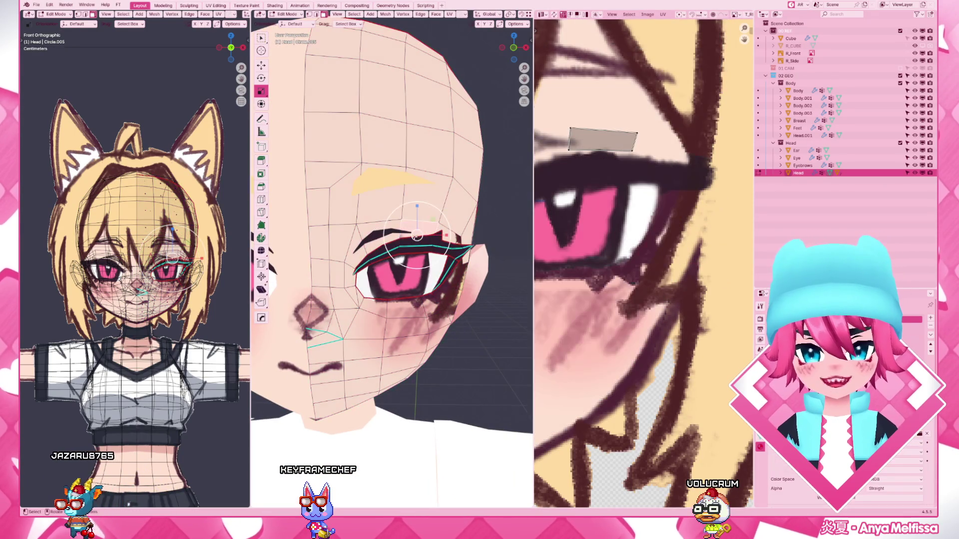
scroll(847, 450, "down", 5)
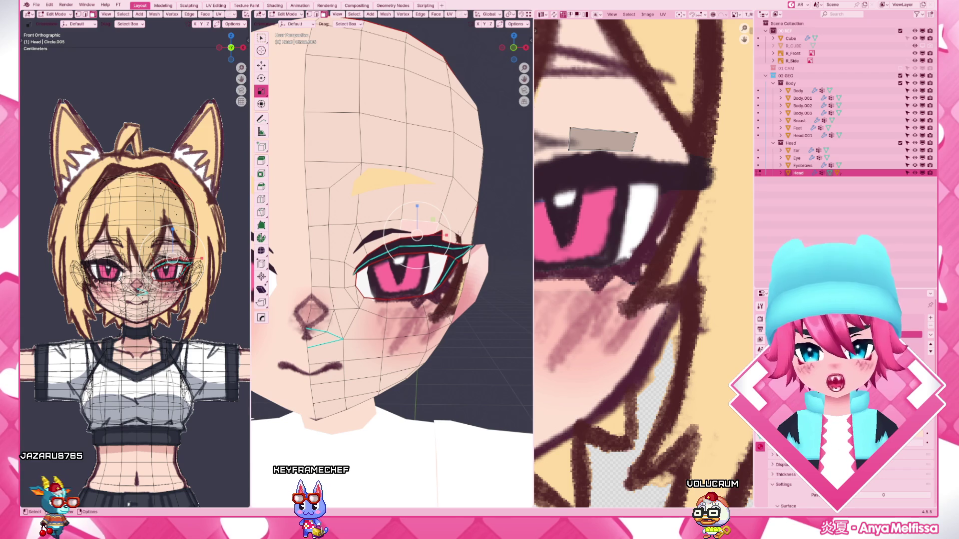
scroll(409, 259, "up", 2)
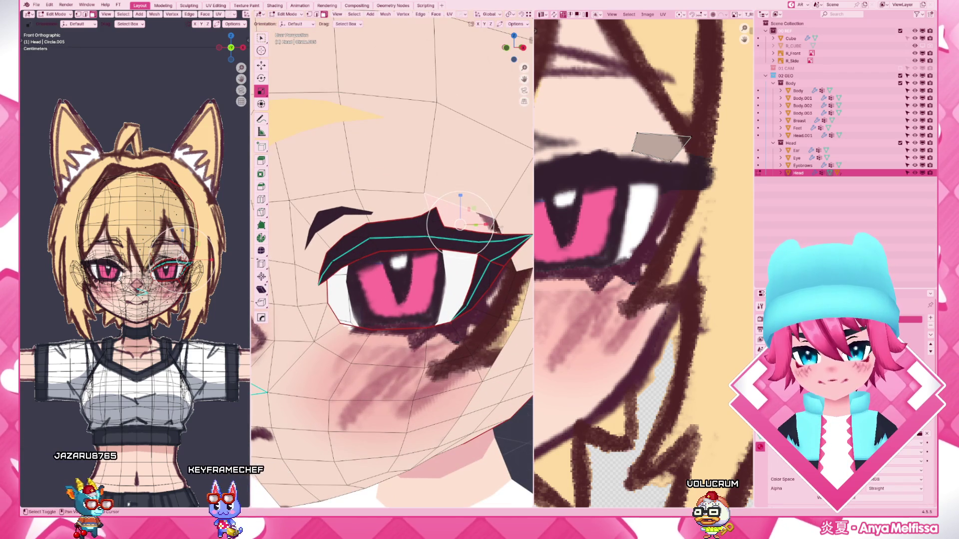
left_click(484, 222)
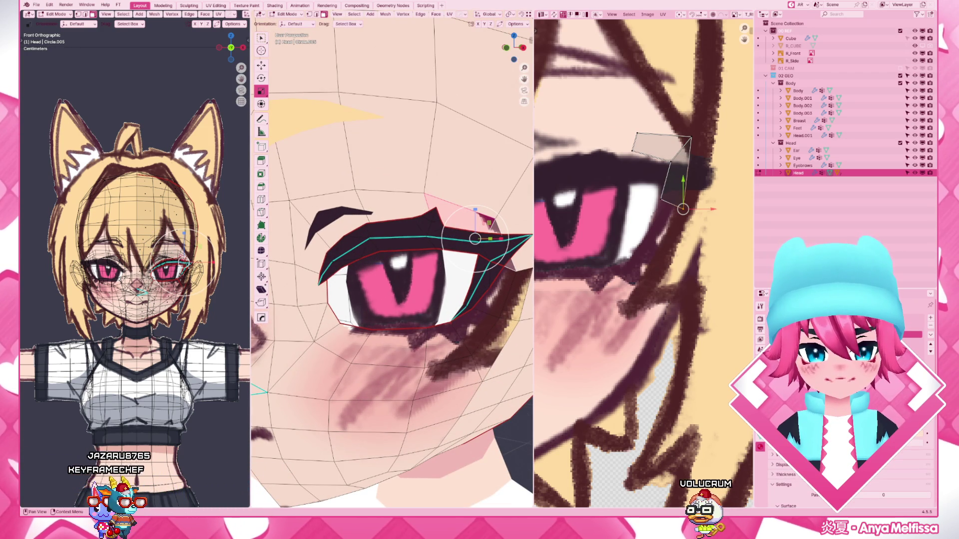
- Join the texture view into the 3D view, return to Object Mode and select the Eyebrows
left_click_drag(536, 21, 570, 45)
scroll(606, 179, "down", 8)
key("Tab")
scroll(567, 232, "up", 2)
scroll(484, 222, "up", 4)
left_click(484, 223)
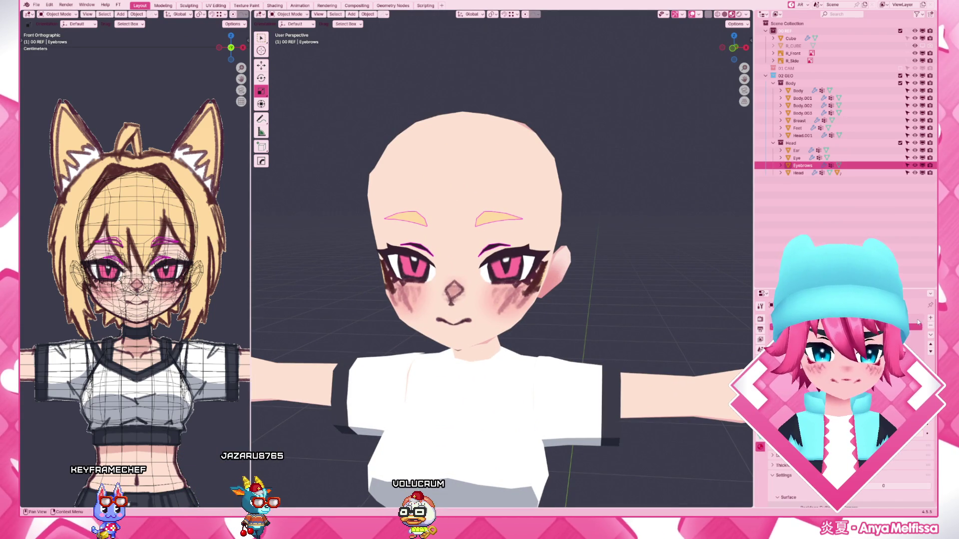
- Unhide the hair and ears in front view and briefly check the Eye mesh
key("KP_1")
scroll(677, 238, "down", 3)
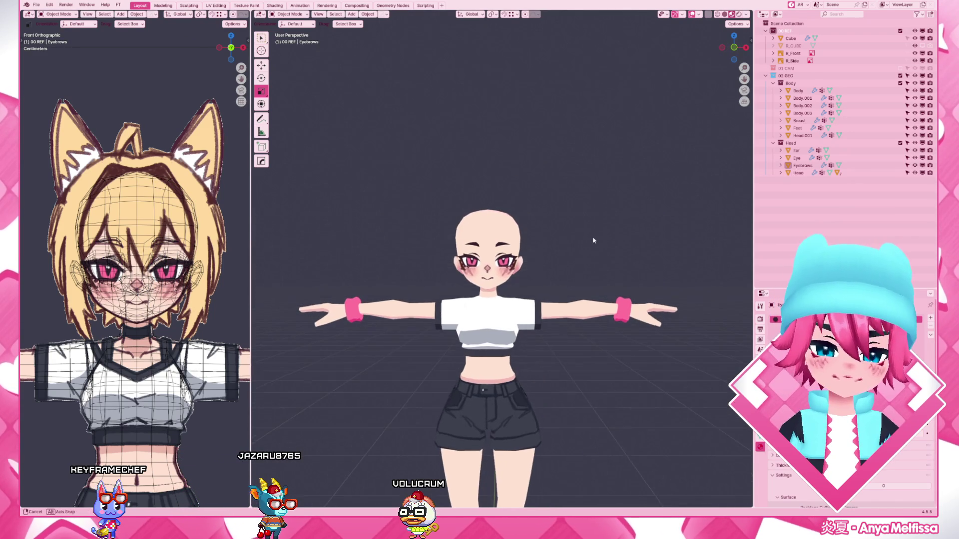
key("alt+h")
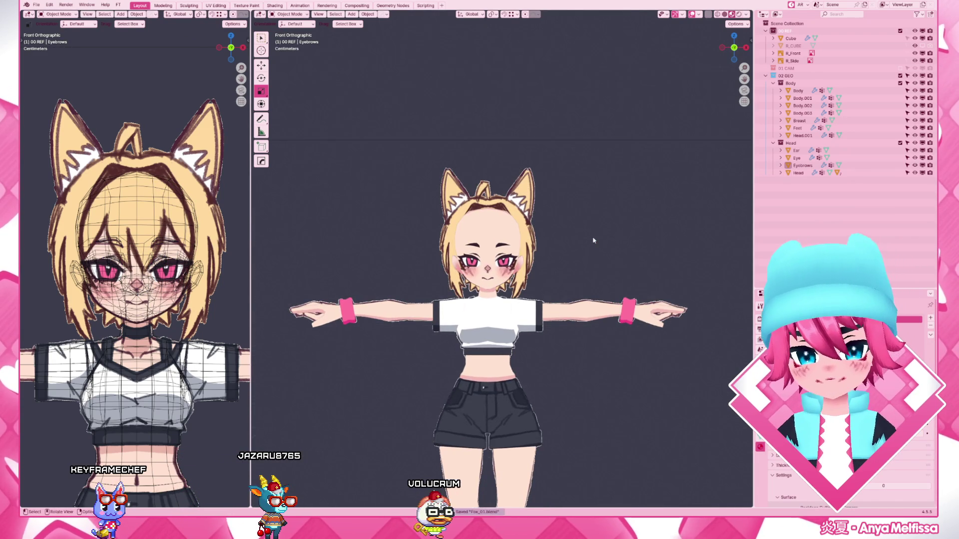
scroll(593, 240, "up", 3)
scroll(593, 237, "up", 3)
scroll(593, 238, "up", 3)
scroll(574, 335, "down", 2)
left_click(574, 334)
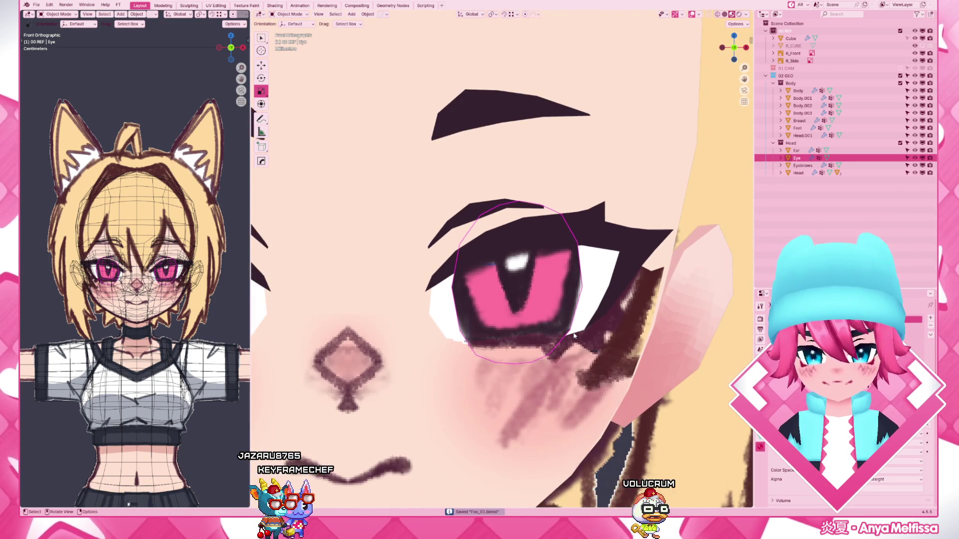
scroll(574, 335, "down", 2)
key("Tab")
scroll(564, 310, "down", 2)
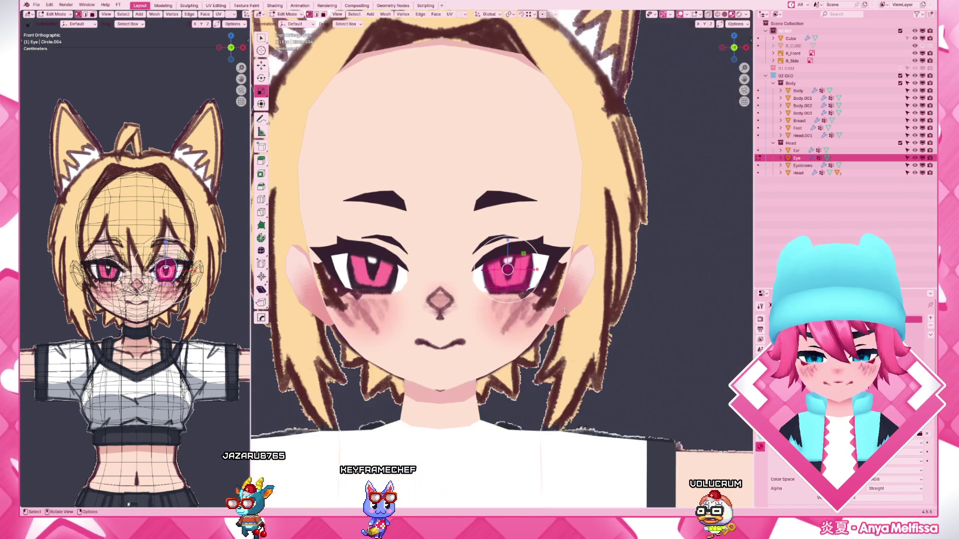
scroll(564, 309, "down", 2)
key("Tab")
scroll(685, 264, "down", 3)
scroll(684, 263, "down", 1)
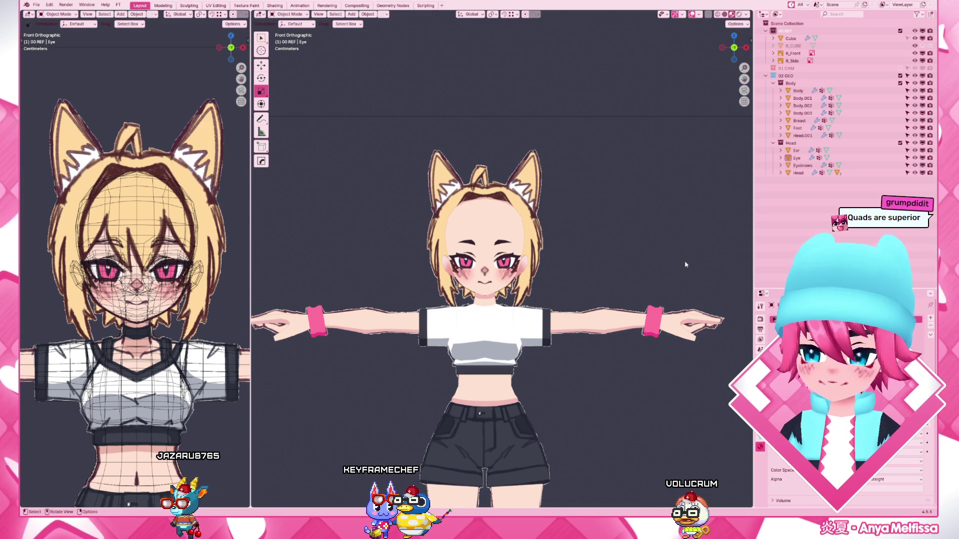
scroll(614, 274, "up", 5)
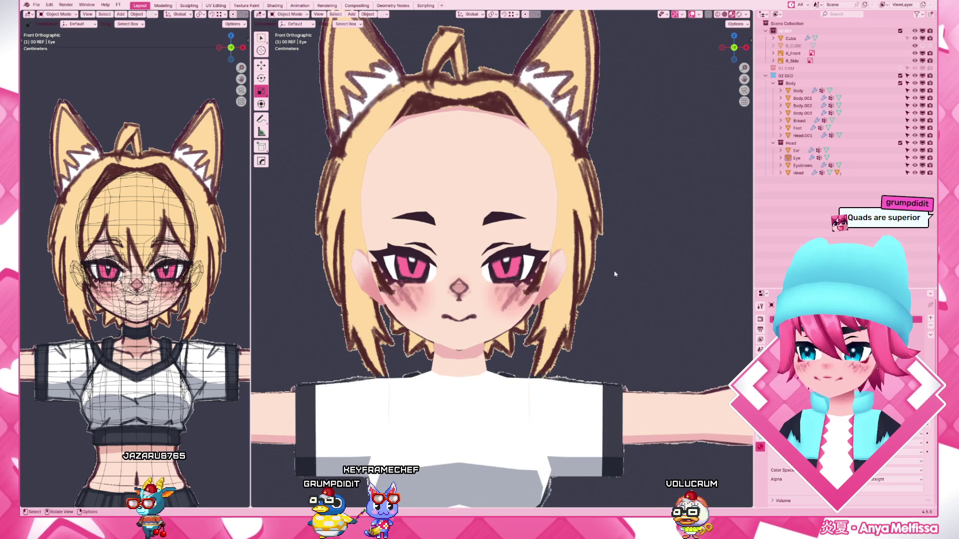
scroll(614, 275, "down", 3)
scroll(614, 275, "down", 1)
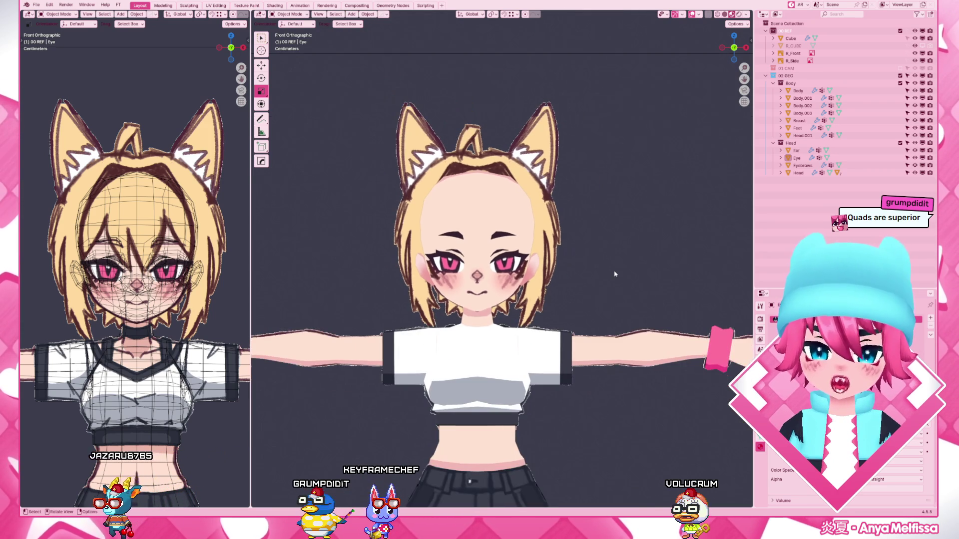
scroll(615, 274, "up", 1)
- Toggle the wireframe overlay and hair visibility while orbiting, then center the face in front view and select the Head
key("shift+z")
scroll(614, 275, "down", 4)
scroll(578, 305, "up", 3)
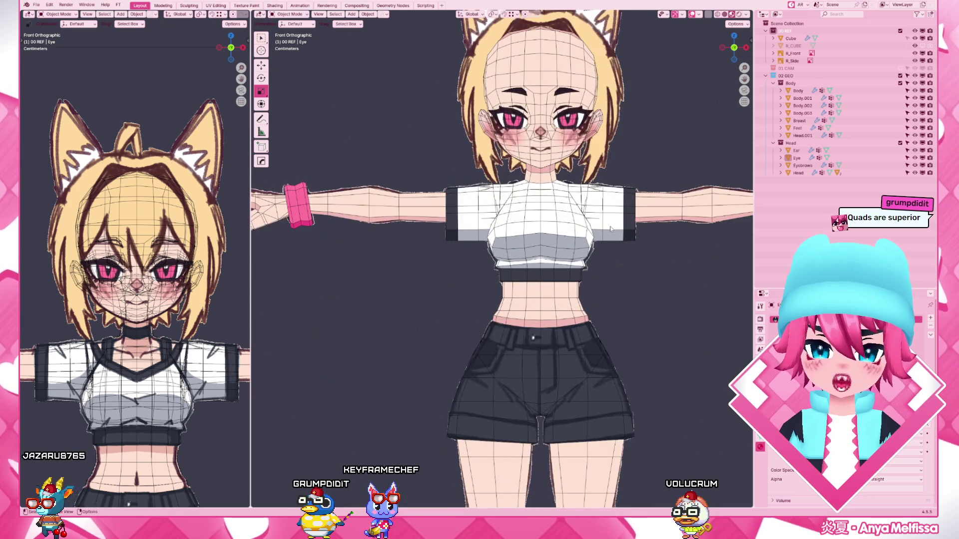
scroll(617, 209, "down", 2)
key("h")
middle_click_drag(617, 210, 596, 321)
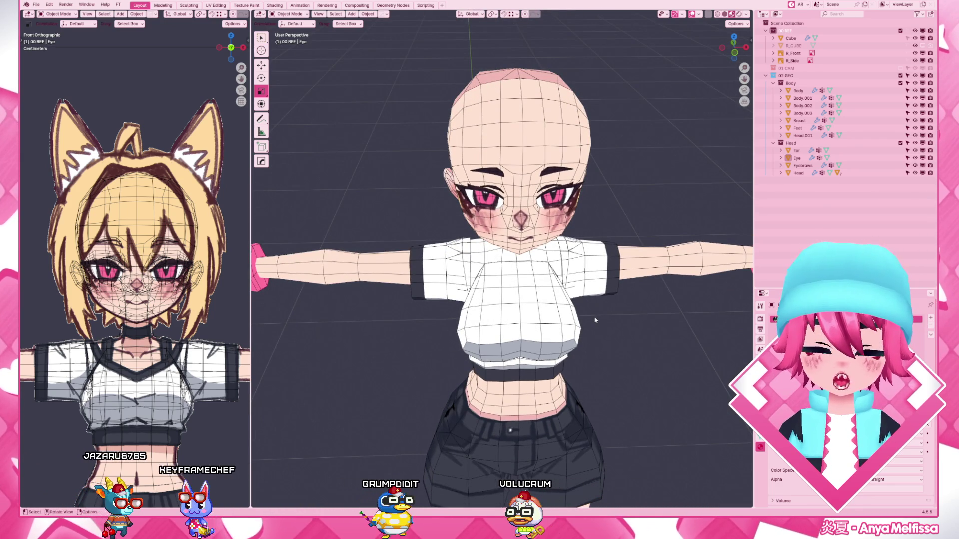
key("shift+alt+z")
key("shift+alt+z")
key("alt+h")
key("KP_1")
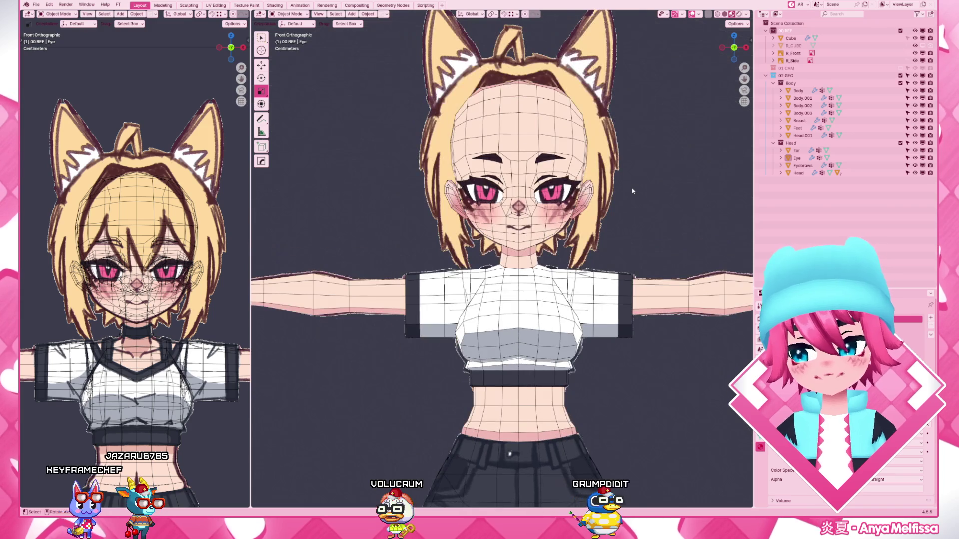
scroll(632, 187, "up", 3)
middle_click_drag(684, 246, 659, 401, "shift")
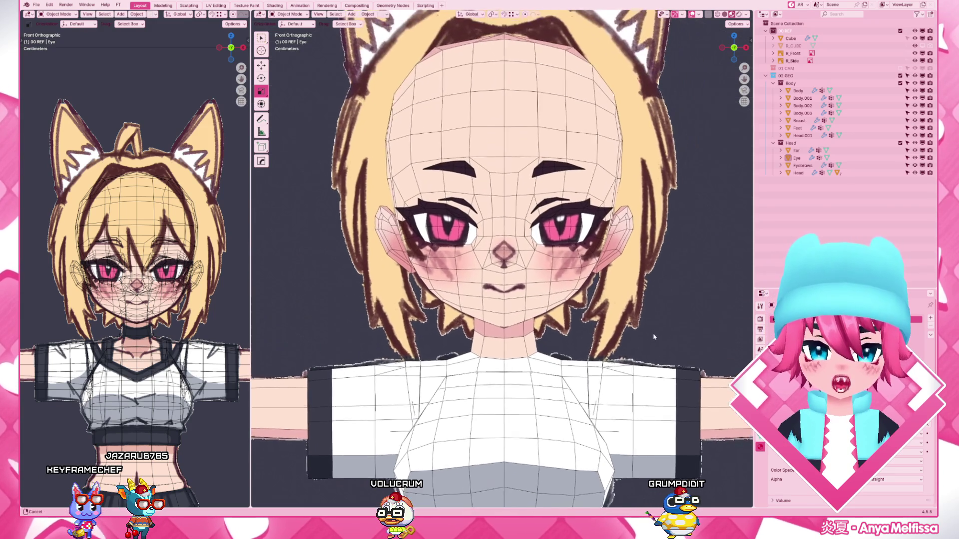
scroll(563, 238, "up", 1)
scroll(562, 239, "up", 3)
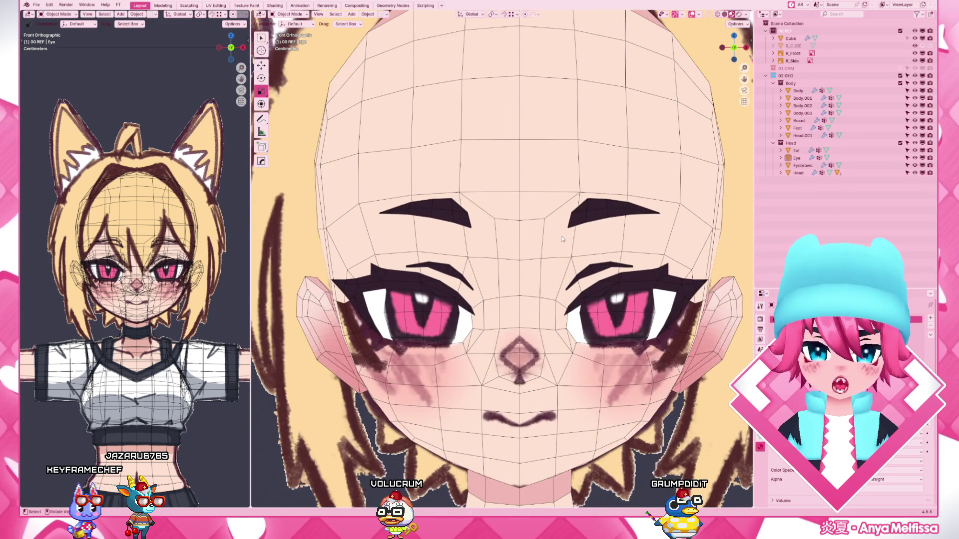
scroll(562, 239, "down", 4)
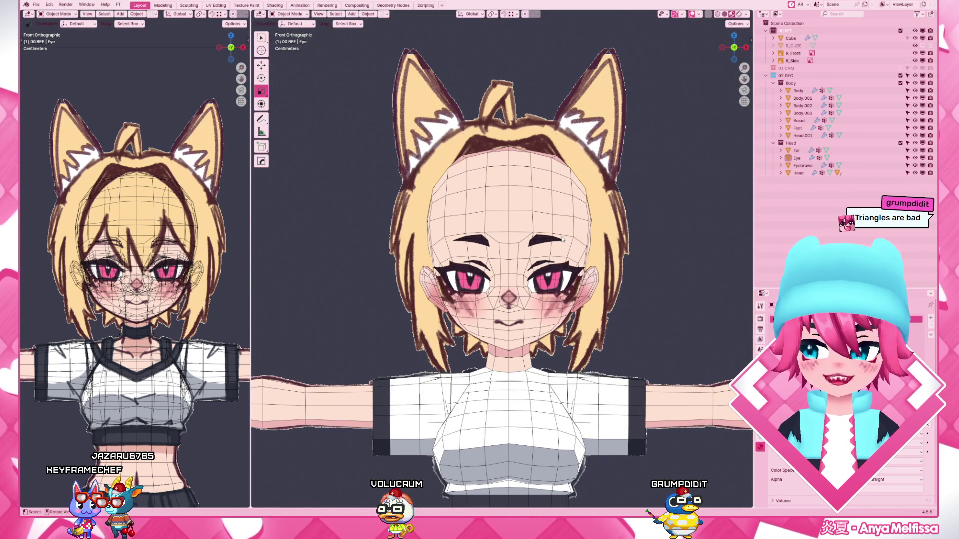
scroll(563, 239, "up", 3)
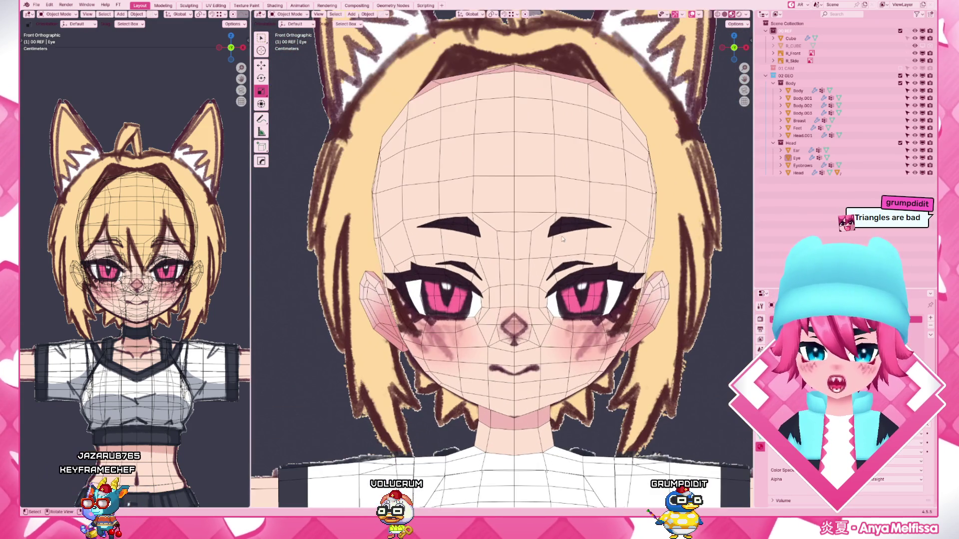
left_click(650, 207)
- Edit the Head and repeatedly nudge a side outline vertex left and higher inside the hairline
key("Tab")
scroll(649, 206, "up", 3)
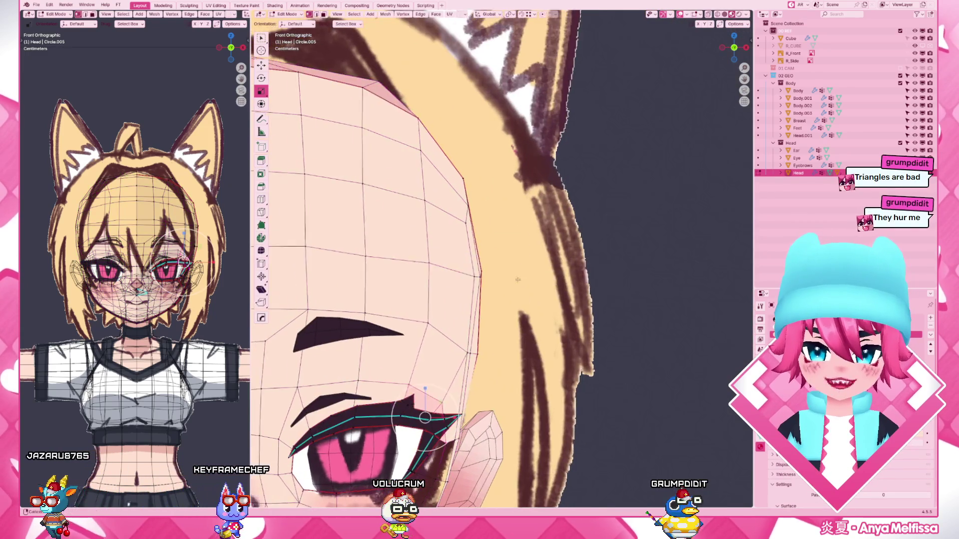
left_click_drag(510, 276, 503, 275)
key("g")
left_click(502, 273)
key("g")
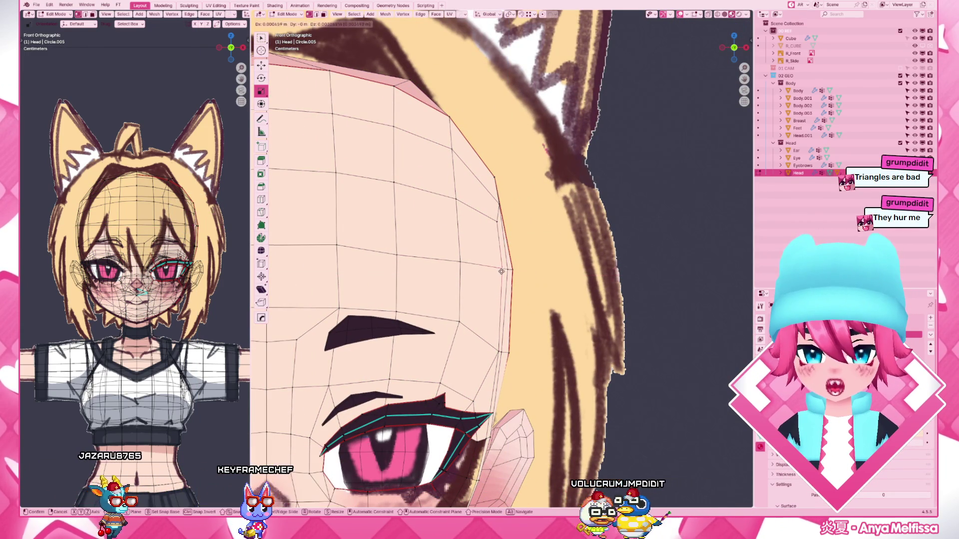
left_click(501, 271)
key("g")
left_click(508, 272)
key("g")
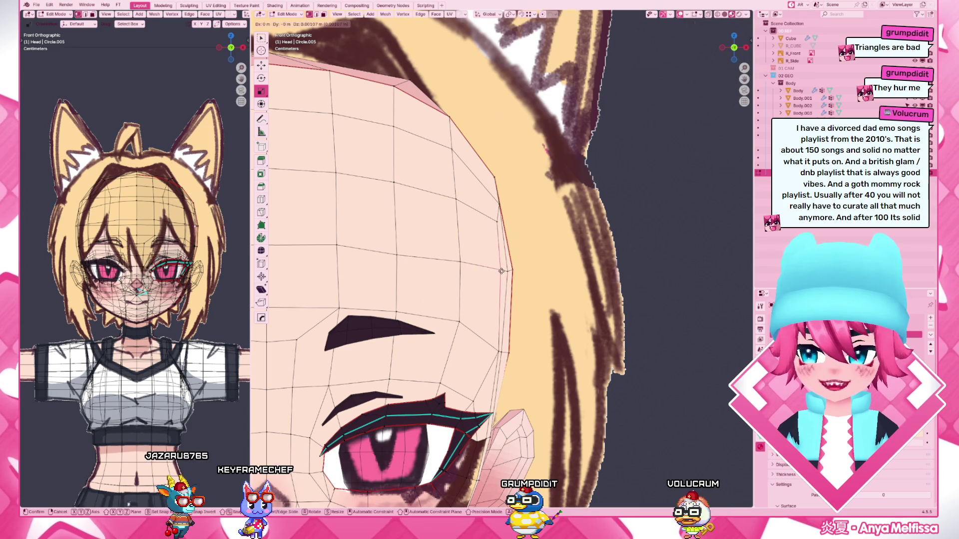
left_click(502, 269)
key("g")
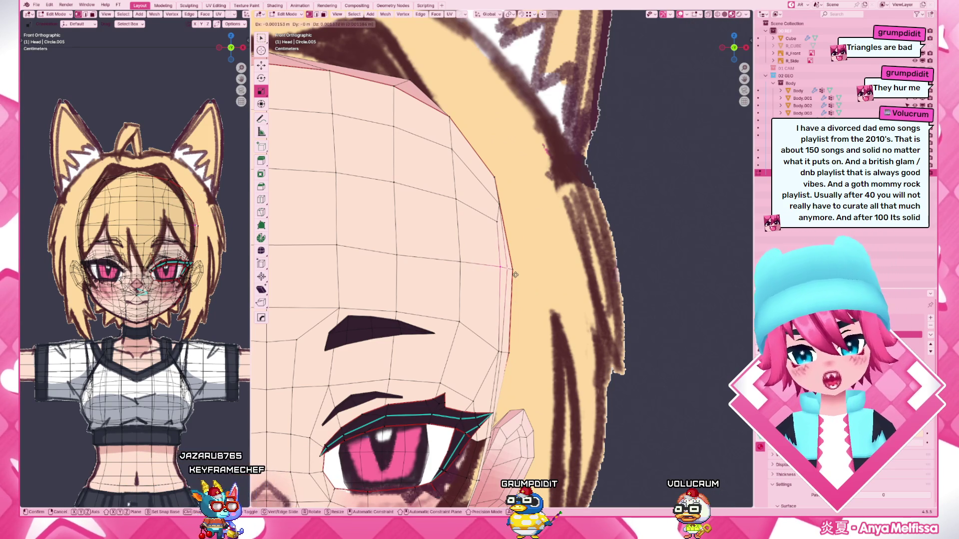
left_click(566, 286)
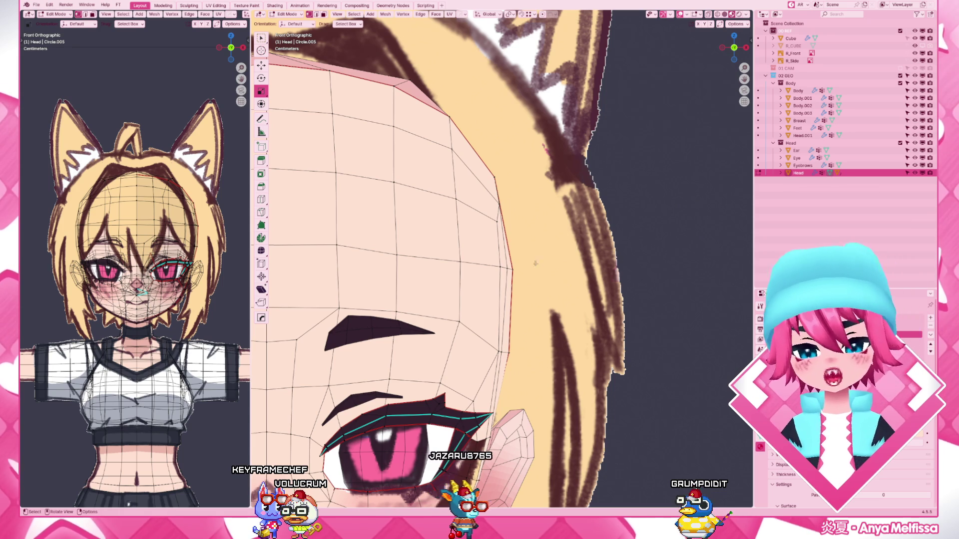
- Move two more upper head-outline vertices into place, then view the back of the head
key("g")
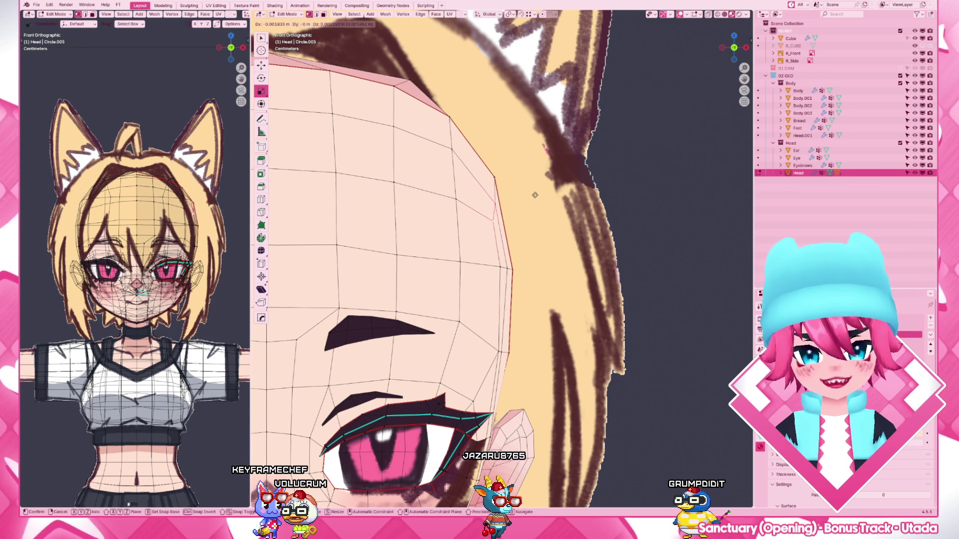
left_click(533, 193)
scroll(533, 193, "down", 4)
scroll(497, 201, "up", 3)
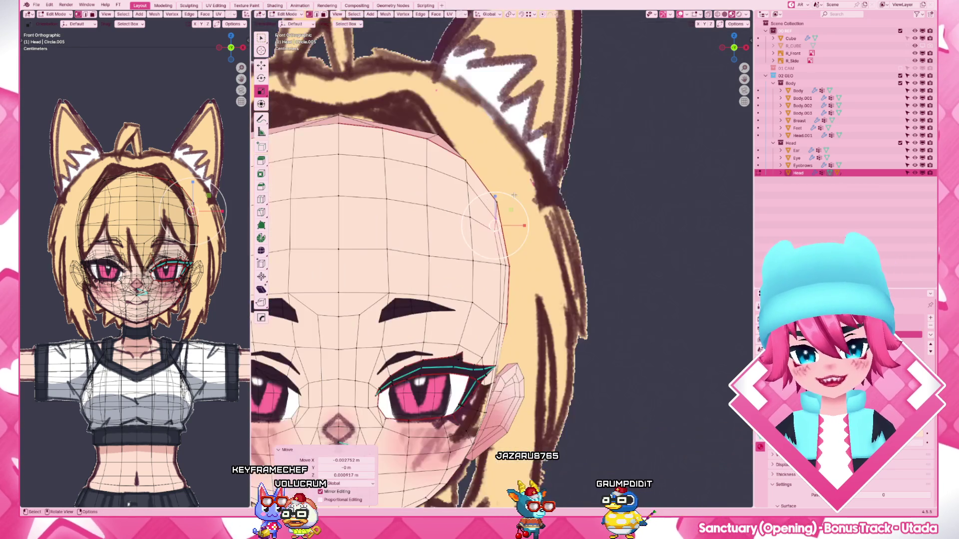
key("g")
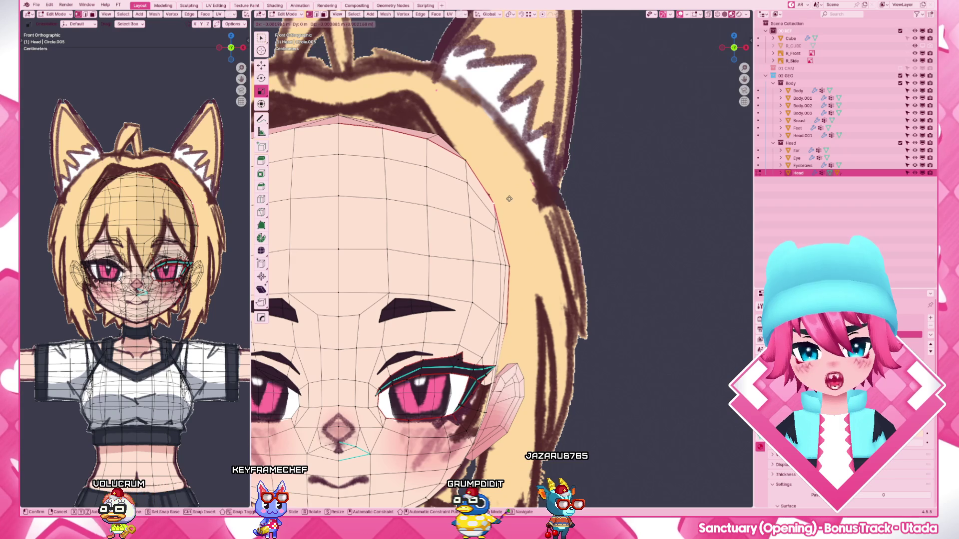
left_click(509, 199)
key("ctrl+KP_1")
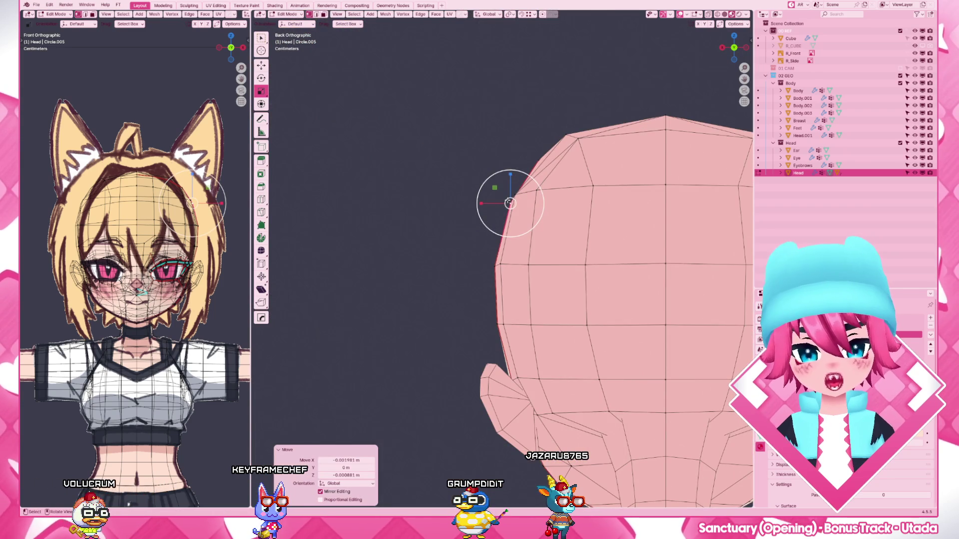
- Slide the upper back-of-head edge loop and its vertices into position
key("g")
left_click(510, 201)
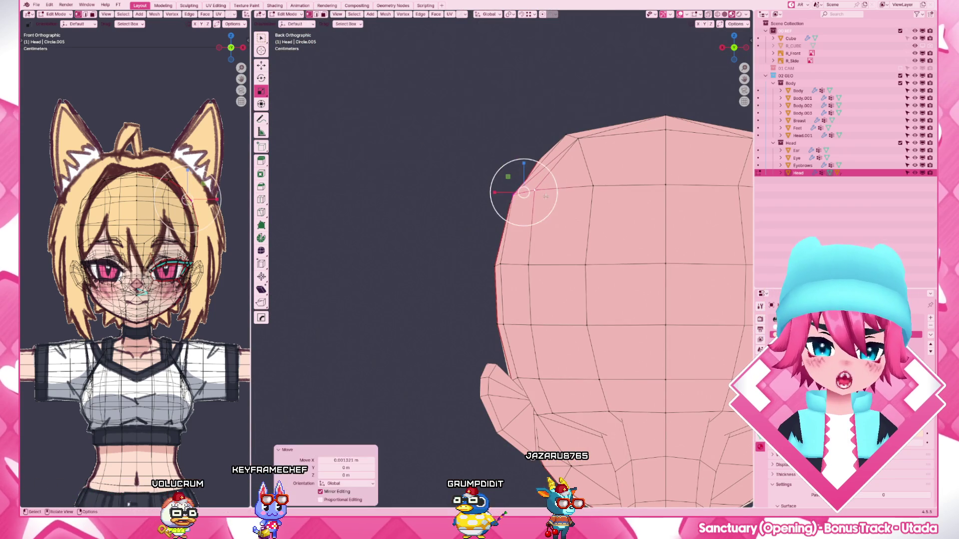
scroll(512, 226, "down", 4)
scroll(527, 247, "up", 2)
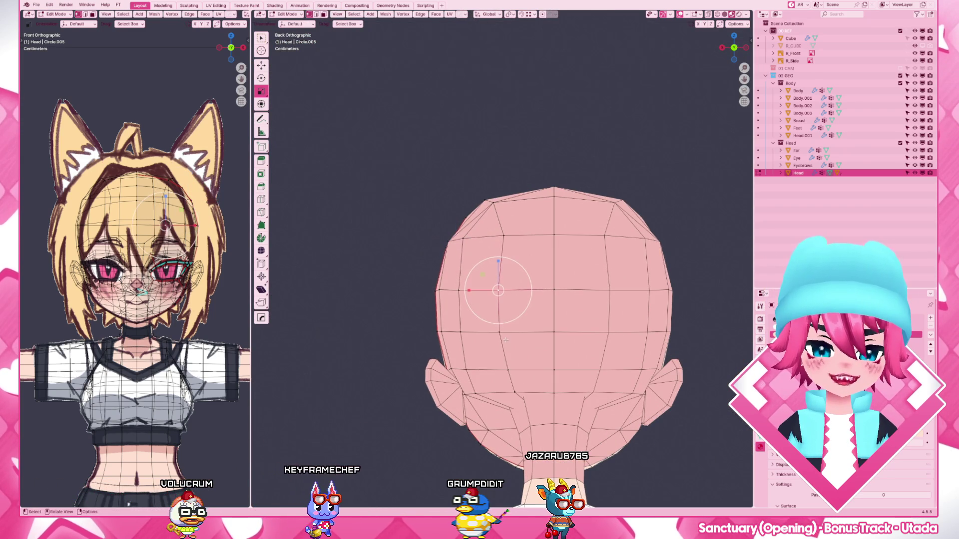
key("g")
key("g")
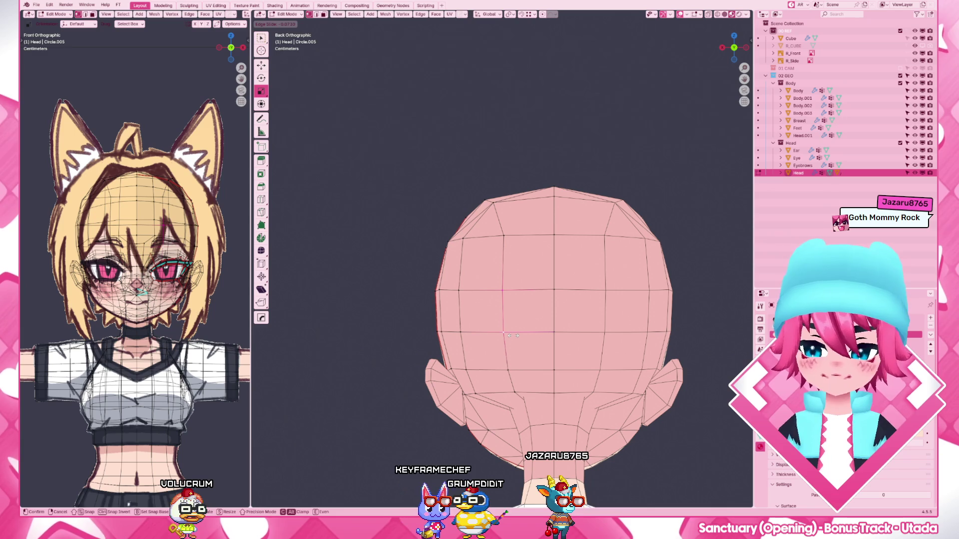
left_click(512, 335)
right_click(502, 291, "shift")
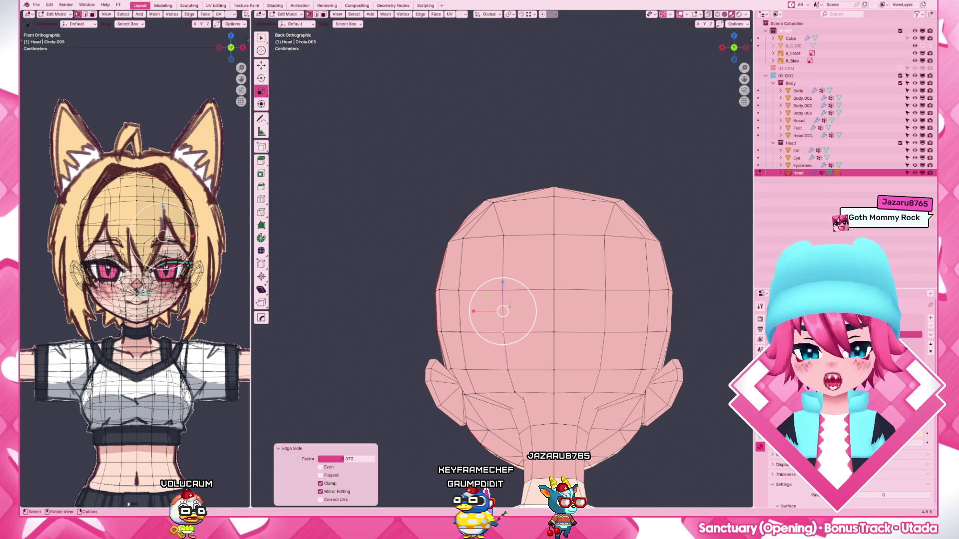
left_click(458, 291, "ctrl")
key("g")
key("g")
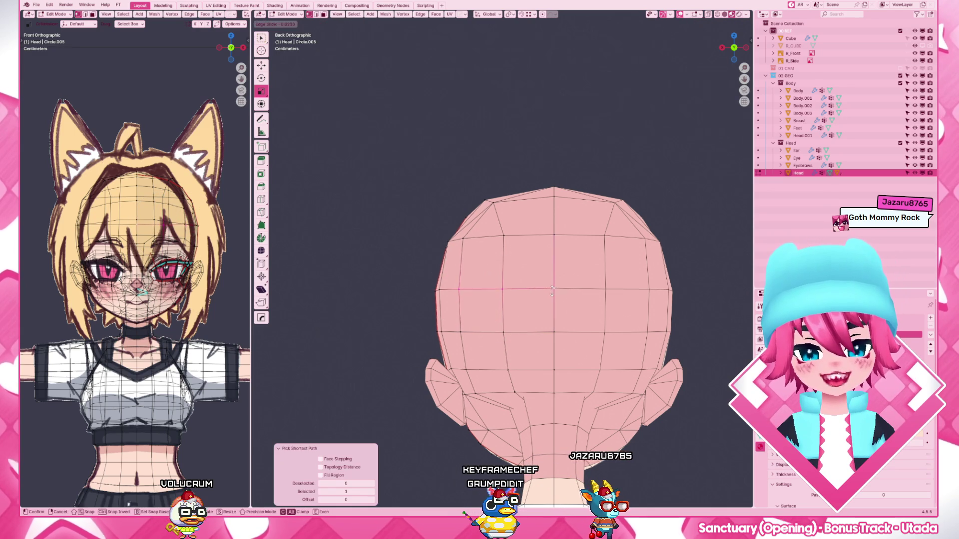
left_click(505, 287)
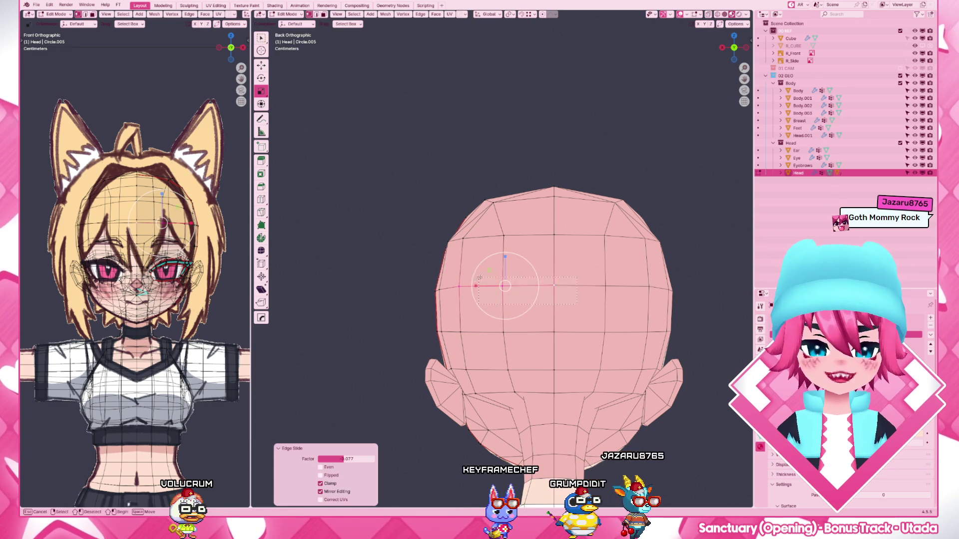
key("g")
key("g")
left_click(559, 293)
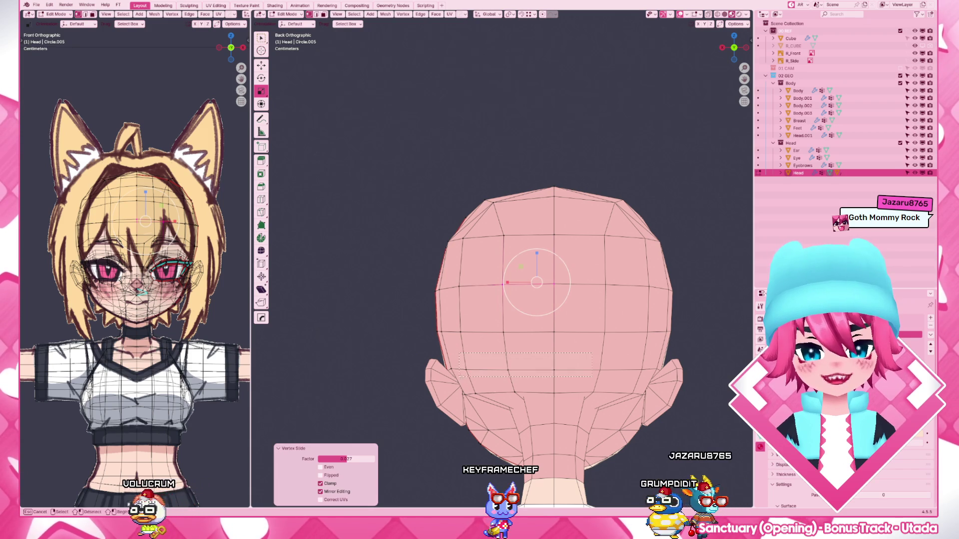
- Move the lower back-of-head loop and slide a vertex along it, then clear the selection
left_click(576, 367, "alt")
key("g")
left_click(538, 366)
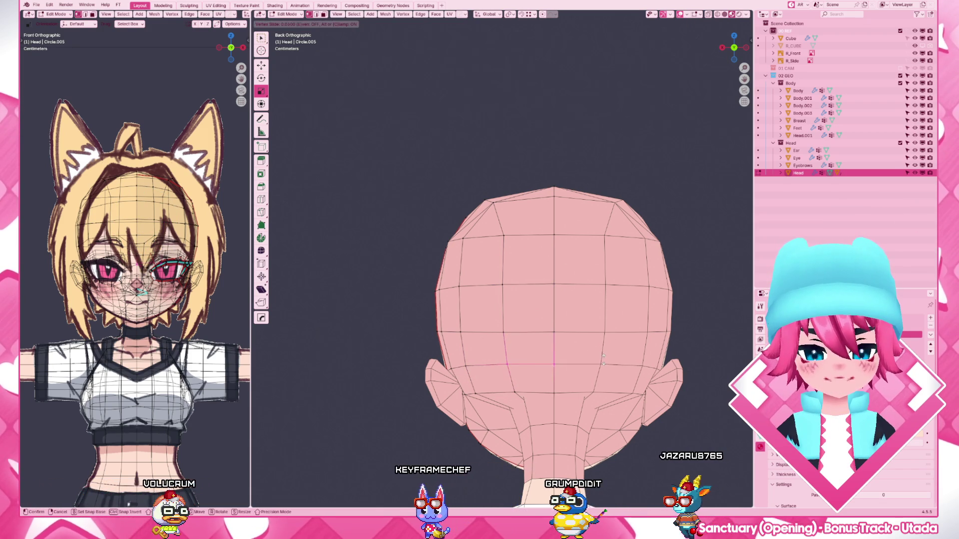
key("g")
key("g")
left_click(538, 367)
key("g")
key("g")
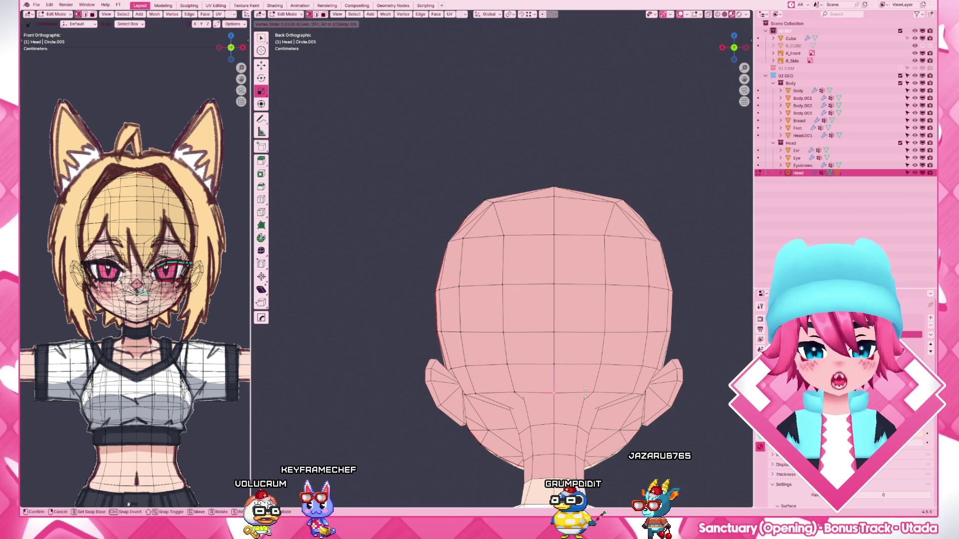
left_click(590, 391)
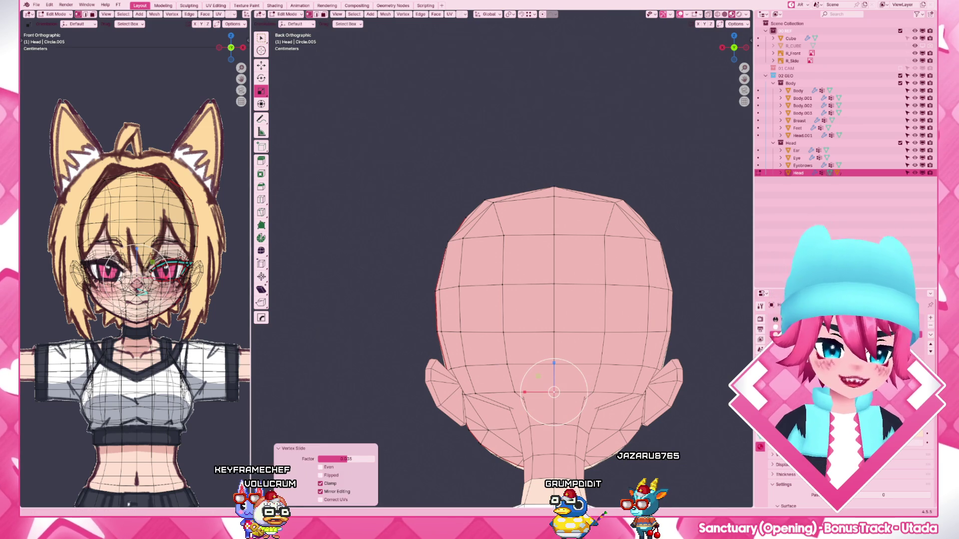
key("alt+a")
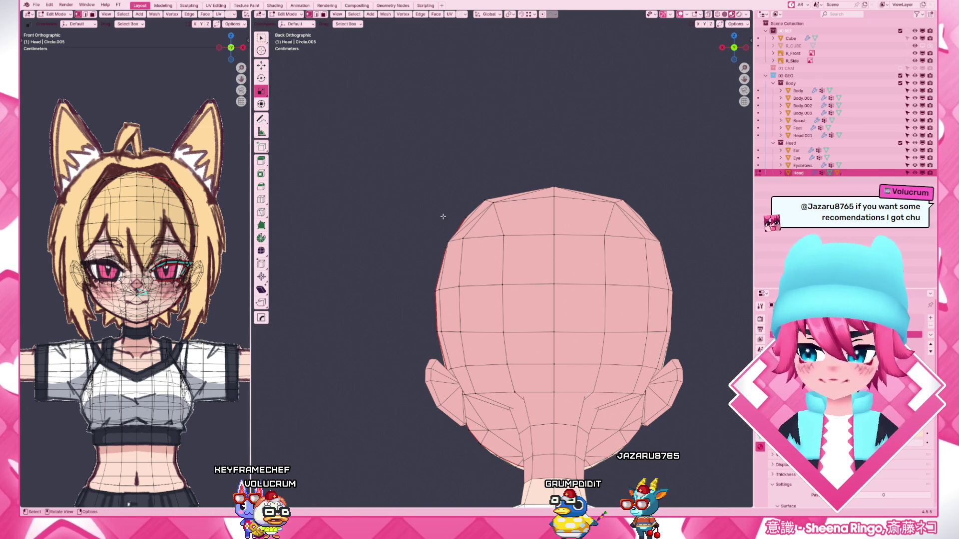
- Reposition the forehead rim vertices in front view and return to Object Mode
key("KP_1")
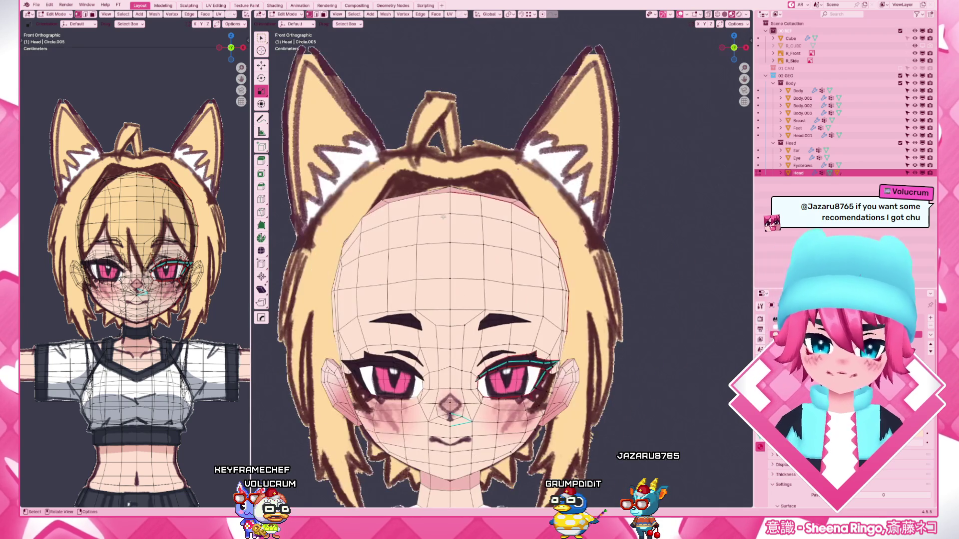
scroll(589, 247, "up", 2)
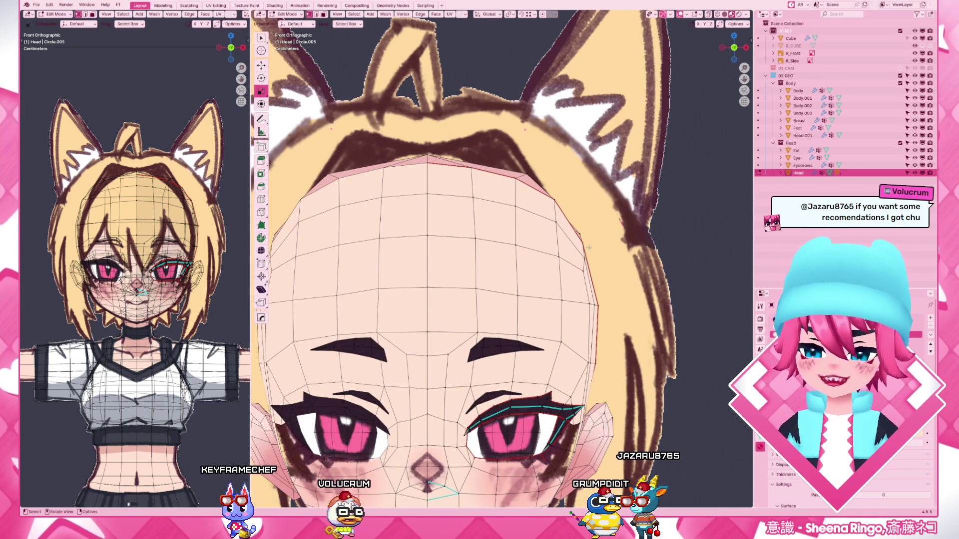
scroll(604, 254, "up", 1)
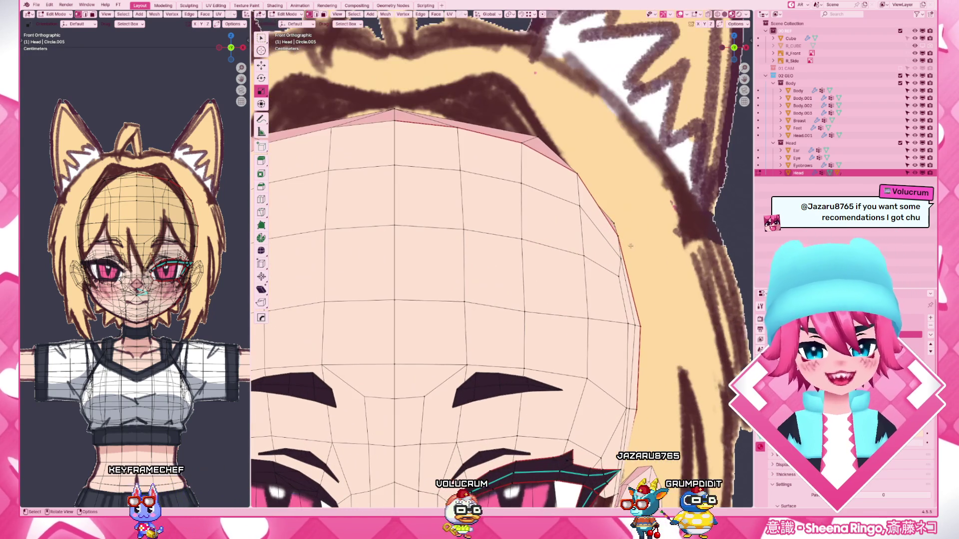
key("g")
key("g")
left_click(621, 268)
key("g")
left_click(576, 174)
key("Tab")
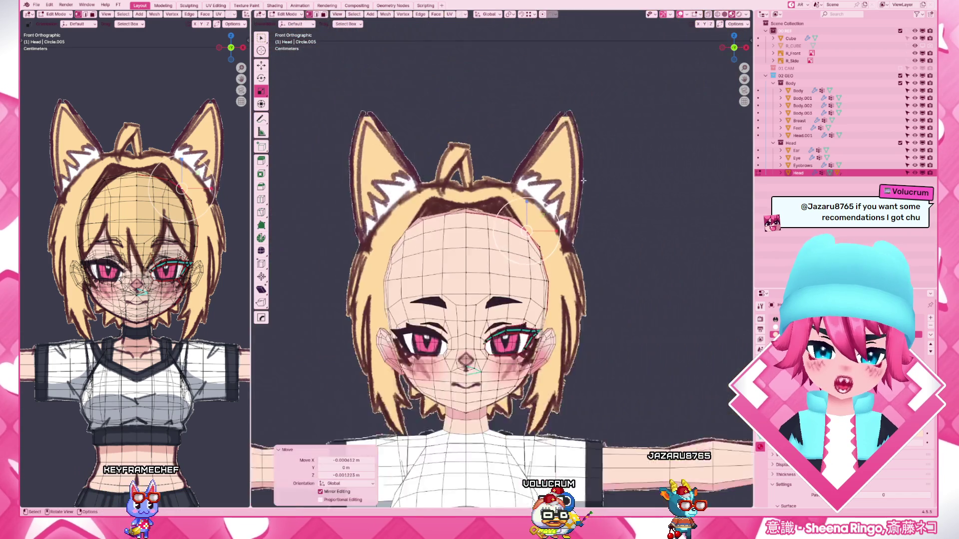
scroll(517, 261, "down", 5)
scroll(517, 260, "up", 3)
- Switch the head into sculpting with a larger brush, then leave sculpting for Object Mode
key("ctrl+Tab")
left_click(460, 268)
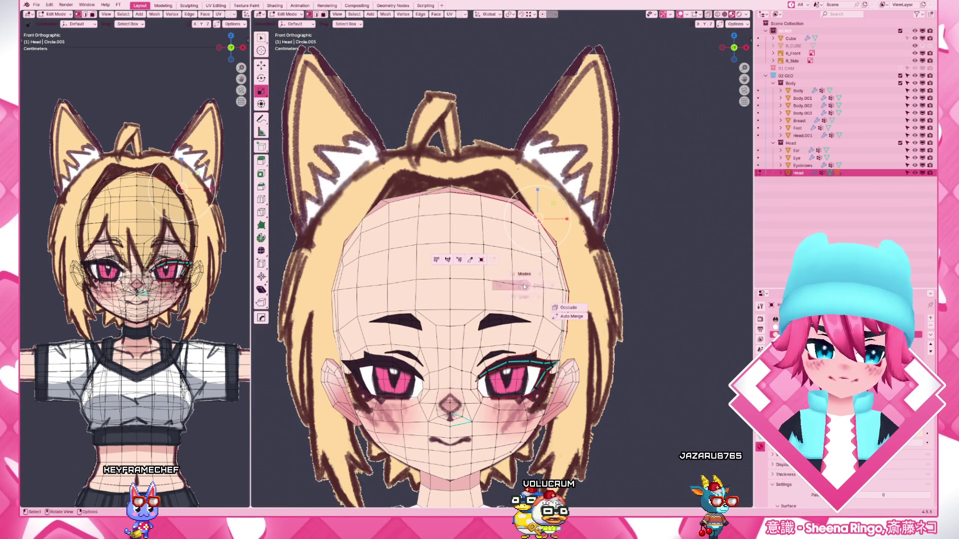
key("ctrl+Tab")
left_click(517, 280)
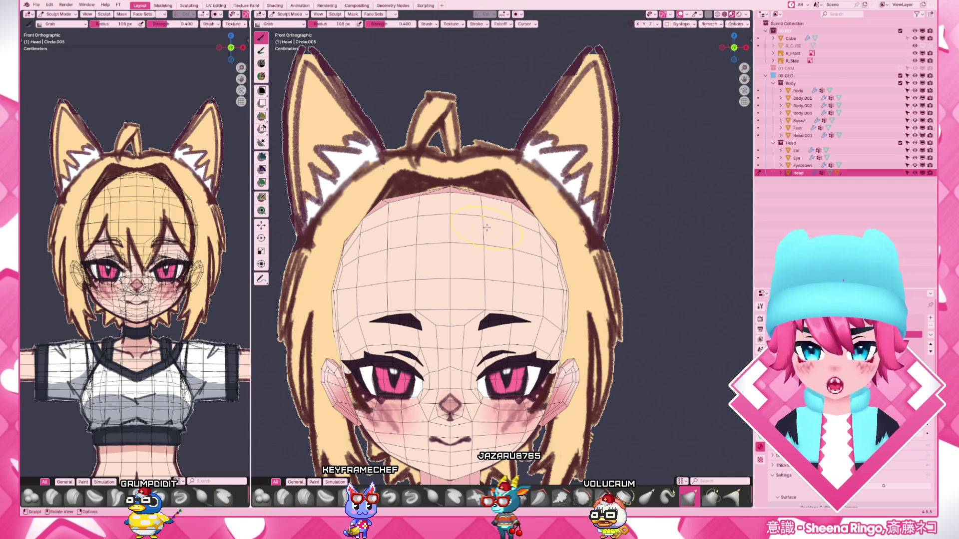
key("f")
left_click(499, 235)
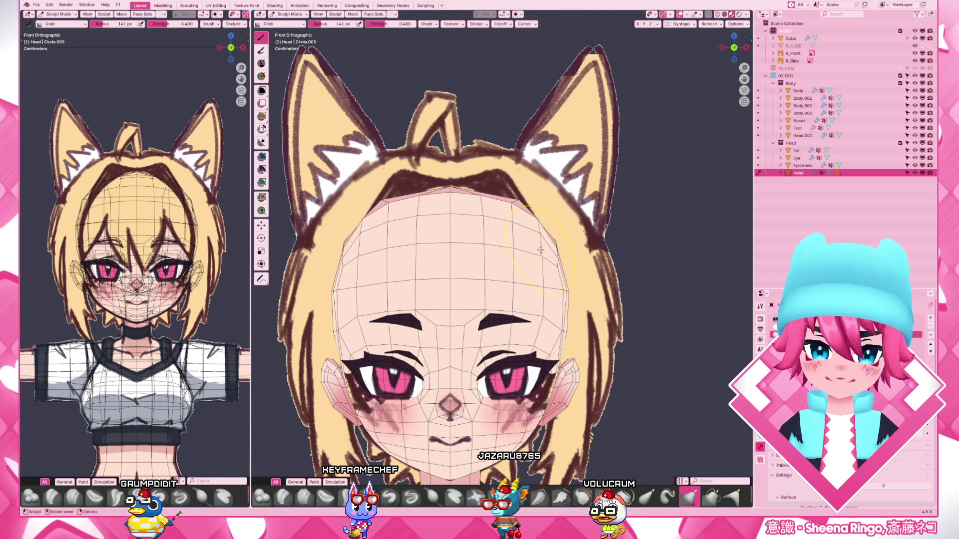
scroll(540, 251, "down", 4)
key("ctrl+Tab")
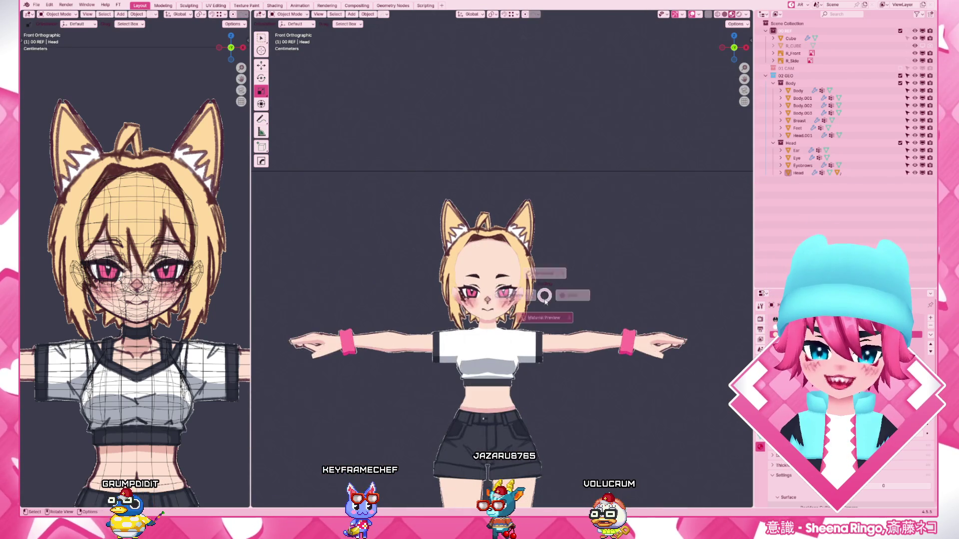
- Hide the hair and orbit to a three-quarter view of the bald head and T-shirt body
key("h")
scroll(527, 270, "up", 3)
scroll(528, 269, "down", 4)
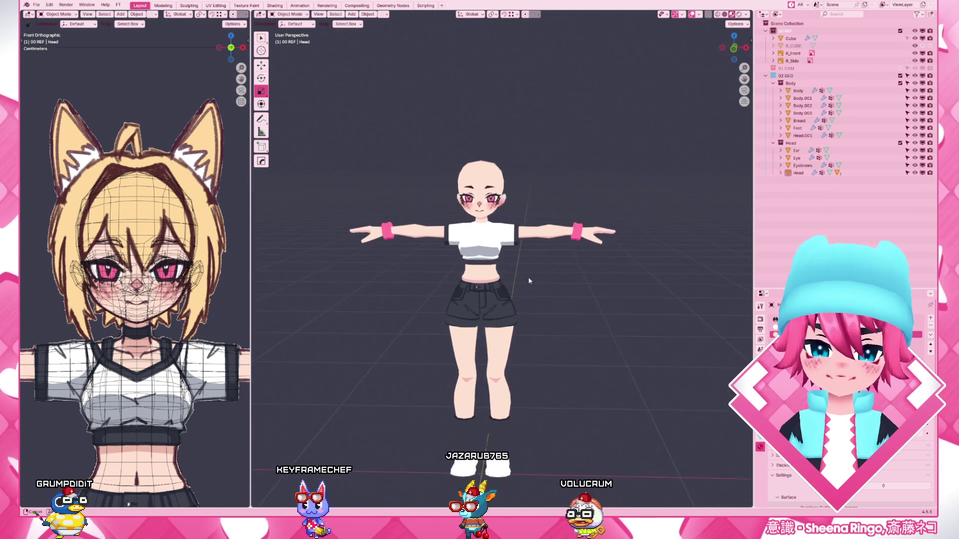
scroll(533, 242, "up", 4)
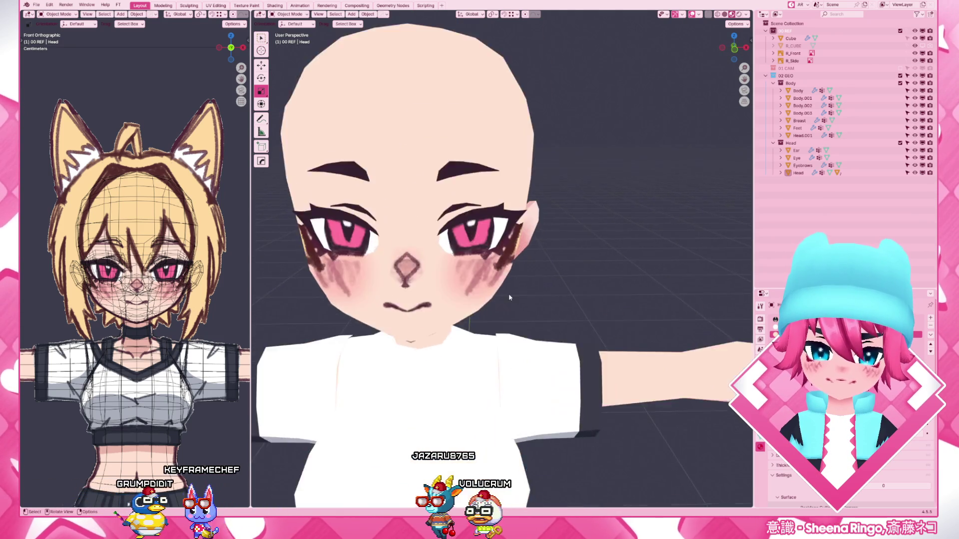
scroll(529, 285, "up", 2)
scroll(523, 308, "up", 2)
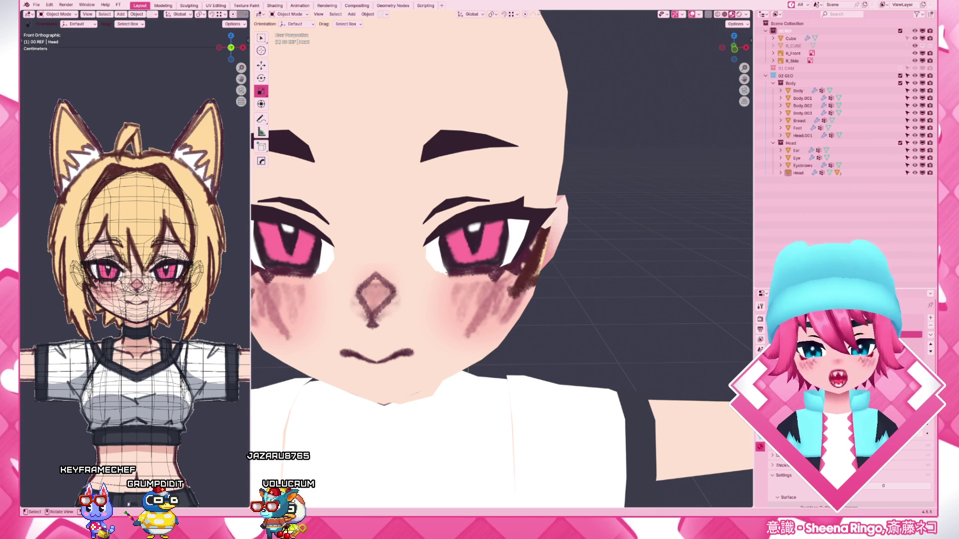
scroll(502, 258, "down", 3)
scroll(502, 259, "down", 2)
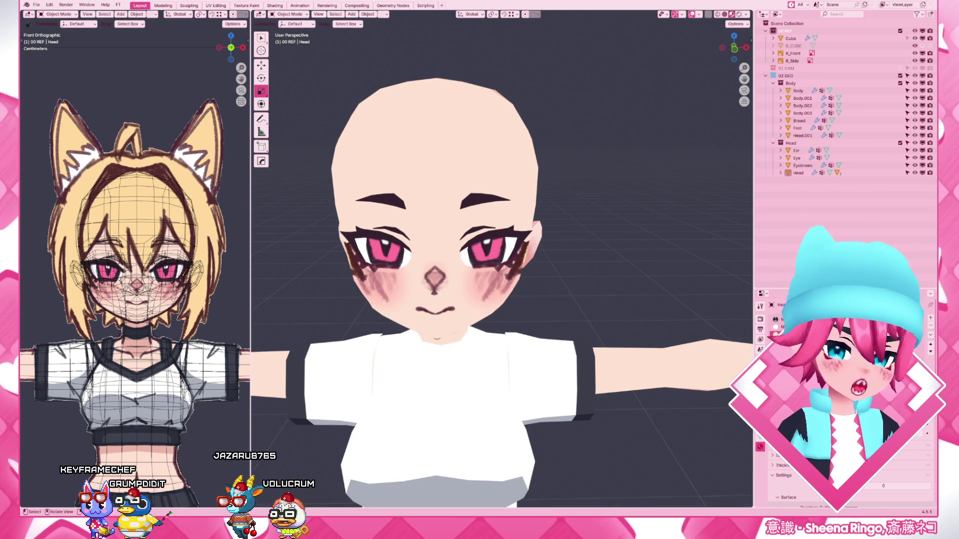
scroll(452, 295, "down", 3)
mouse_move(405, 285)
middle_mouse_down()
mouse_move(452, 295)
mouse_move(322, 369)
middle_mouse_up()
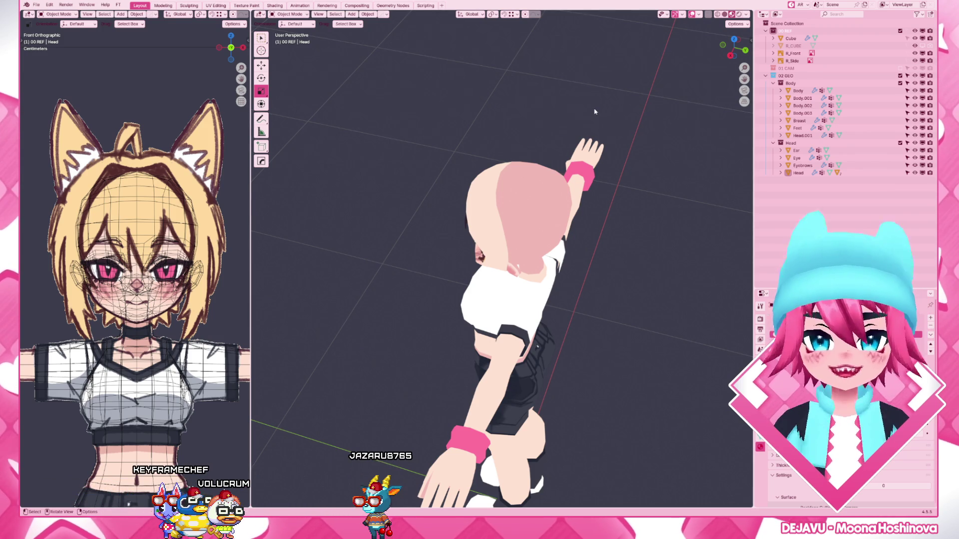
- Frame the head in front view and deselect it
left_click(484, 194)
key("KP_1")
key("KP_Decimal")
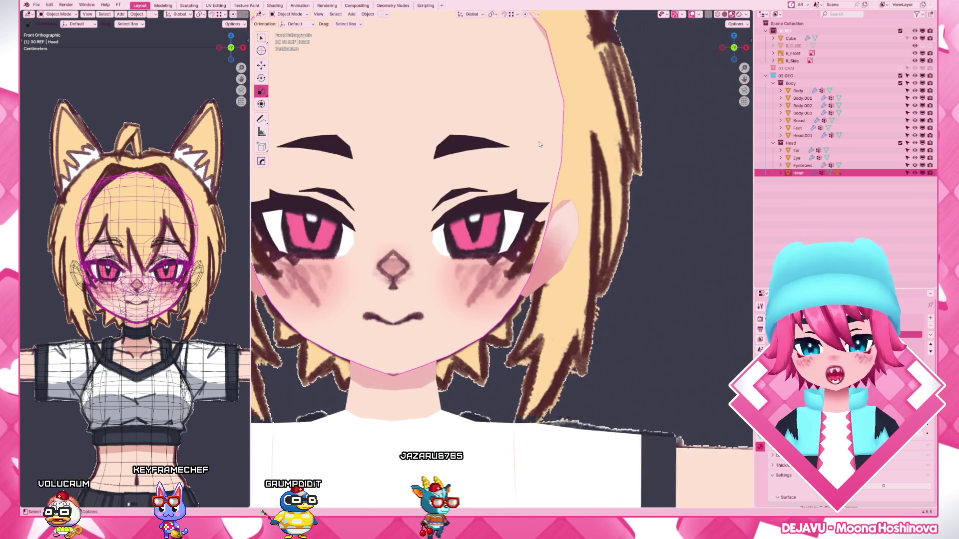
scroll(539, 144, "down", 5)
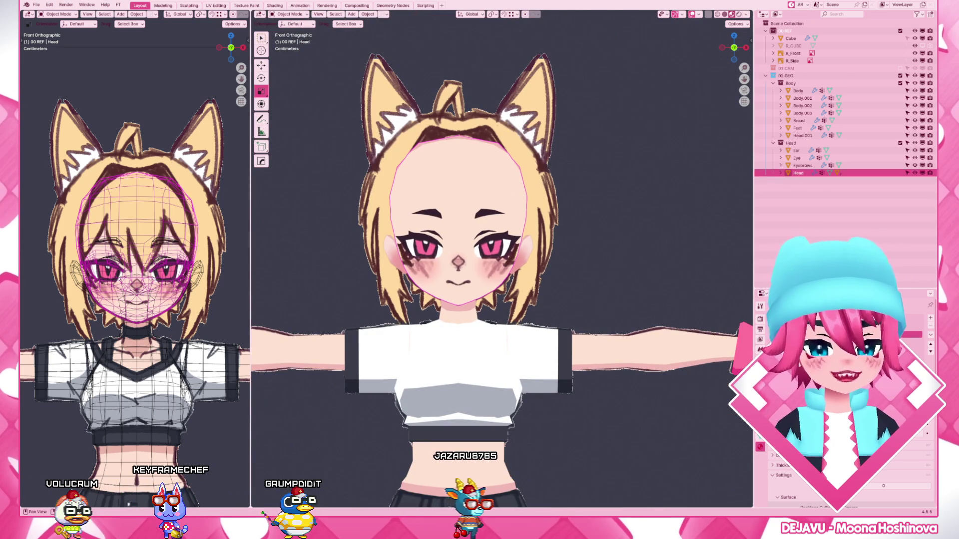
scroll(847, 420, "down", 3)
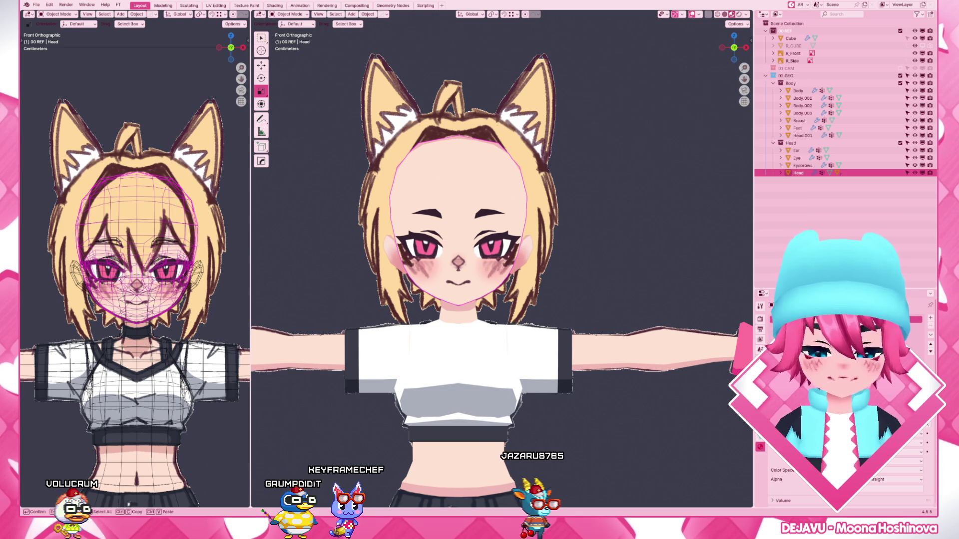
key("alt+a")
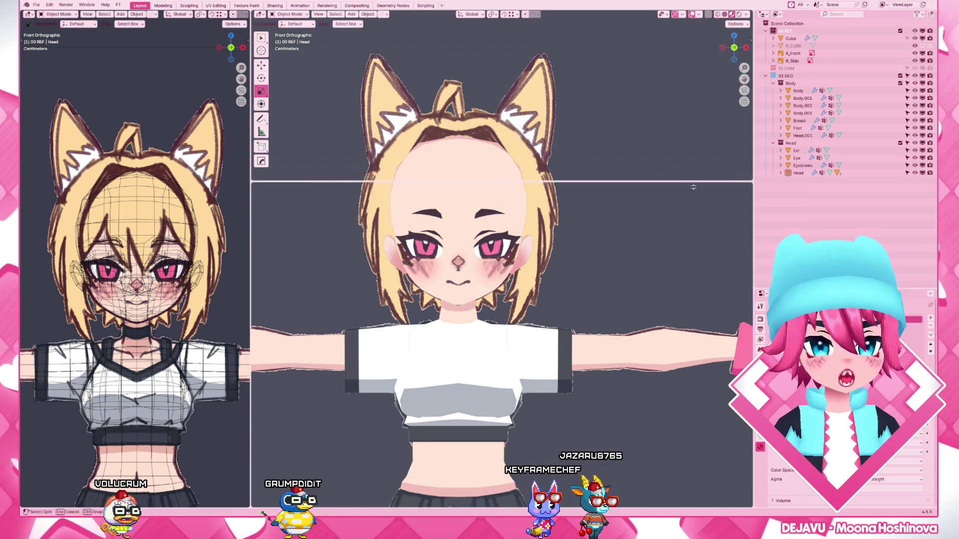
- Split off a node editor showing the head's material, then maximize the 3D view over it
left_click(503, 232)
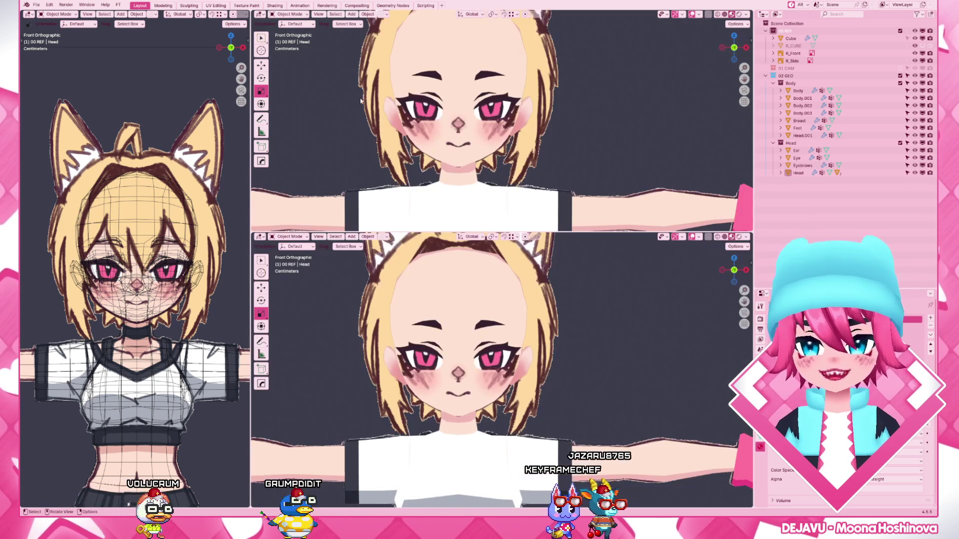
left_click(260, 13)
left_click(272, 78)
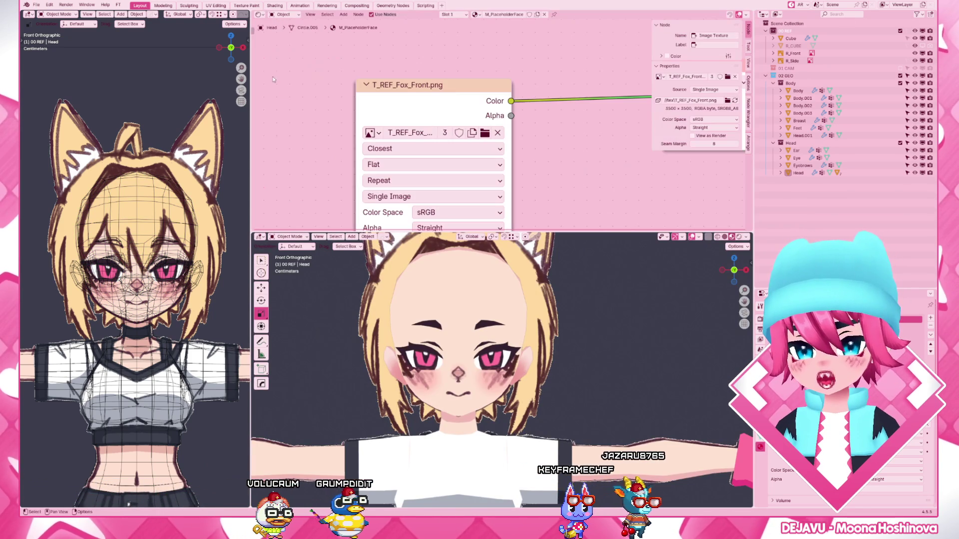
scroll(514, 77, "down", 2)
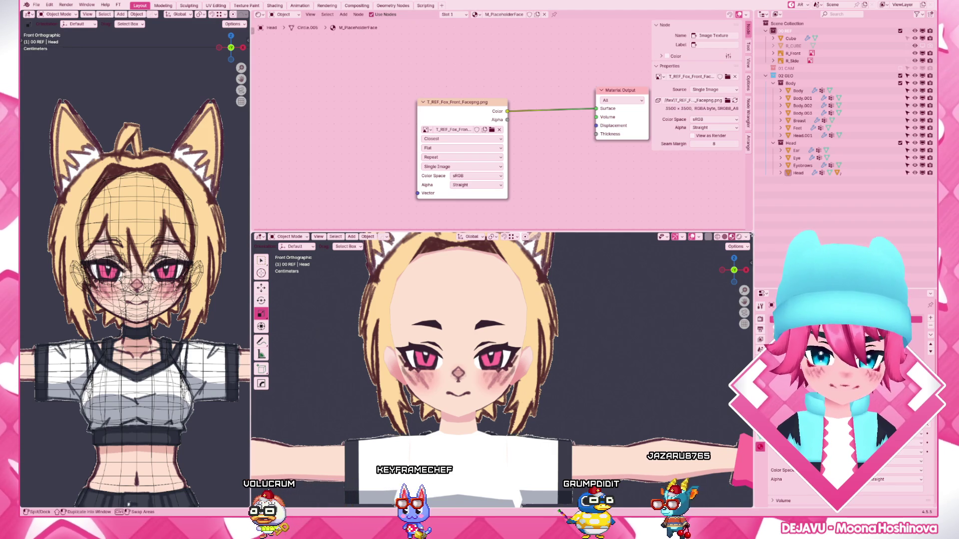
key("ctrl+space")
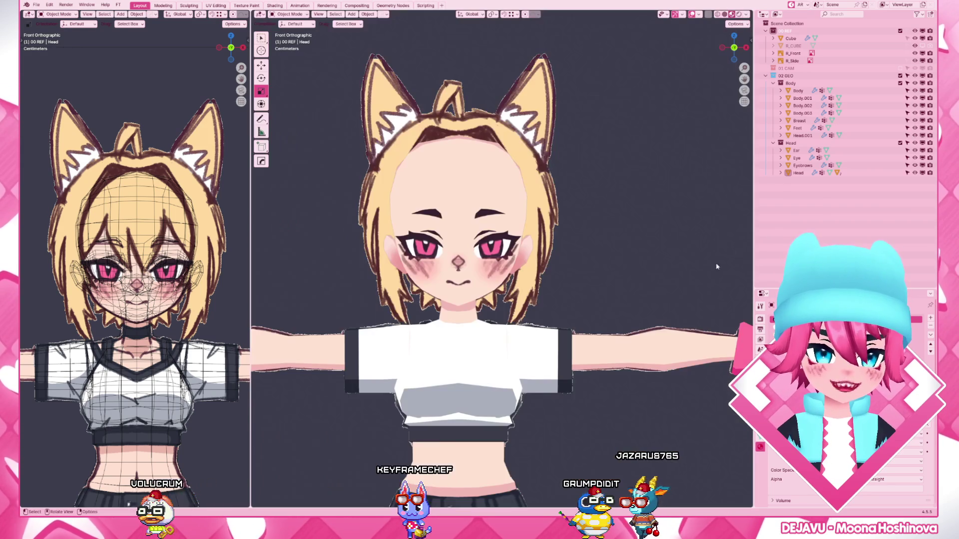
scroll(507, 311, "down", 2)
scroll(525, 300, "up", 3)
scroll(540, 296, "up", 3)
- Edit the Head mesh with all geometry selected and split the area into two stacked face views
left_click(555, 293)
key("Tab")
key("a")
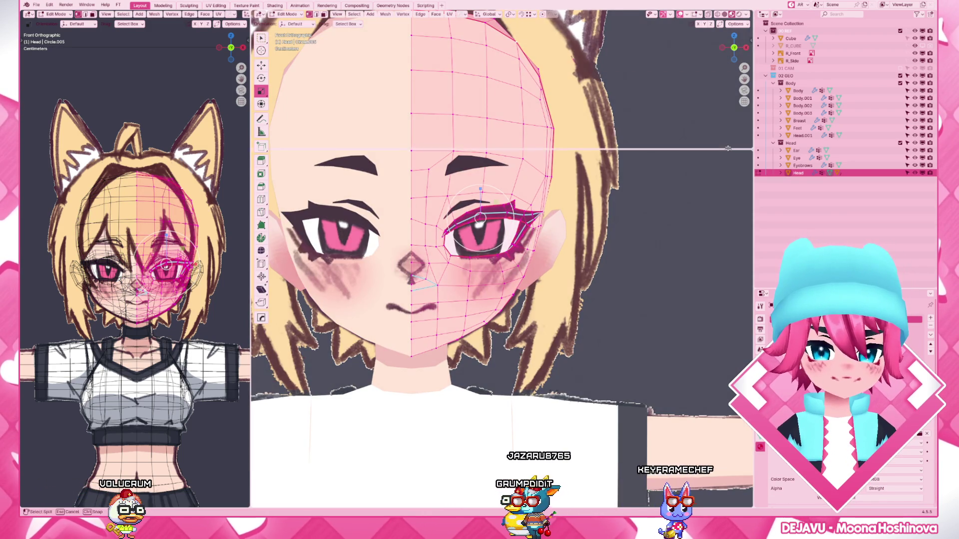
left_click_drag(253, 10, 285, 148)
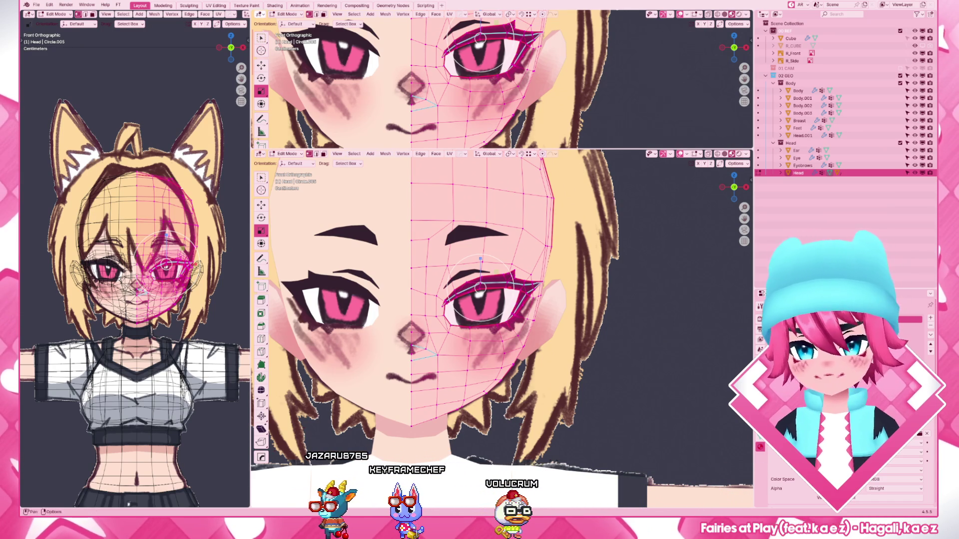
- Turn the upper area into a taller UV Editor showing the front face reference texture
left_click(260, 15)
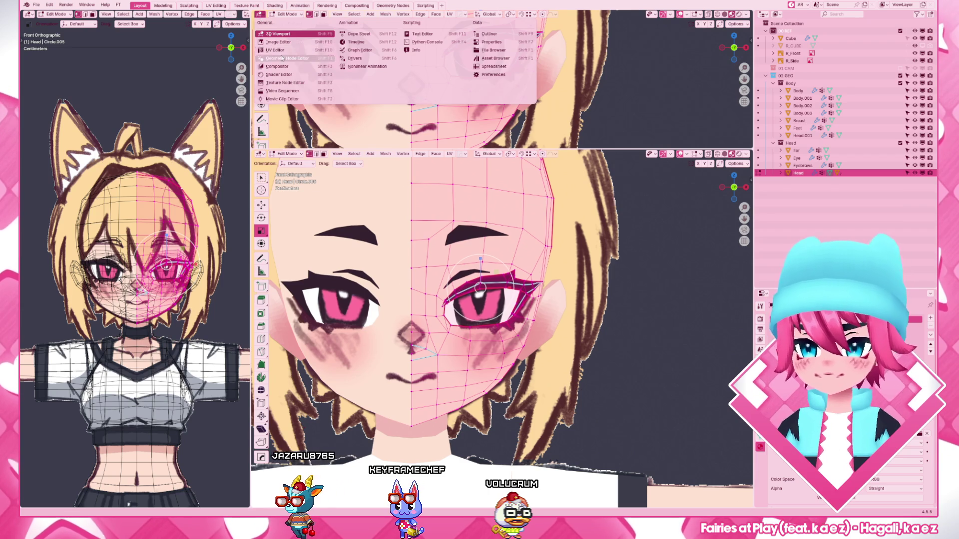
left_click(289, 50)
left_click_drag(551, 148, 550, 193)
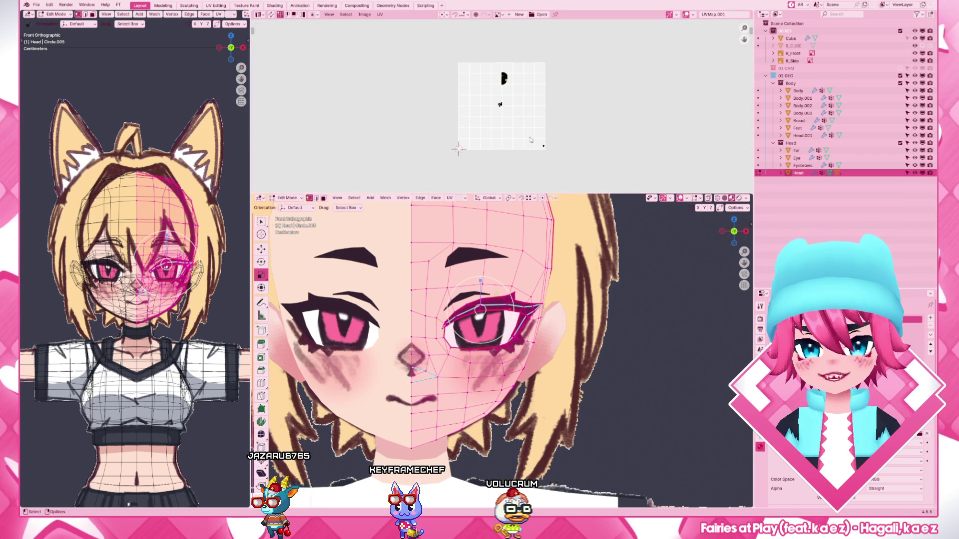
scroll(518, 98, "up", 3)
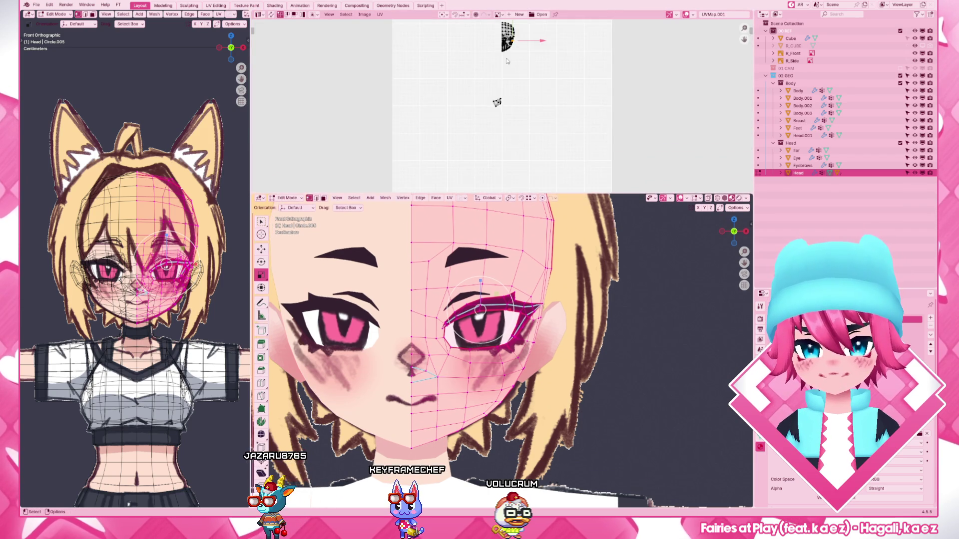
left_click(500, 15)
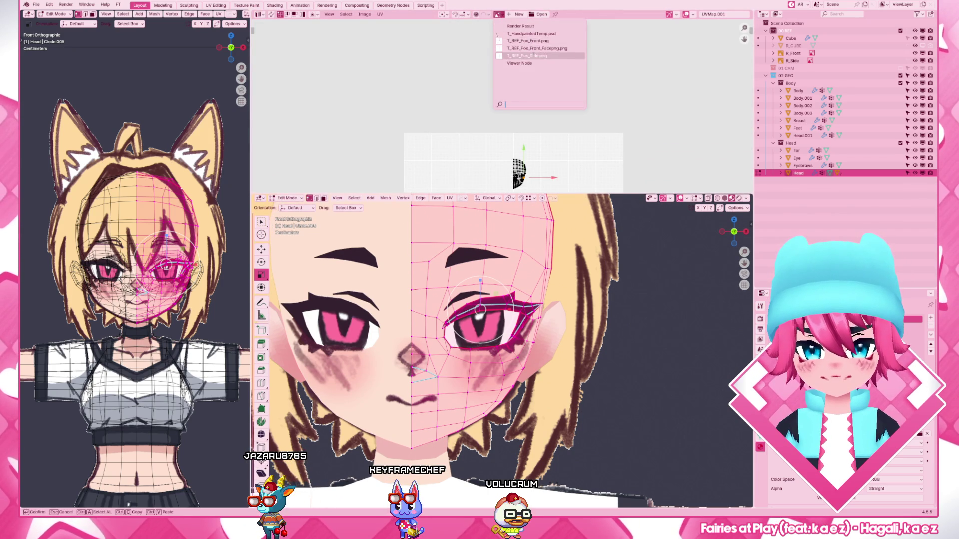
key("Return")
scroll(551, 124, "down", 3)
scroll(531, 90, "up", 1)
scroll(530, 90, "down", 2)
scroll(530, 90, "down", 3)
scroll(517, 113, "up", 2)
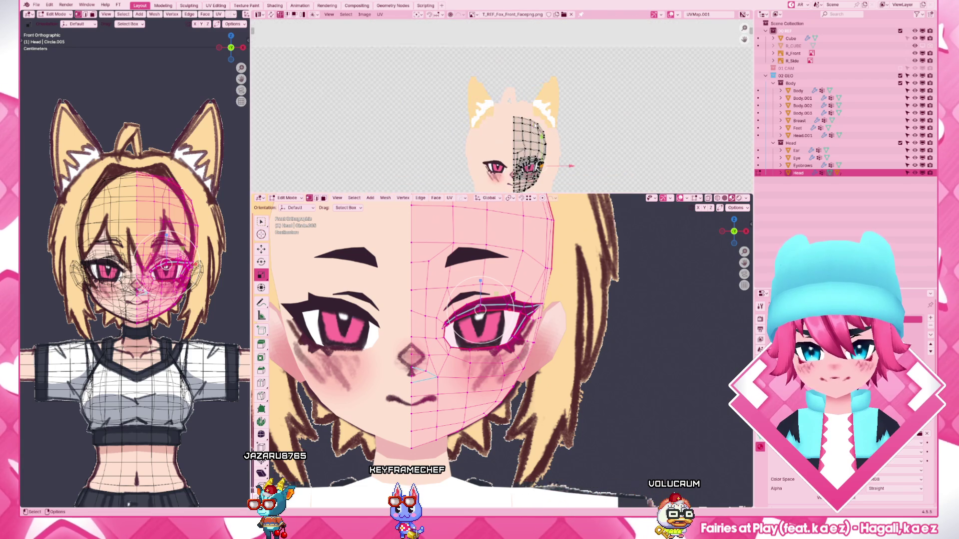
scroll(557, 135, "up", 1)
scroll(557, 135, "up", 3)
scroll(554, 121, "up", 3)
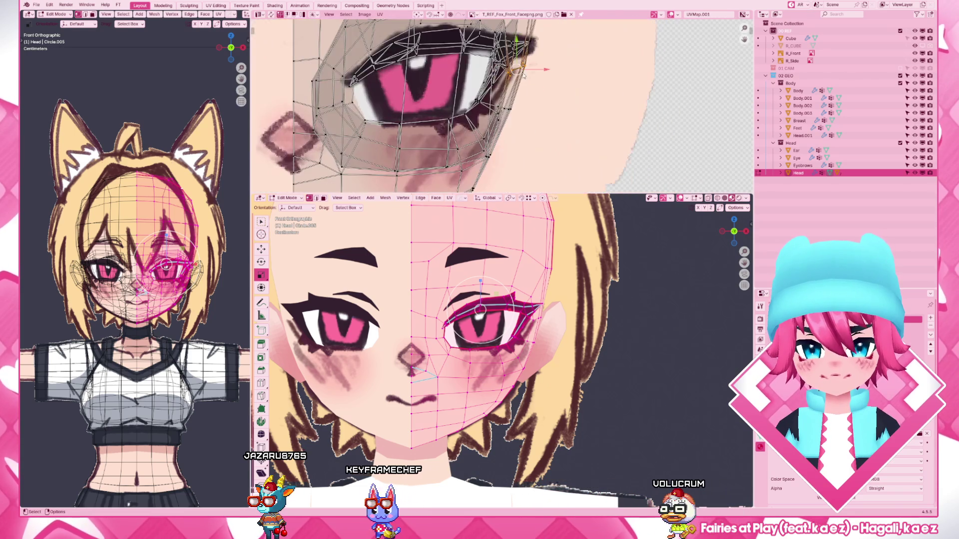
scroll(553, 105, "up", 1)
scroll(551, 99, "up", 1)
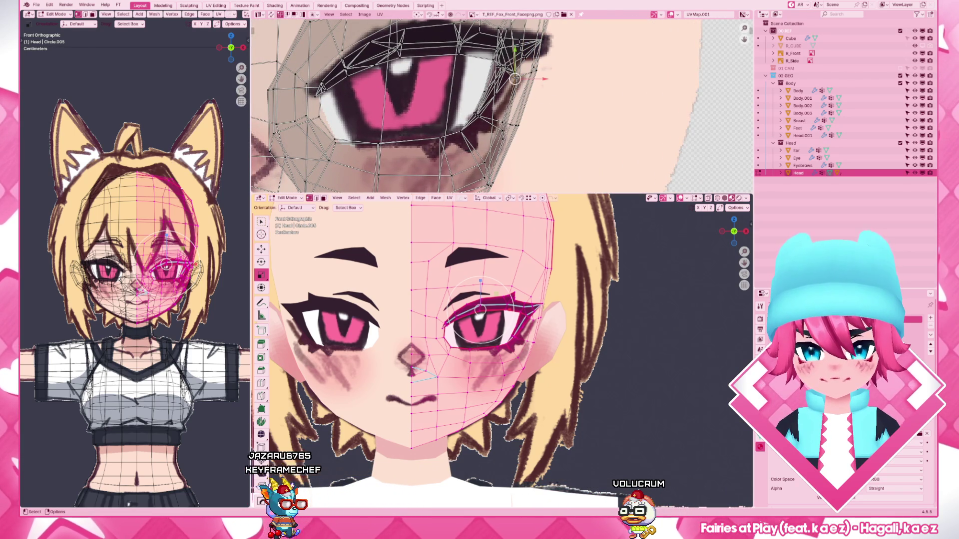
scroll(560, 114, "down", 2)
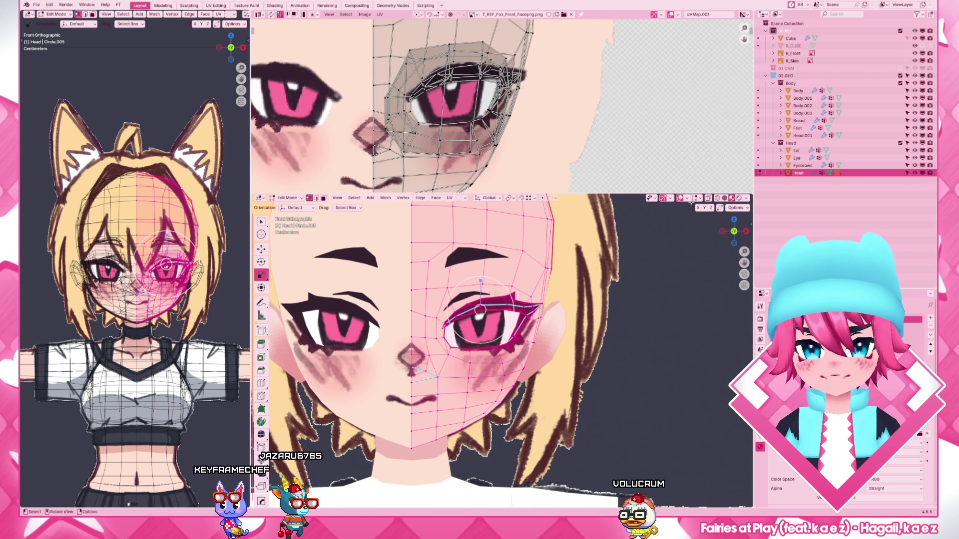
- Change the upper area back into a 3D Viewport
left_click(259, 15)
left_click(279, 34)
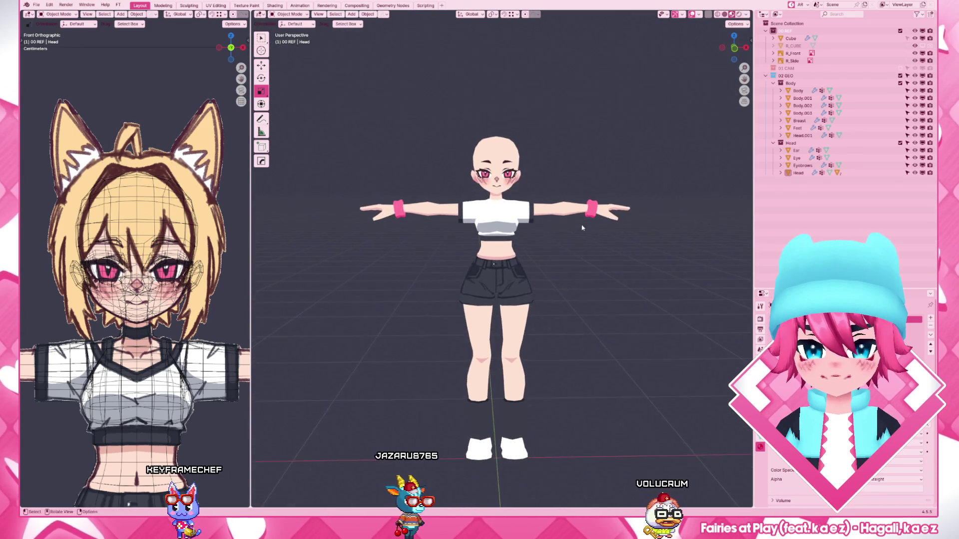
- Orbit around the character, save the file and zoom in on the legs
mouse_move(597, 243)
middle_mouse_down()
mouse_move(529, 228)
mouse_move(410, 232)
middle_mouse_up()
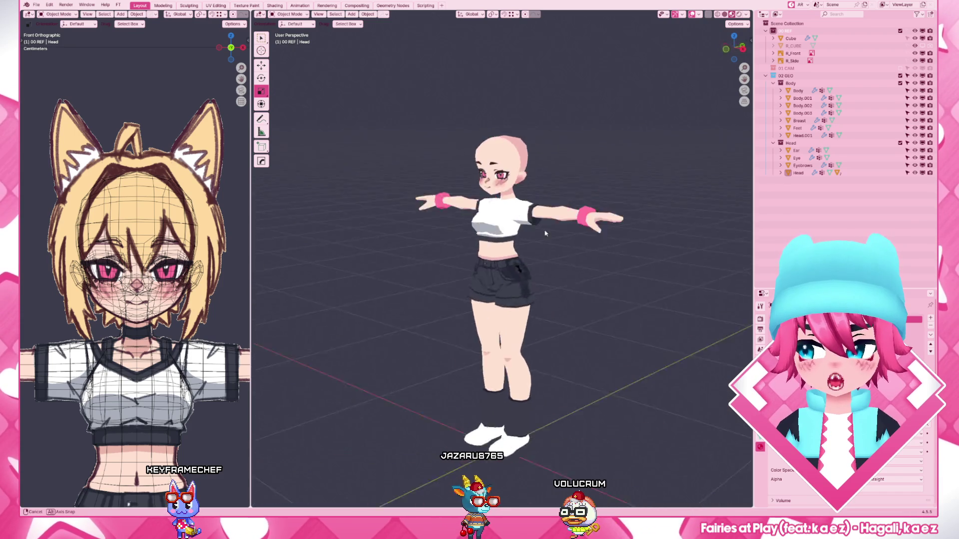
middle_click_drag(410, 231, 582, 231)
key("ctrl+s")
middle_click_drag(548, 349, 537, 256, "ctrl")
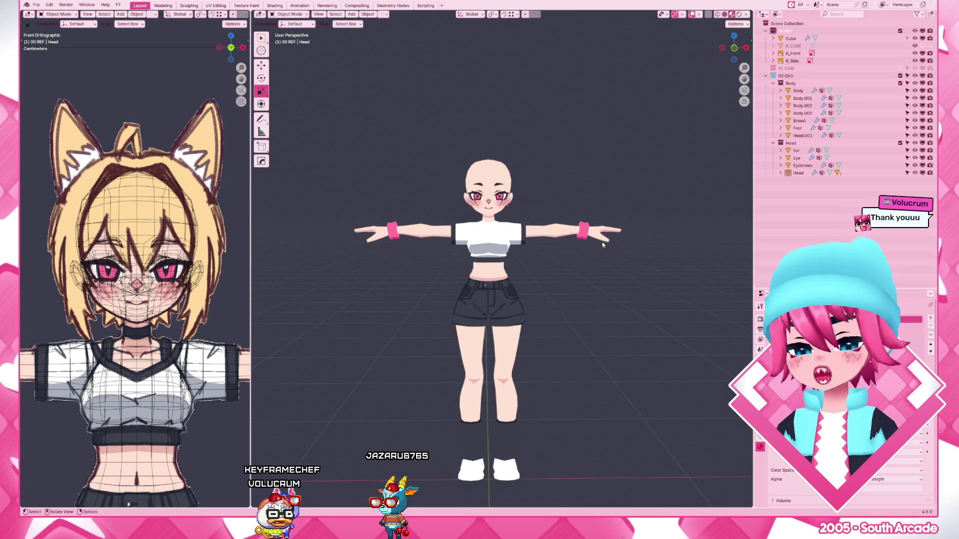
scroll(602, 243, "down", 3)
- Step the orthographic view around the model with numpad keys, end at the front and select the Body mesh
key("KP_1")
key("KP_4")
key("KP_6")
key("KP_6")
key("KP_6")
key("KP_4")
key("KP_1")
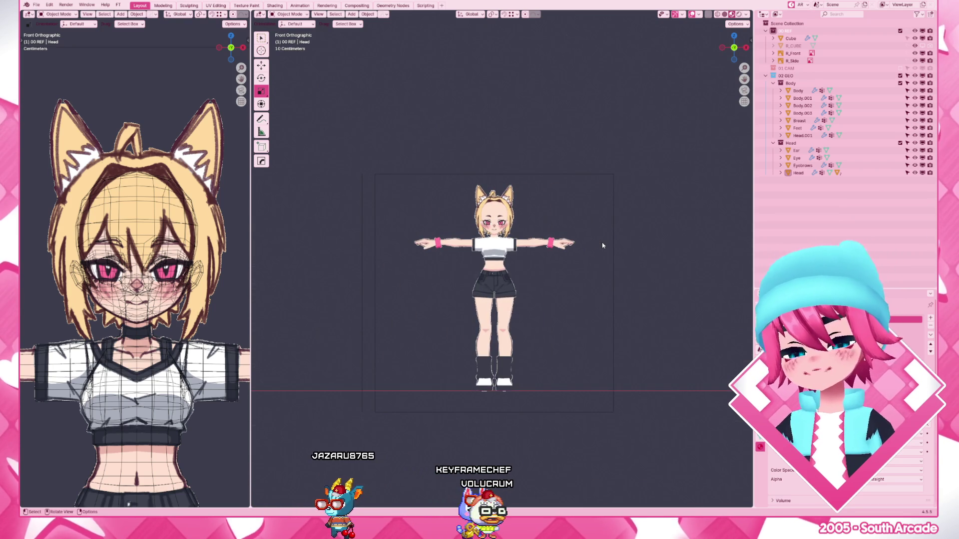
key("KP_6")
key("KP_4")
key("KP_6")
key("KP_4")
key("KP_6")
key("KP_4")
key("KP_6")
key("KP_6")
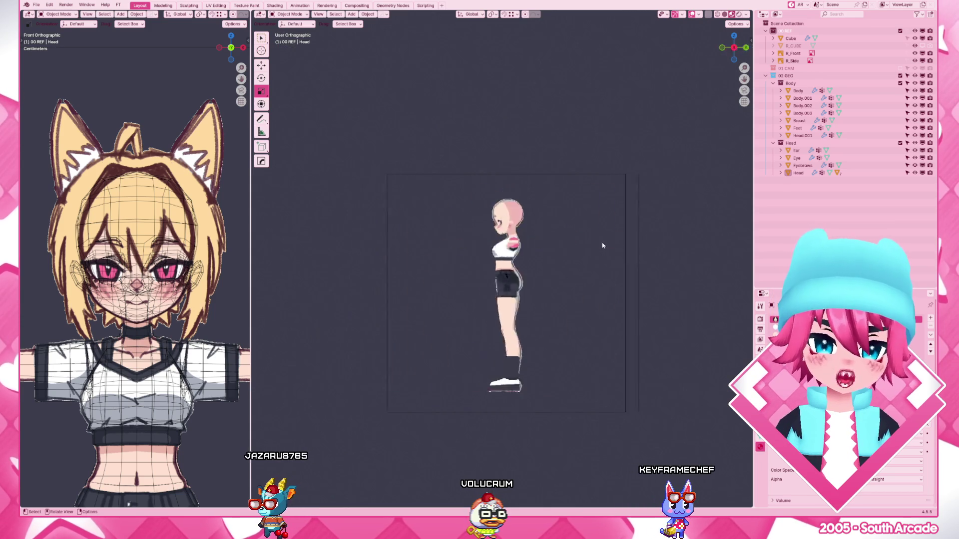
key("KP_4")
key("KP_4")
key("KP_6")
key("KP_4")
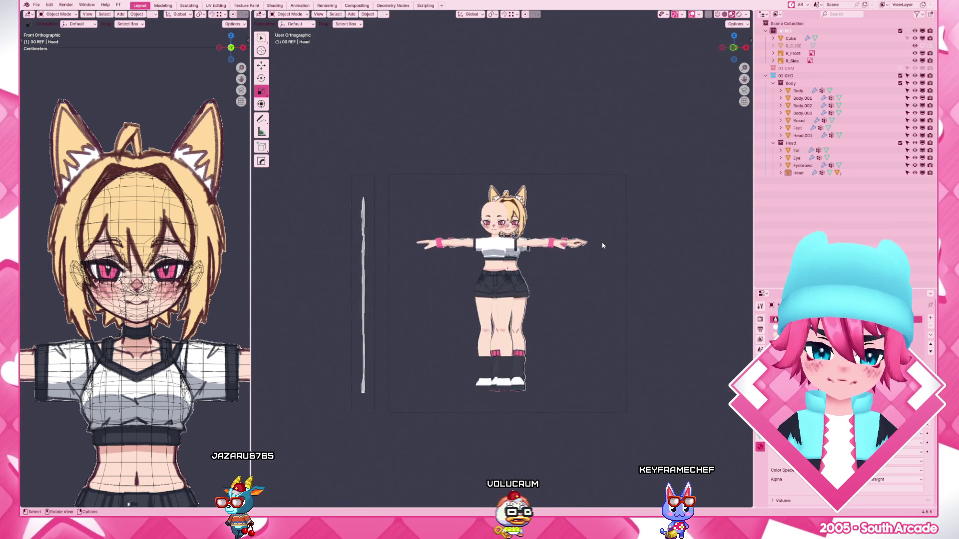
key("KP_3")
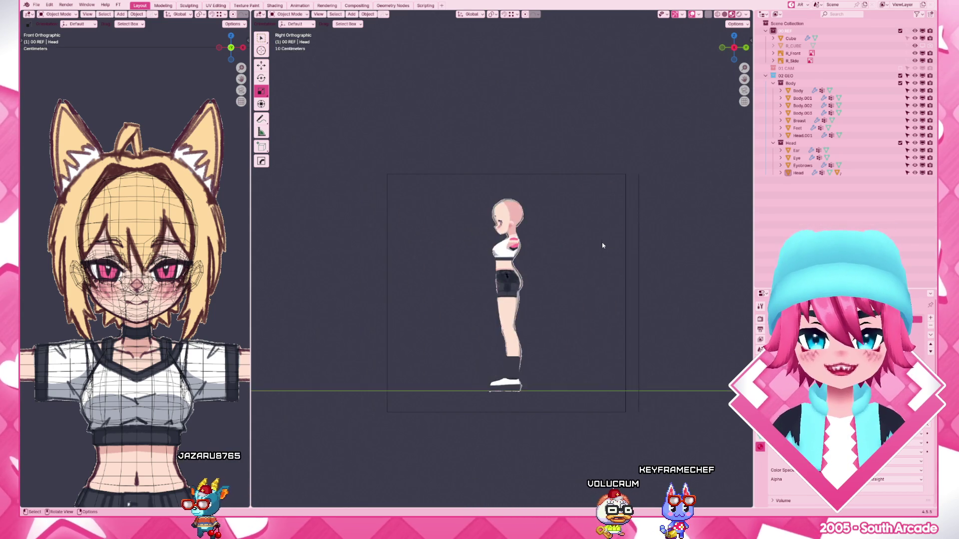
key("KP_1")
scroll(604, 243, "up", 2)
scroll(475, 388, "up", 4)
left_click(475, 388)
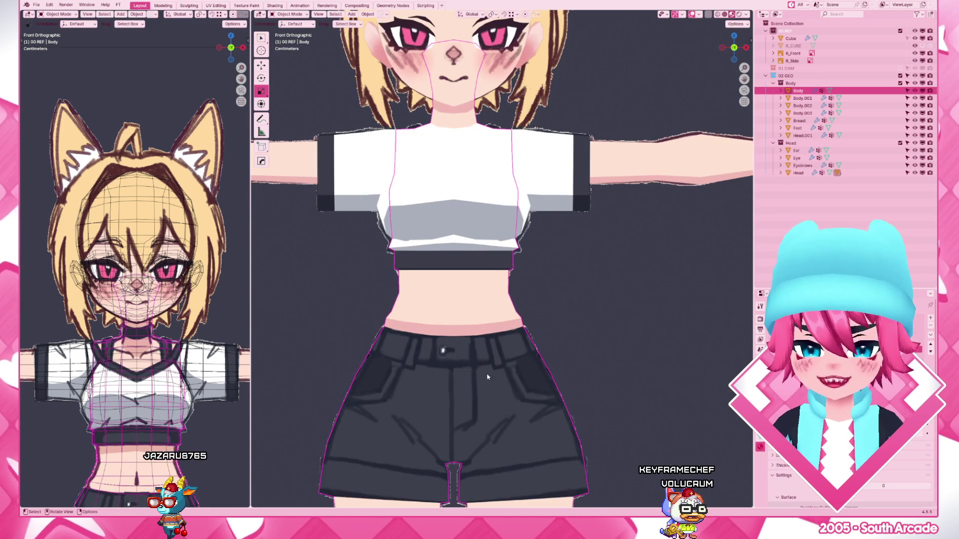
scroll(475, 388, "up", 2)
- Widen the waist loop slightly overall, then slim its front-back depth along Y from the side view
key("Tab")
scroll(526, 304, "up", 1)
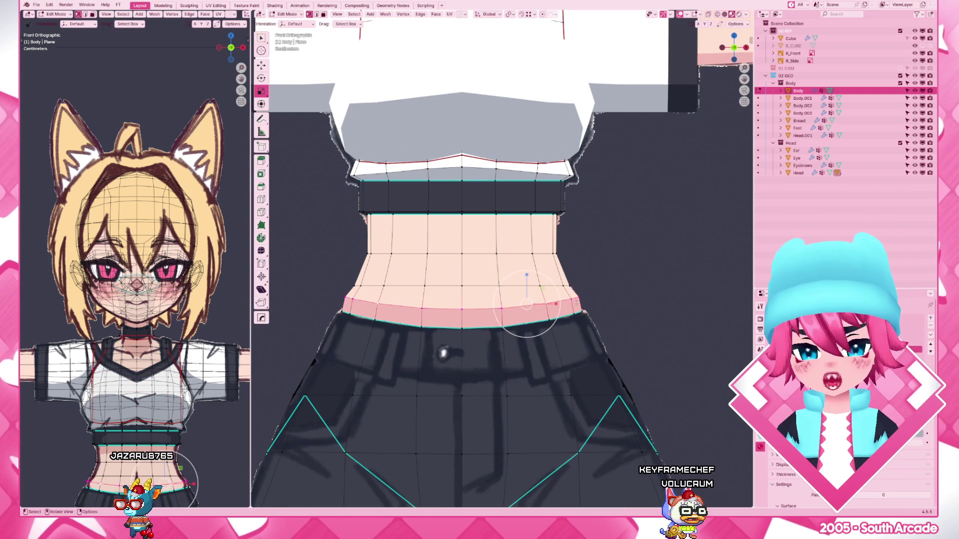
key("s")
left_click(596, 295)
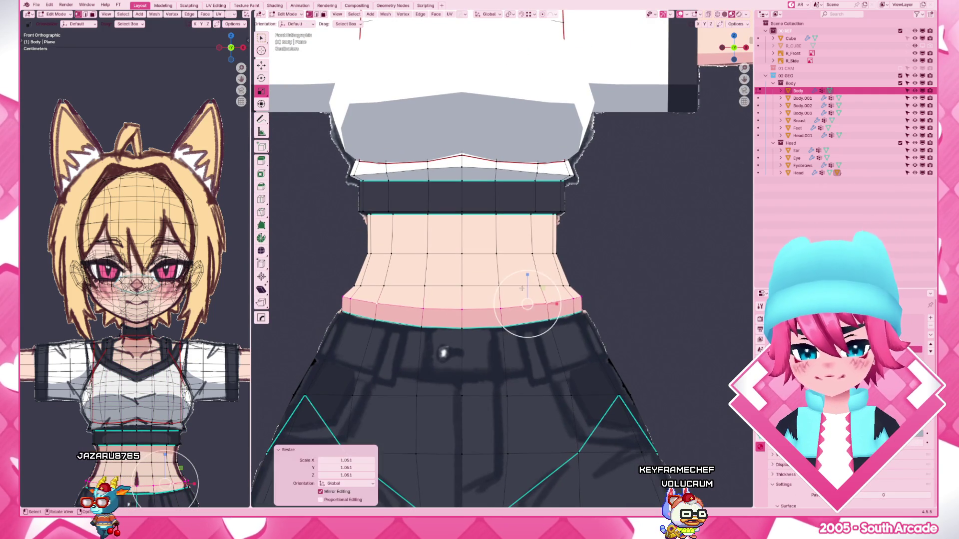
scroll(525, 299, "up", 2)
scroll(492, 308, "down", 3)
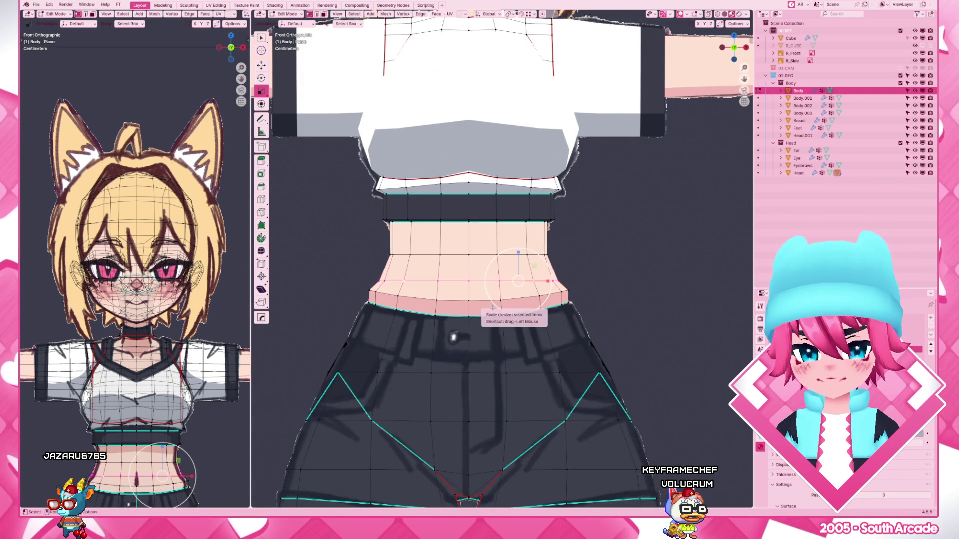
key("KP_3")
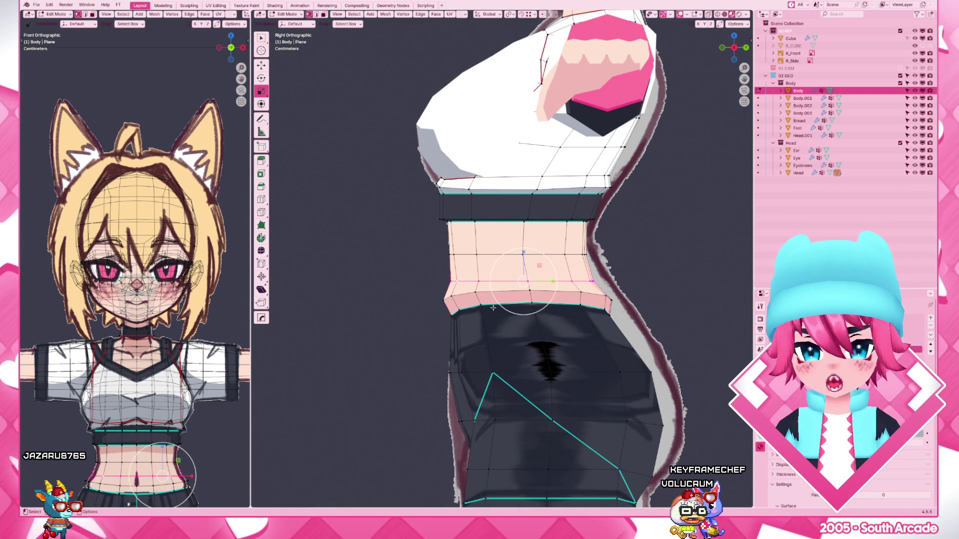
key("s")
key("y")
left_click(655, 292)
key("KP_1")
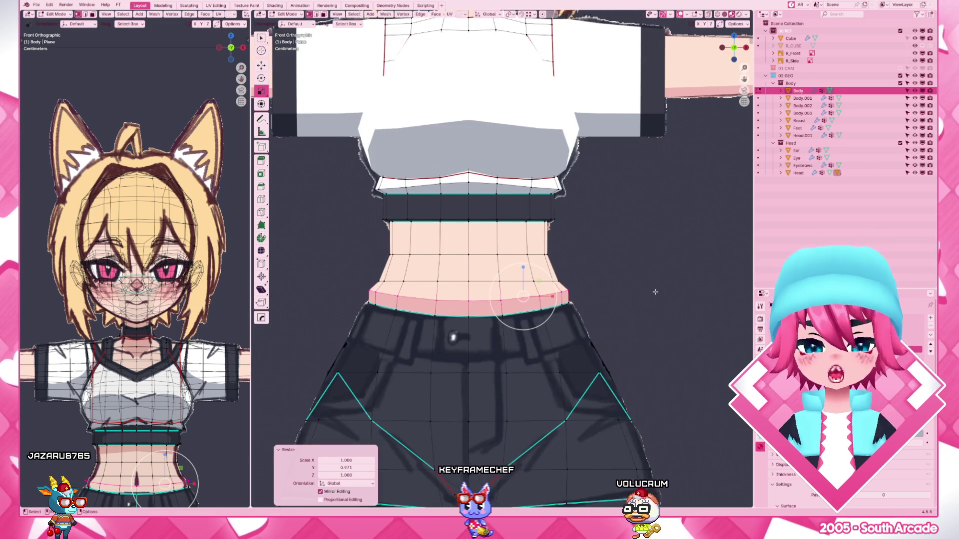
scroll(548, 326, "up", 2)
- Slide the loop just above the waistband along the torso and switch the body into paint mode
left_click(525, 291, "alt")
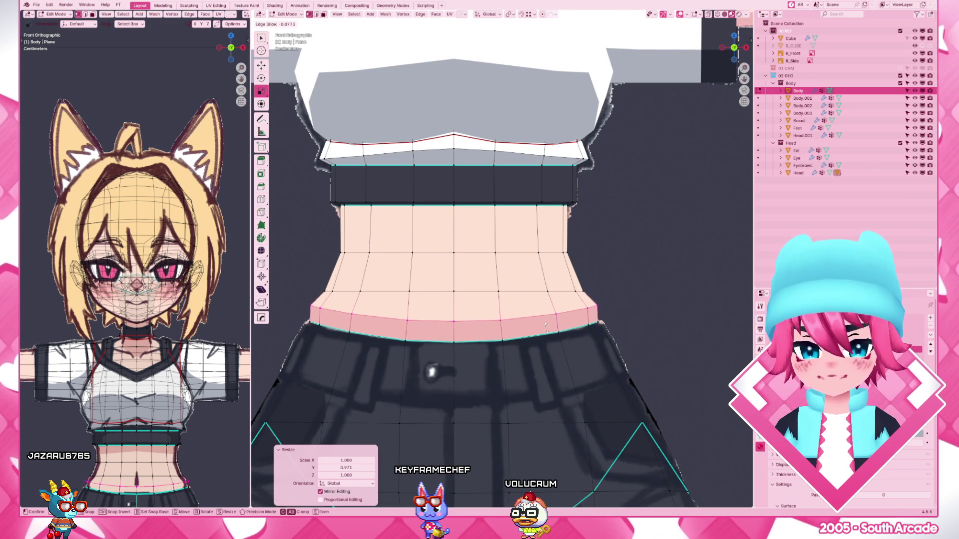
key("g")
key("g")
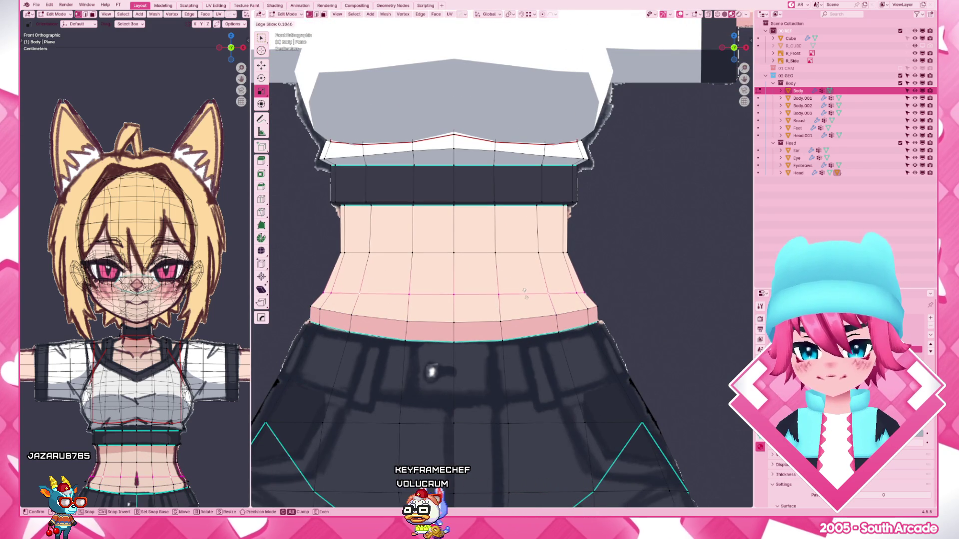
left_click(524, 291)
scroll(539, 288, "down", 5)
key("Tab")
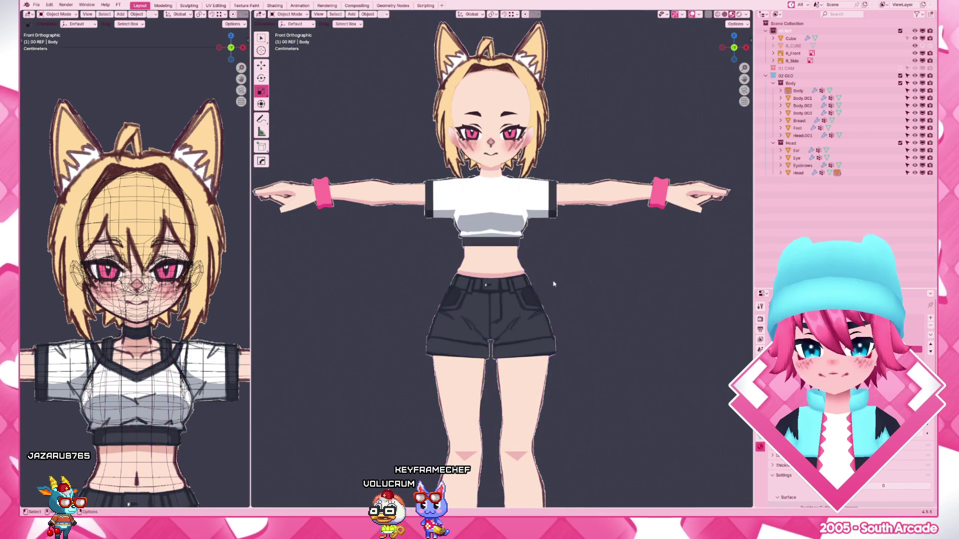
scroll(554, 283, "up", 3)
scroll(554, 283, "up", 3)
scroll(600, 299, "up", 2)
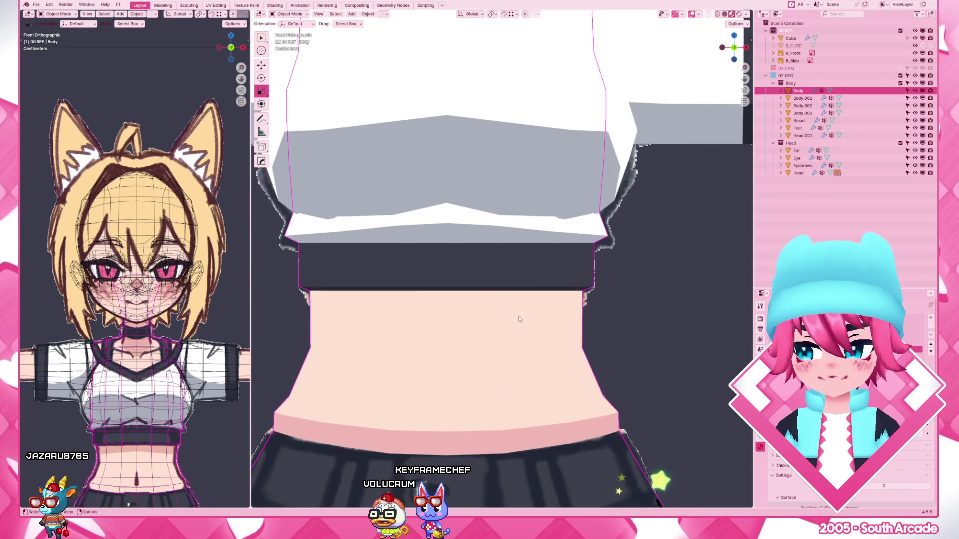
key("Tab")
key("ctrl+Tab")
left_click(525, 346)
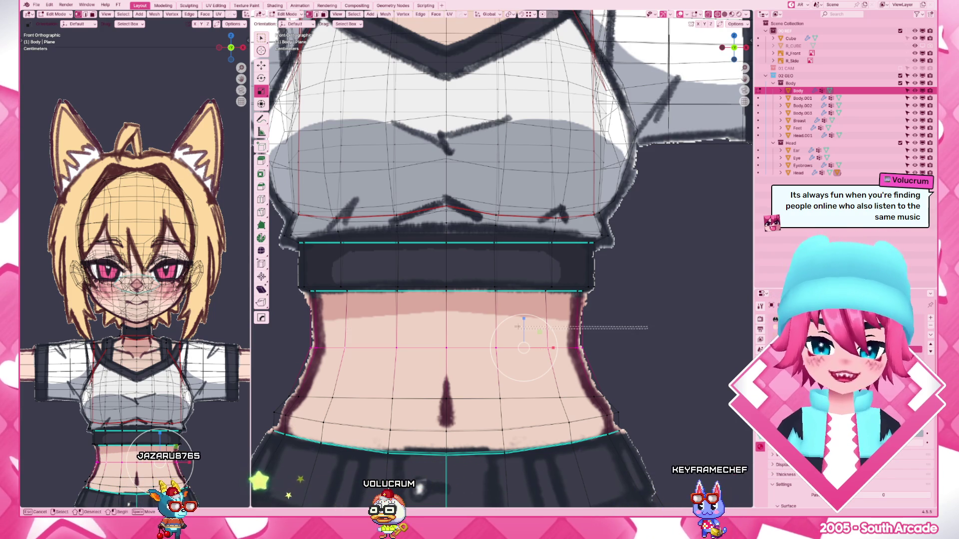
- Shrink the selected waist loop, the waist edge row and the lower waist loop slightly inward
key("s")
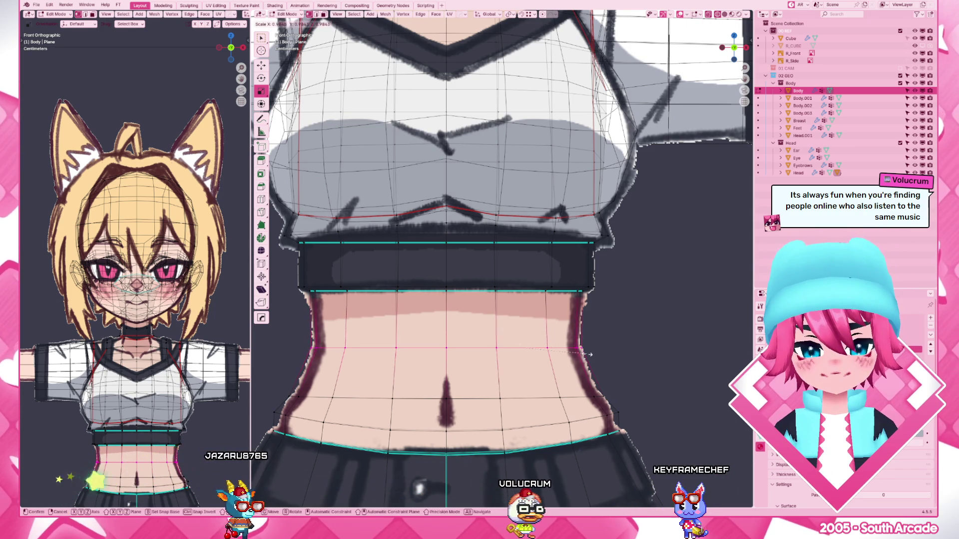
left_click(584, 307)
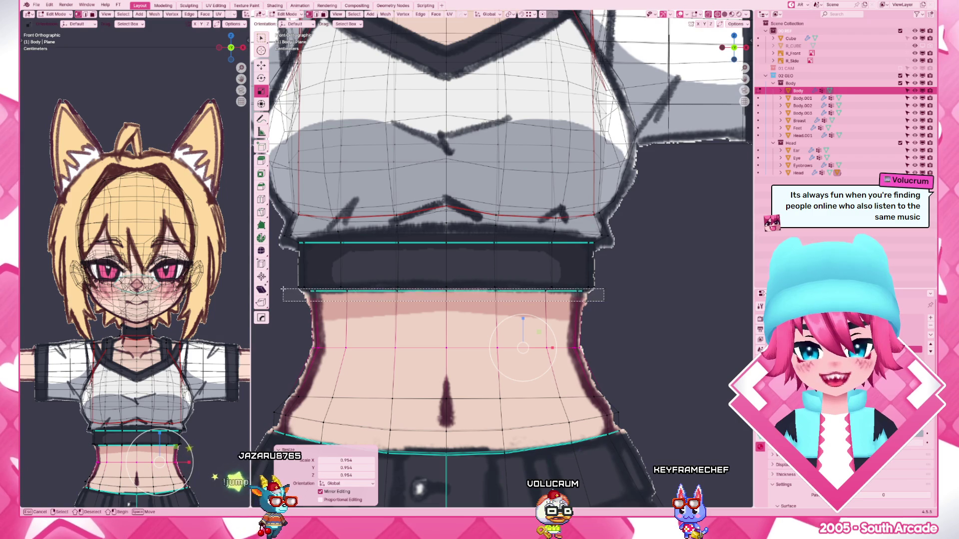
key("s")
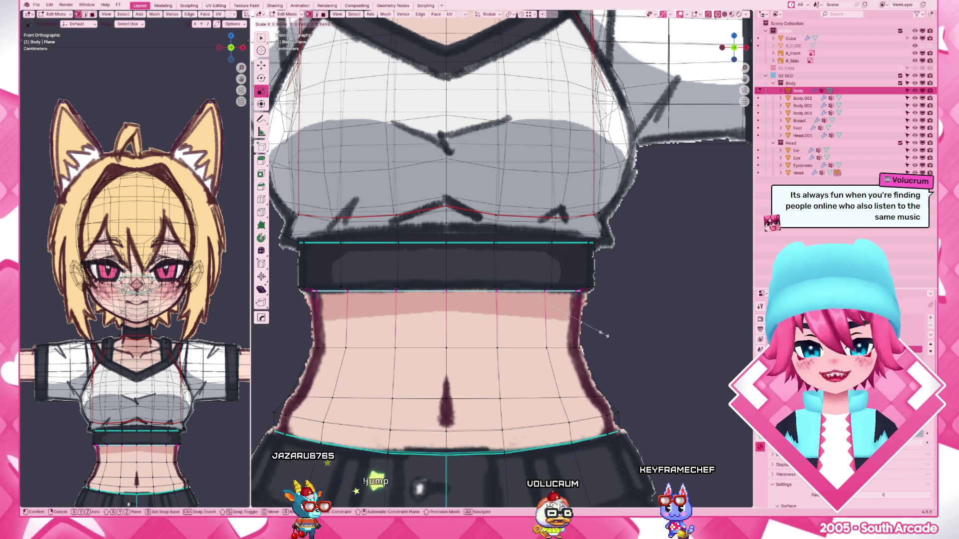
left_click(607, 334)
left_click_drag(287, 376, 630, 406)
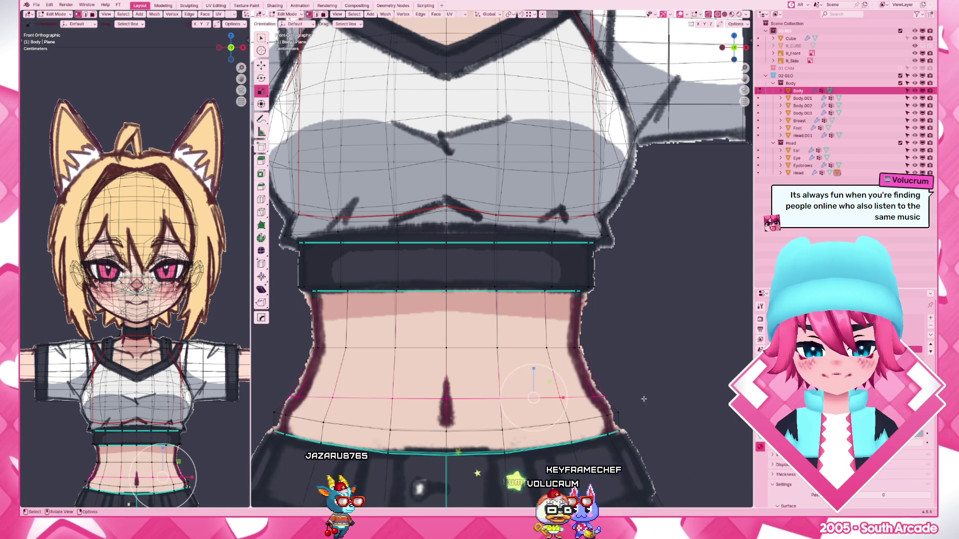
scroll(645, 397, "down", 1)
key("s")
left_click(662, 389)
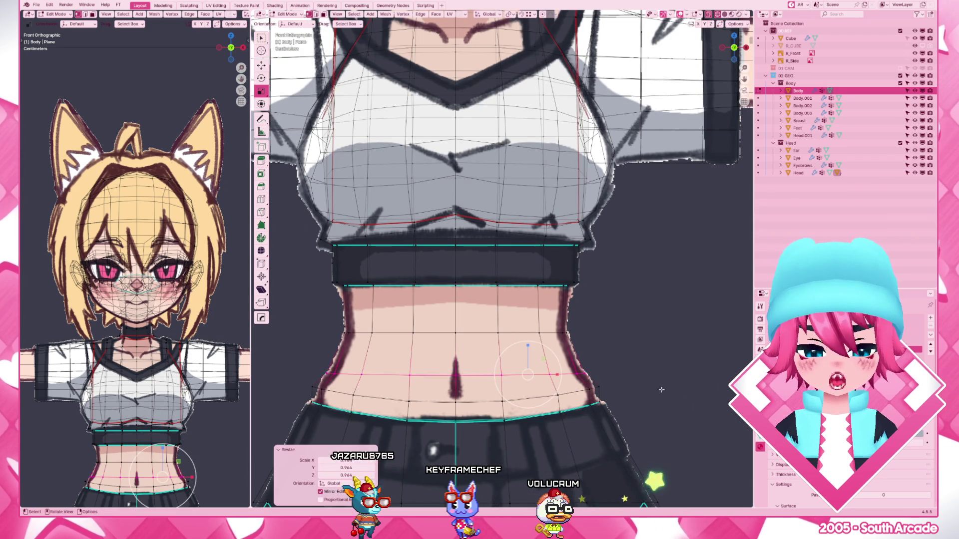
scroll(598, 403, "up", 1)
scroll(597, 402, "up", 1)
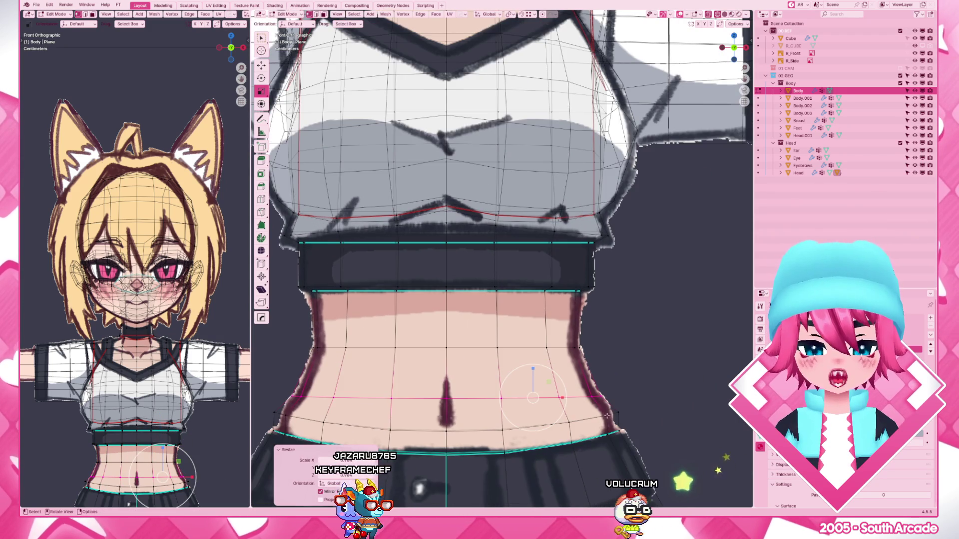
left_click(570, 422, "alt")
key("s")
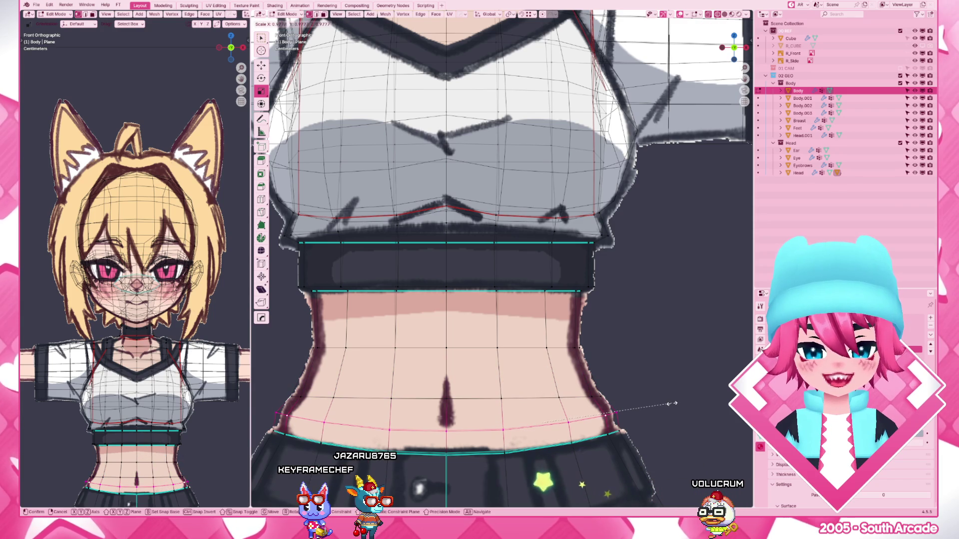
left_click(671, 404)
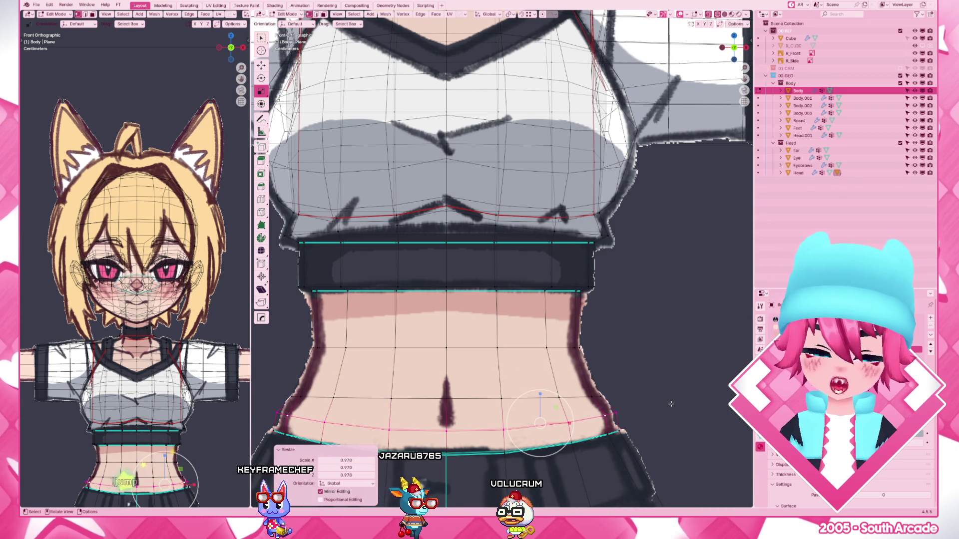
scroll(670, 404, "down", 1)
scroll(525, 401, "down", 2)
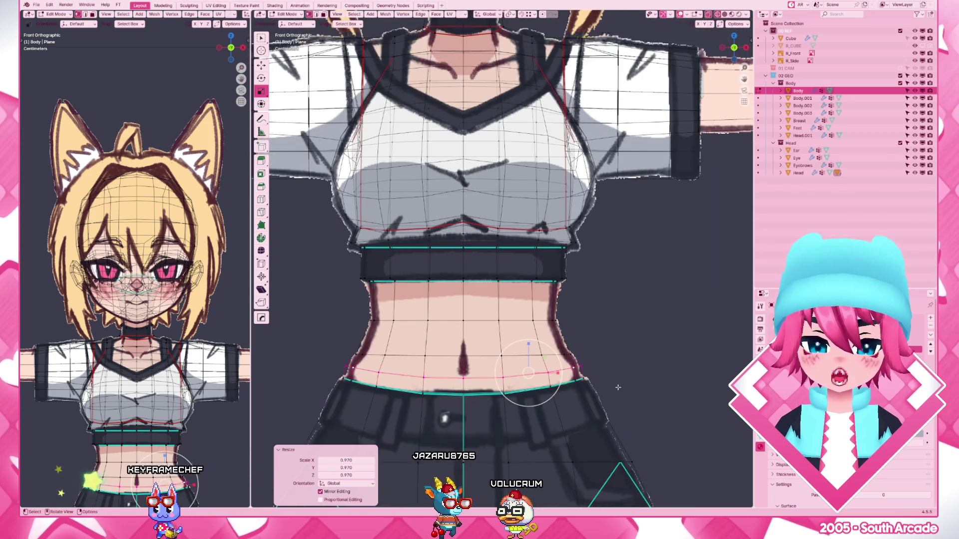
scroll(467, 397, "up", 3)
scroll(467, 398, "up", 2)
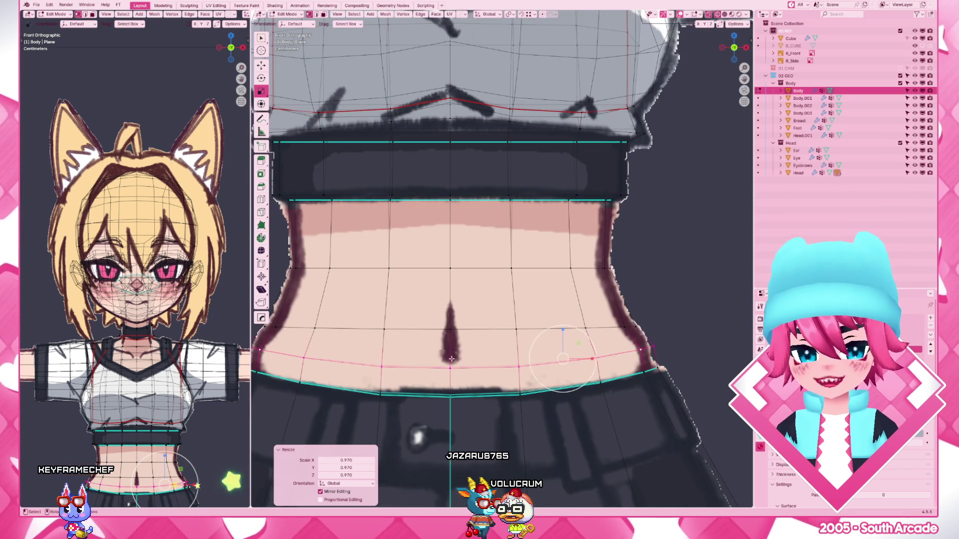
- Lower the navel vertex a touch along Z and slide the waist edge loop up into place
left_click(501, 365)
key("g")
key("z")
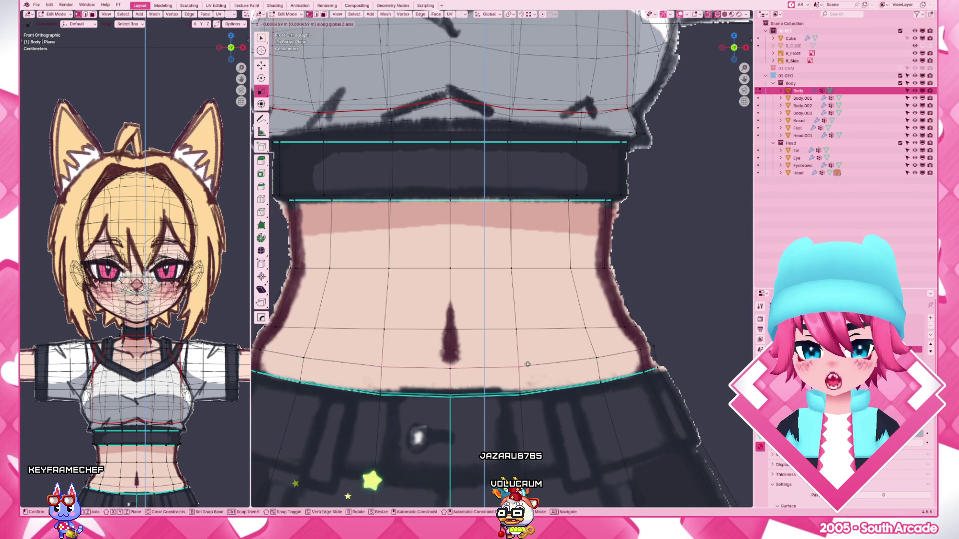
left_click(527, 365)
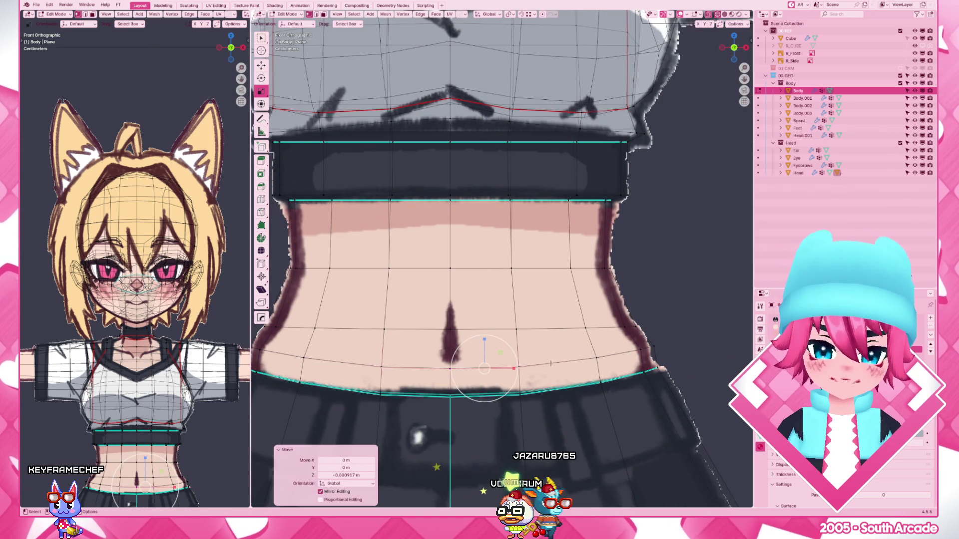
left_click(643, 345, "alt")
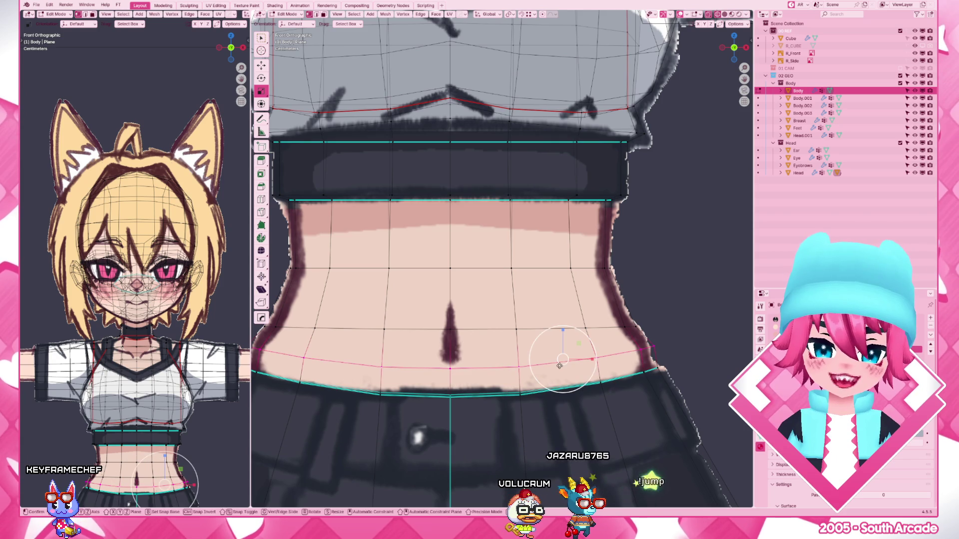
key("g")
key("g")
left_click(561, 350)
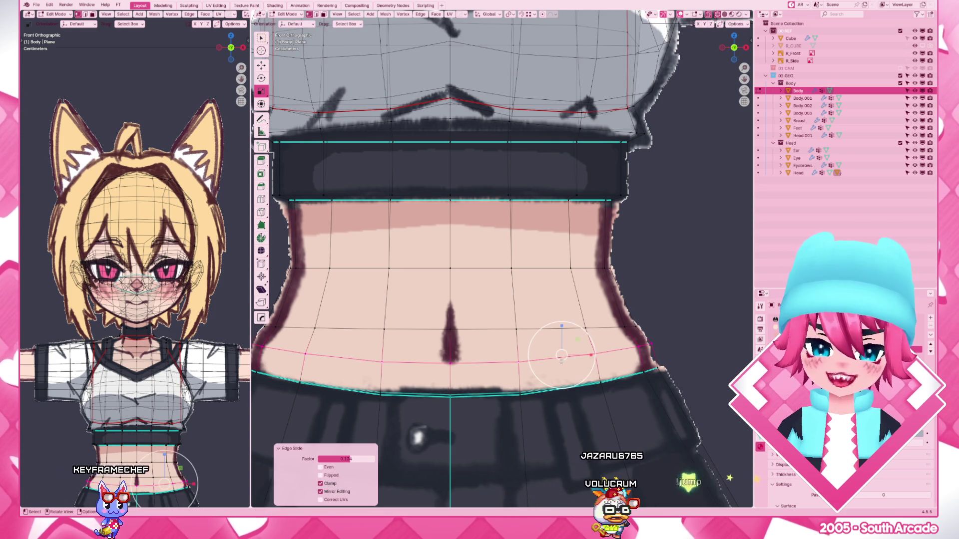
right_click(450, 363, "shift")
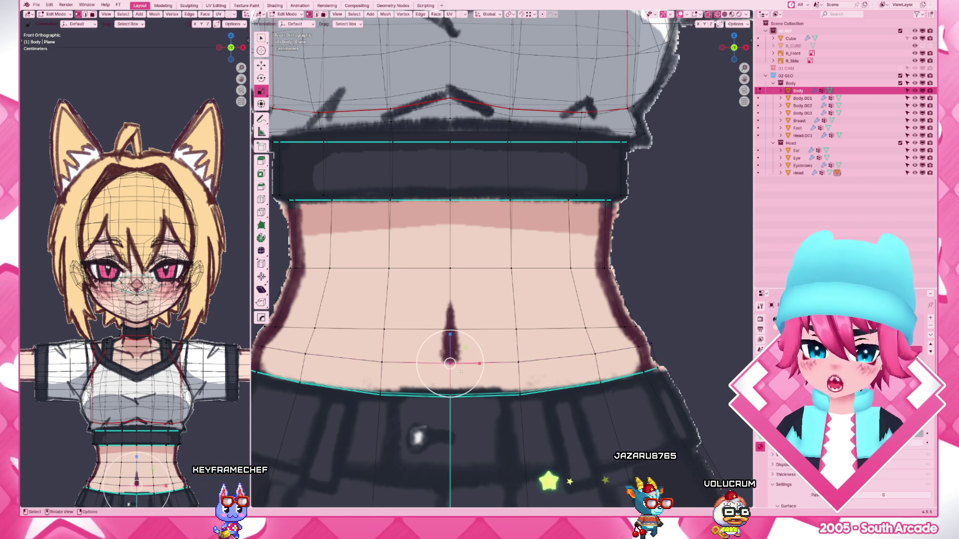
scroll(672, 314, "down", 3)
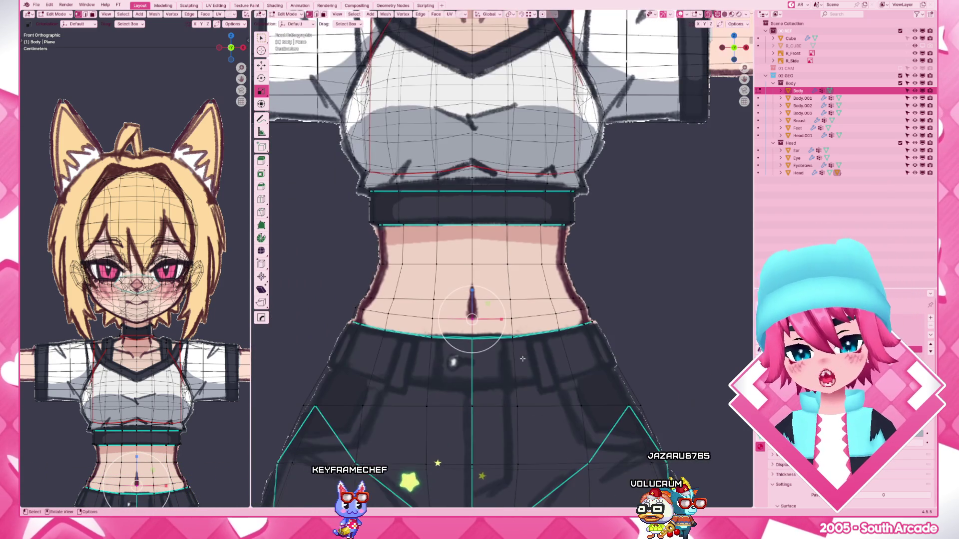
key("shift+s")
scroll(672, 314, "down", 3)
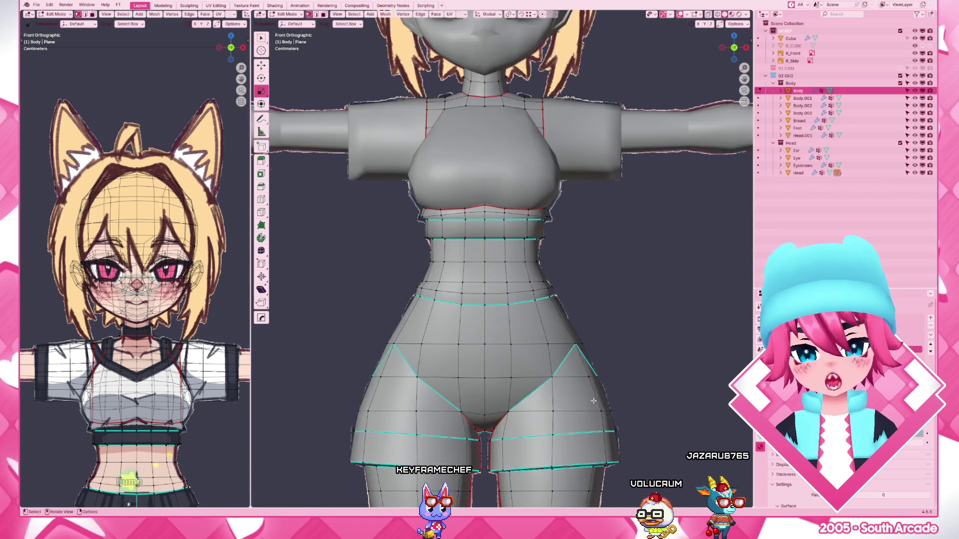
scroll(498, 423, "up", 3)
scroll(464, 308, "up", 3)
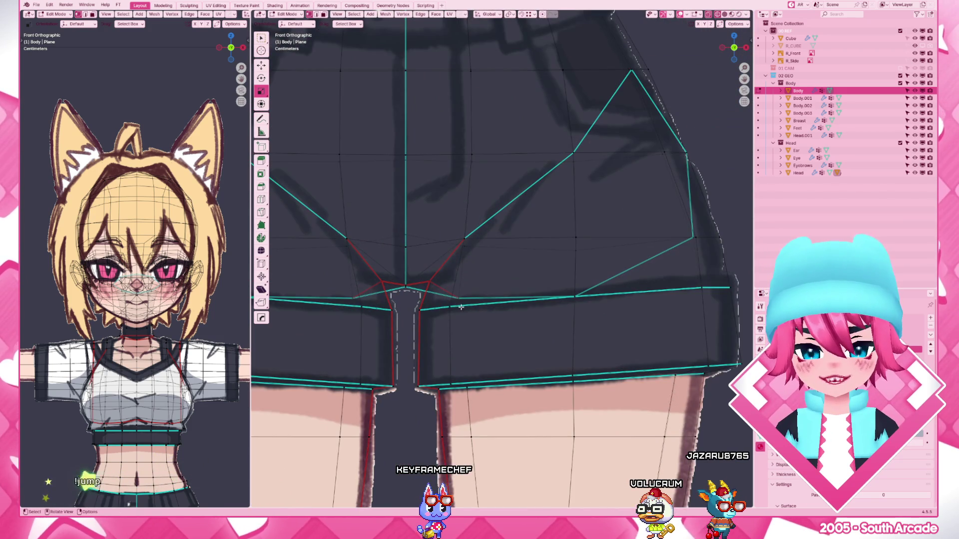
scroll(417, 302, "down", 5)
scroll(529, 302, "down", 4)
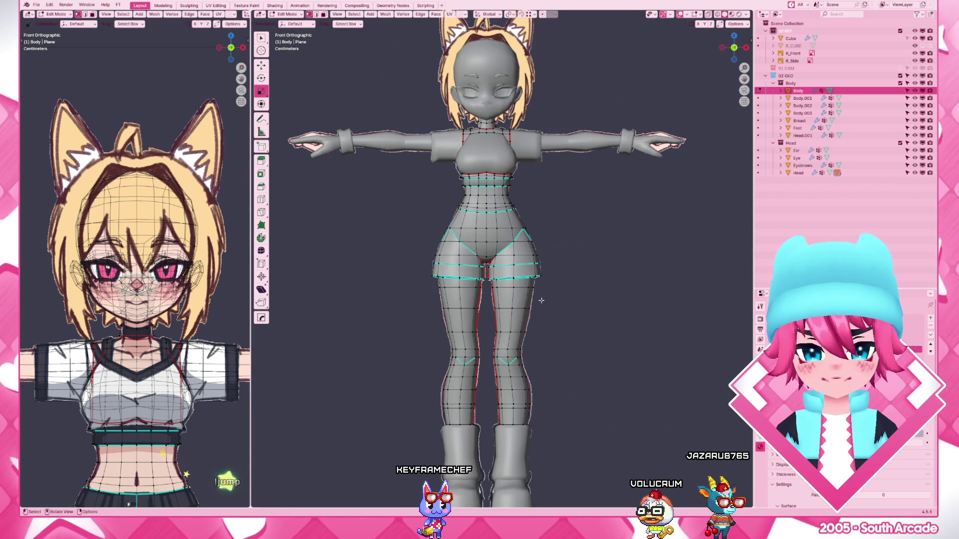
scroll(541, 300, "up", 3)
mouse_move(541, 299)
middle_mouse_down()
mouse_move(543, 348)
mouse_move(471, 338)
mouse_move(531, 343)
mouse_move(510, 323)
middle_mouse_up()
scroll(465, 336, "down", 3)
scroll(498, 340, "up", 3)
scroll(509, 323, "up", 2)
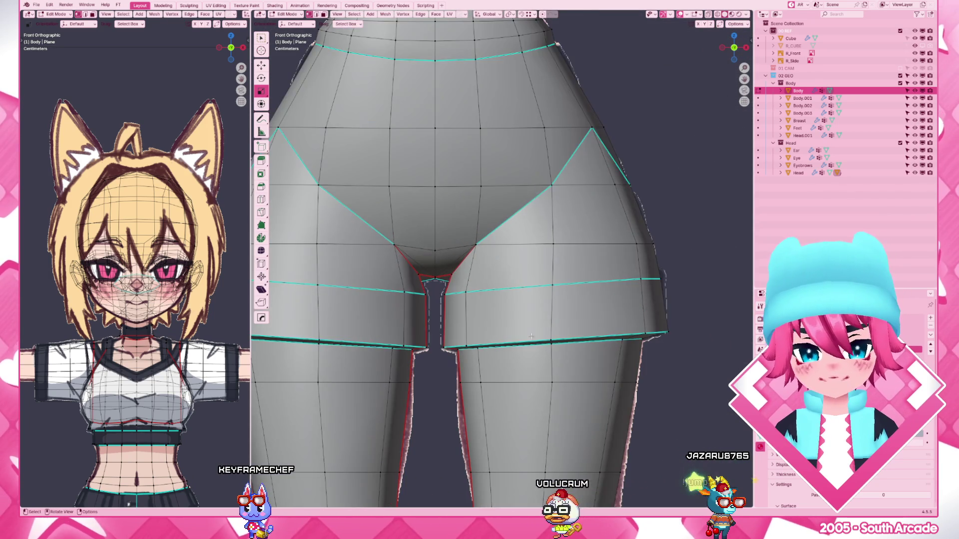
key("KP_1")
mouse_move(642, 272)
middle_mouse_down()
mouse_move(577, 278)
mouse_move(533, 264)
mouse_move(525, 277)
middle_mouse_up()
key("ctrl+r")
- Add an edge loop across the shorts near the hem and return to the front view
left_click(521, 311)
left_click(521, 294)
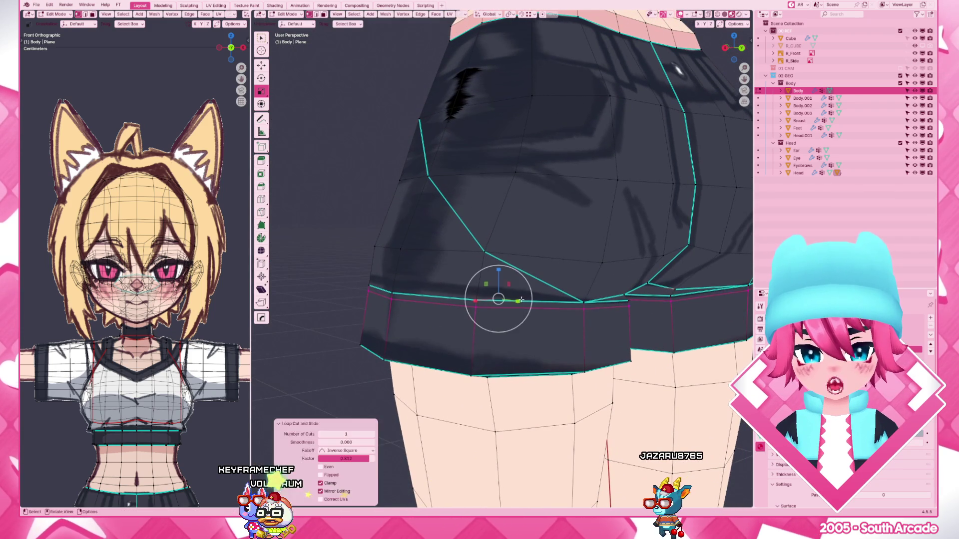
key("KP_1")
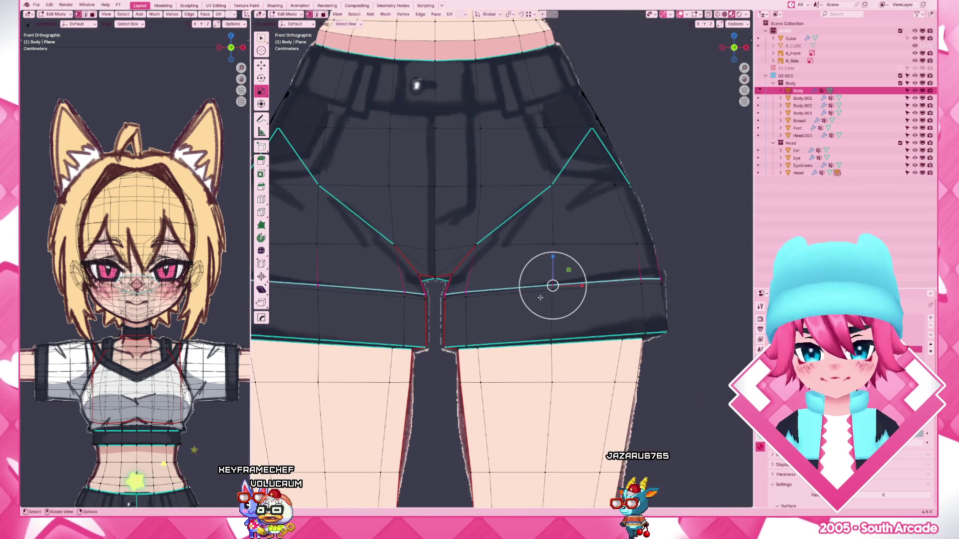
scroll(553, 279, "up", 4)
key("z")
key("Escape")
middle_click_drag(450, 349, 525, 348)
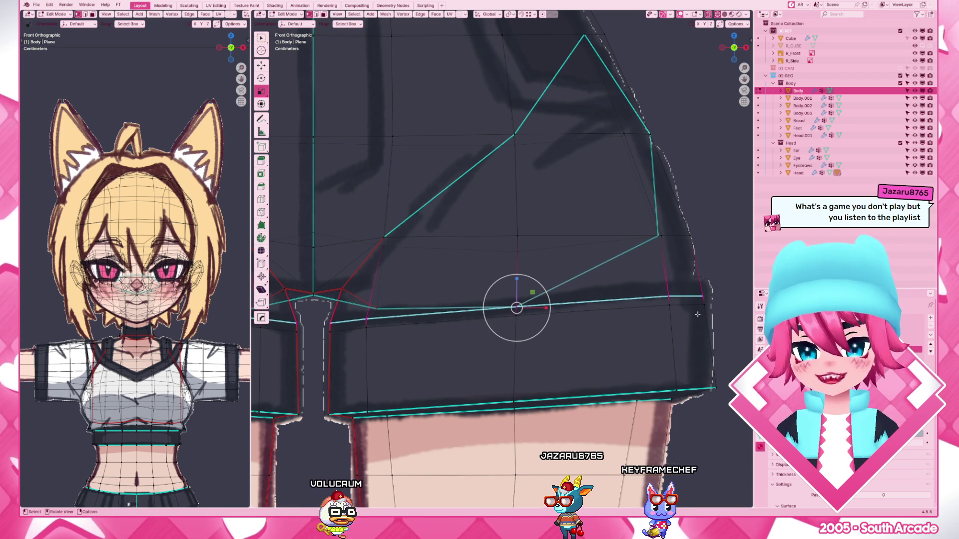
- Resize the shorts hem edge and slide it along the surrounding edges into position
key("s")
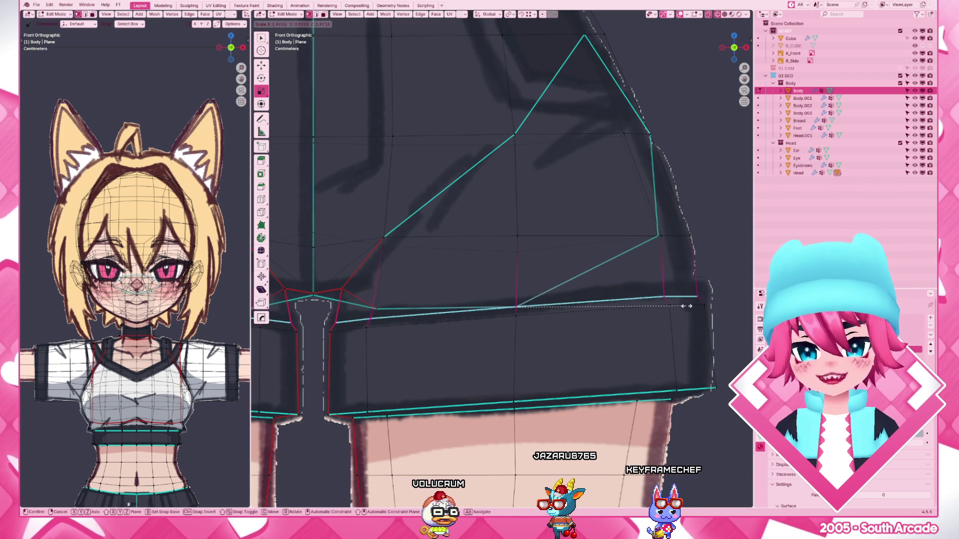
left_click(683, 306)
key("g")
key("z")
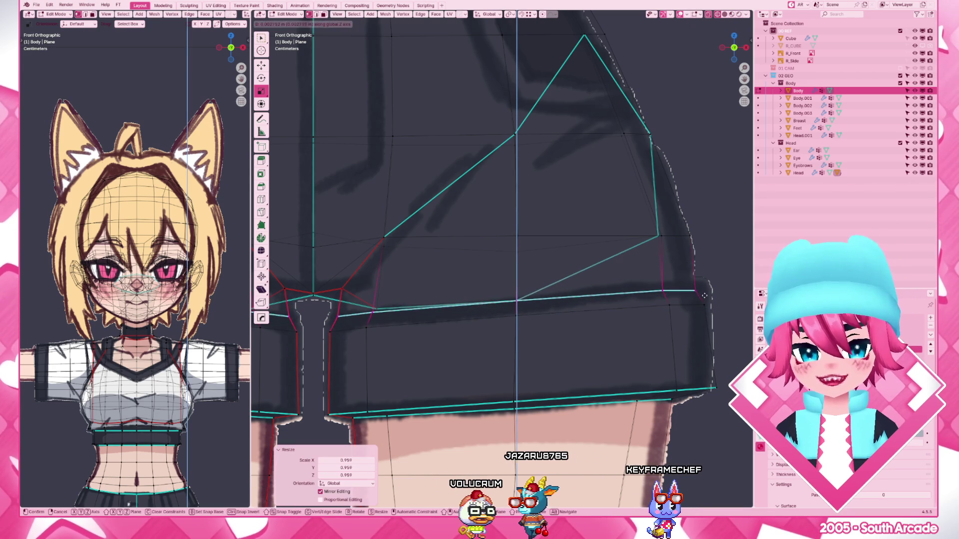
key("x")
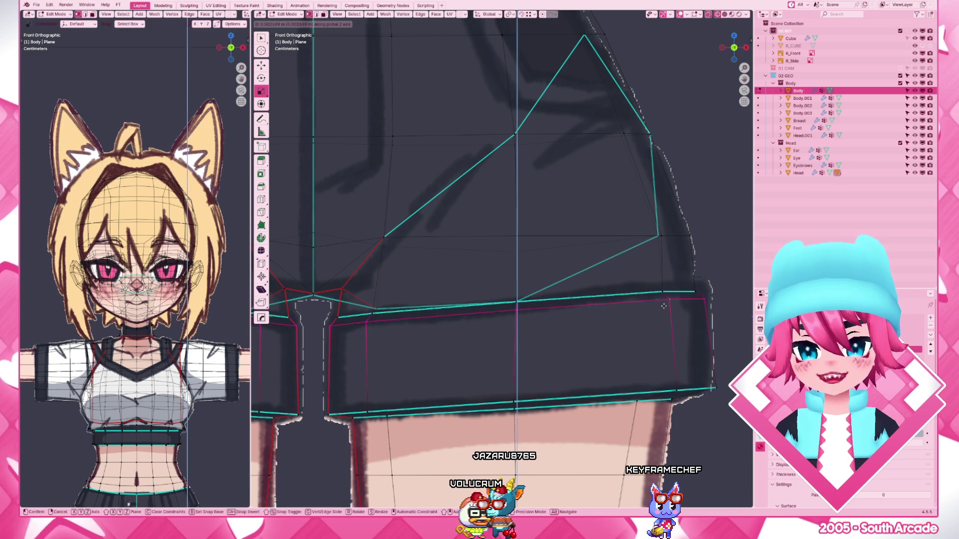
left_click(670, 297)
- Enlarge the hem edge slightly and lower it along Z to match the drawing
key("s")
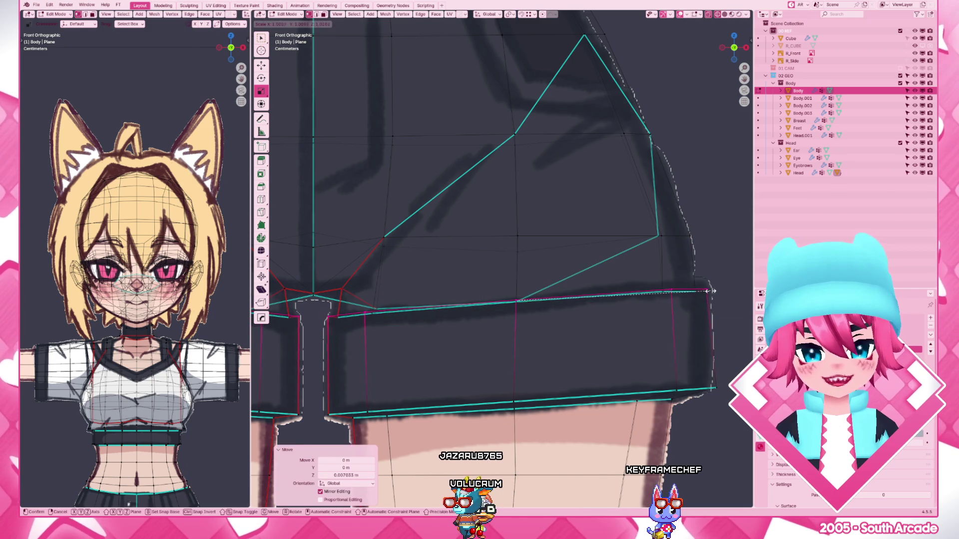
left_click(714, 290)
key("g")
key("z")
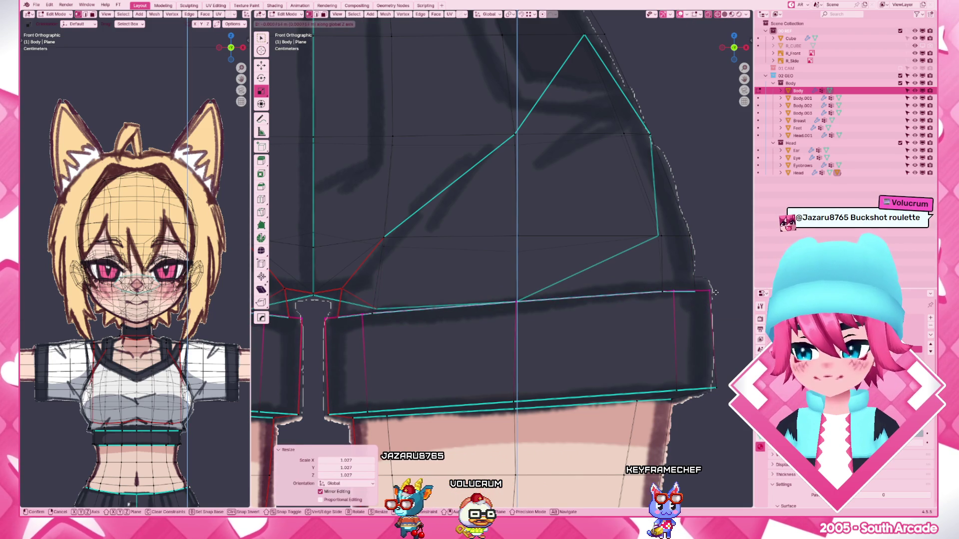
left_click(714, 292)
scroll(714, 295, "down", 1)
scroll(690, 311, "down", 2)
scroll(661, 329, "up", 3)
mouse_move(662, 327)
middle_mouse_down()
mouse_move(637, 360)
mouse_move(535, 355)
mouse_move(500, 377)
mouse_move(617, 328)
middle_mouse_up()
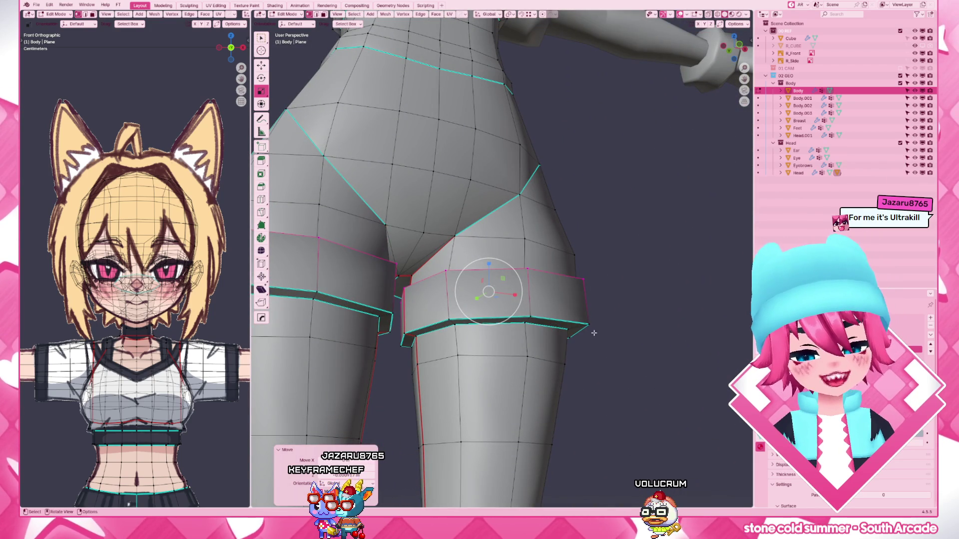
scroll(572, 340, "down", 3)
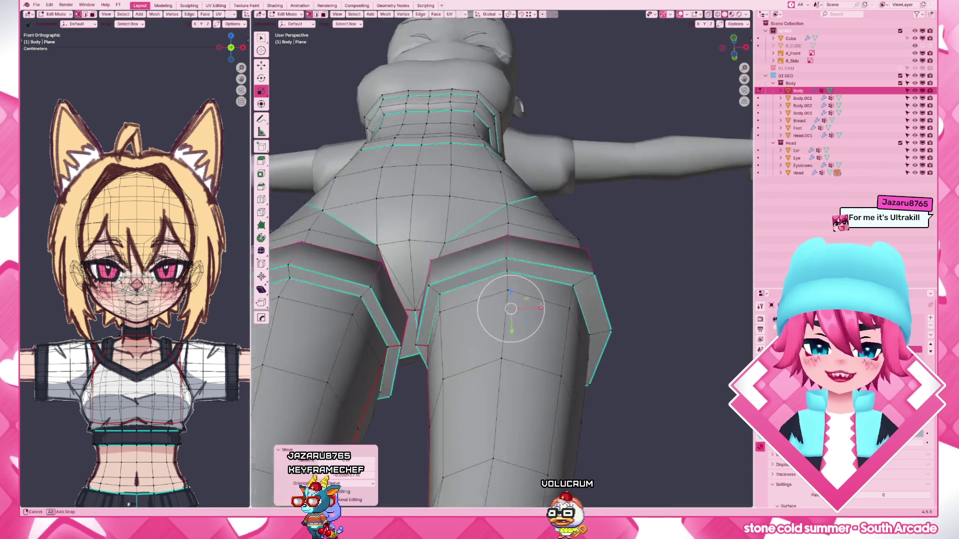
- In X-ray right-side view, scale the selected thigh cuff loops
middle_click_drag(571, 340, 486, 344)
key("KP_3")
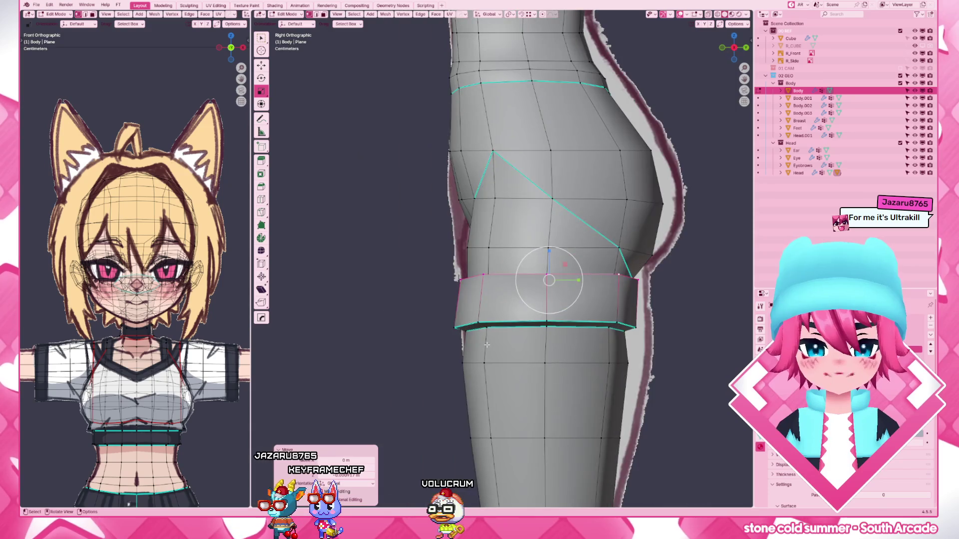
scroll(486, 345, "up", 4)
scroll(676, 384, "down", 2)
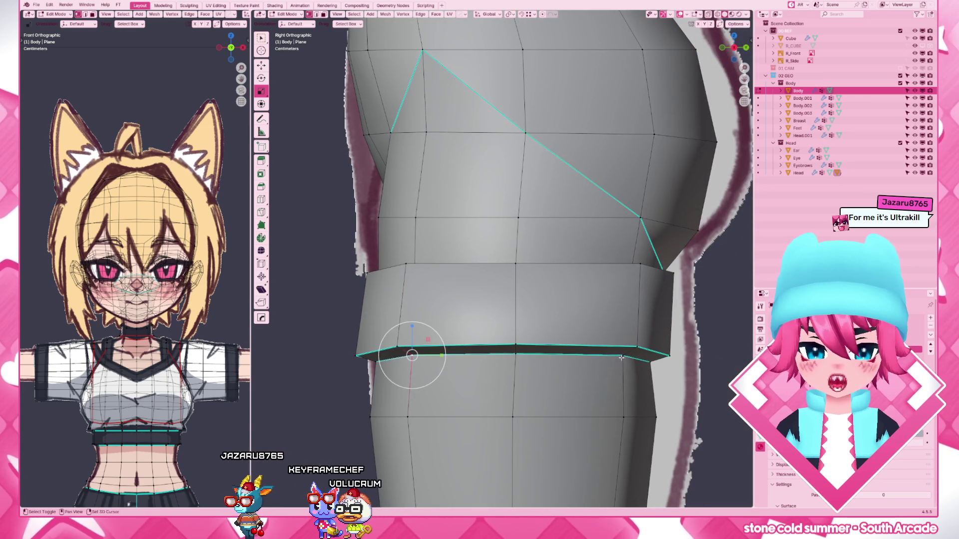
key("alt+z")
key("s")
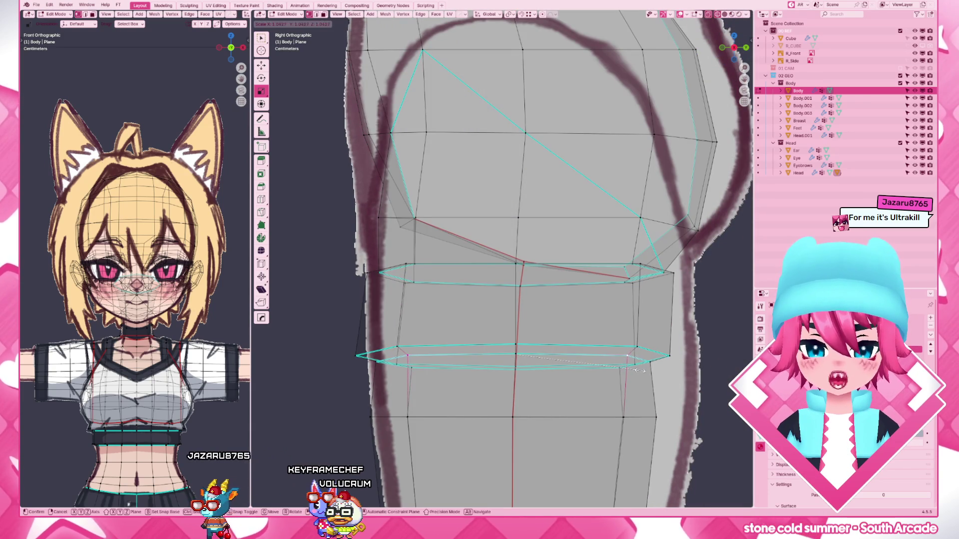
left_click(641, 369)
key("c")
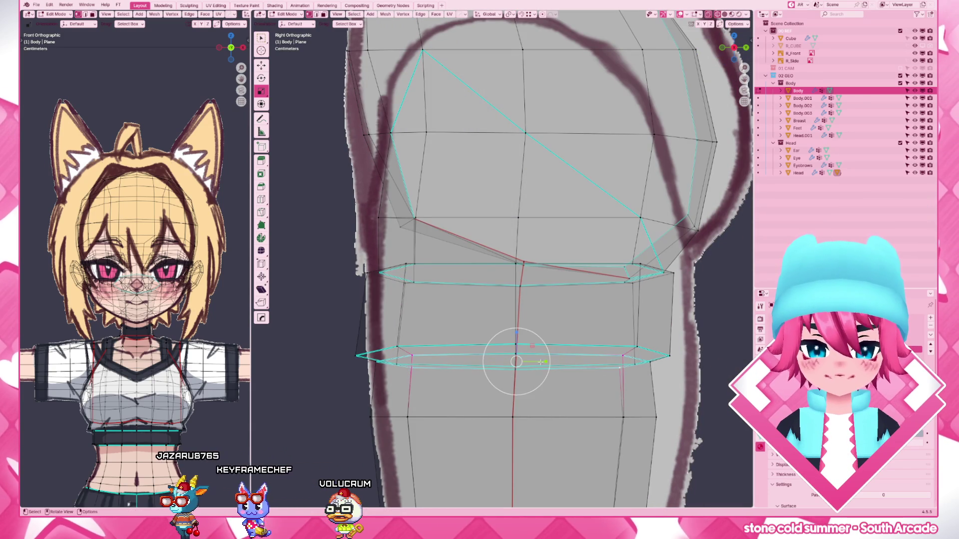
- Flatten the cuff loops along Y to fit the side reference, then leave edit mode to review the hips
key("Escape")
key("s")
key("y")
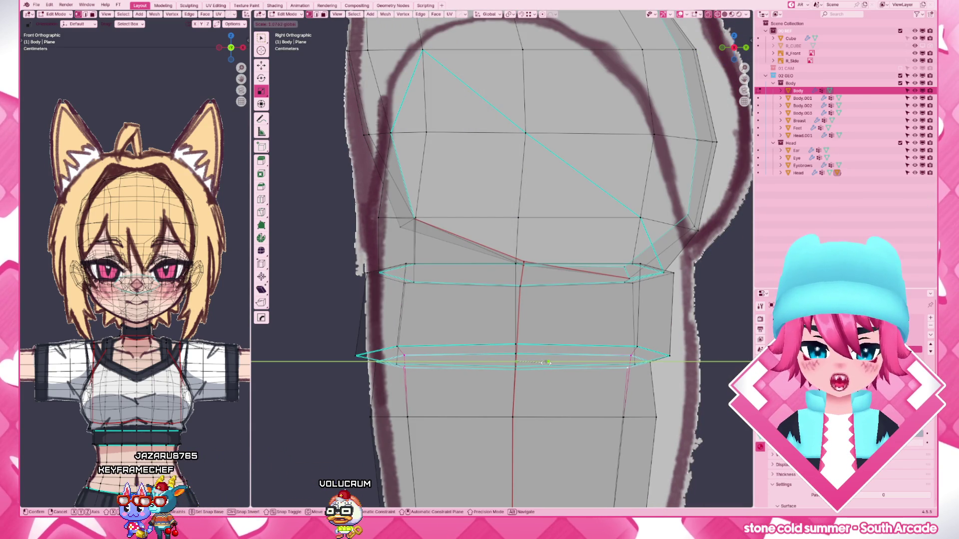
left_click(549, 363)
scroll(569, 412, "down", 10)
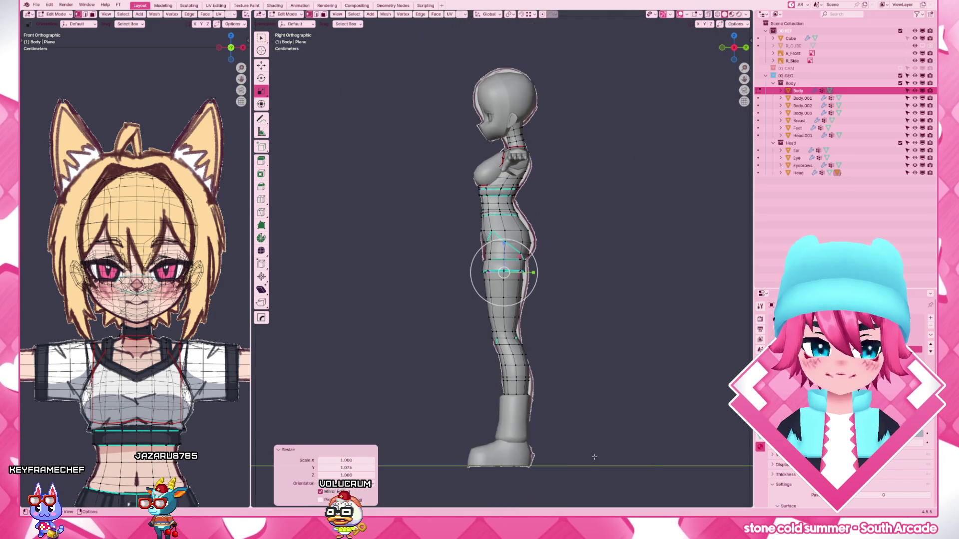
key("Tab")
scroll(649, 336, "up", 5)
mouse_move(649, 336)
middle_mouse_down()
mouse_move(483, 345)
mouse_move(565, 347)
middle_mouse_up()
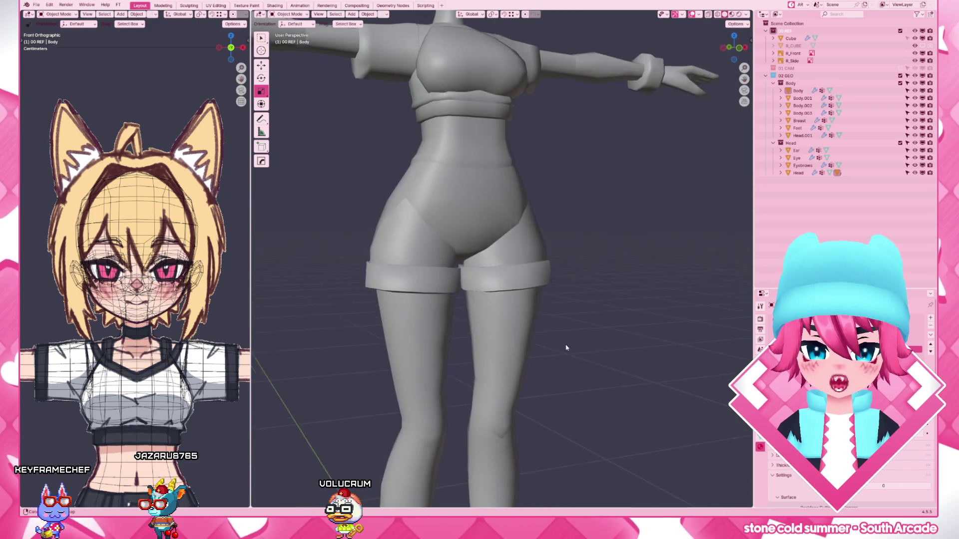
scroll(565, 347, "up", 2)
scroll(559, 308, "up", 3)
- Mark the selected cuff and leg-opening edges as sharp, then begin sliding the cuff loop from the front view
key("Tab")
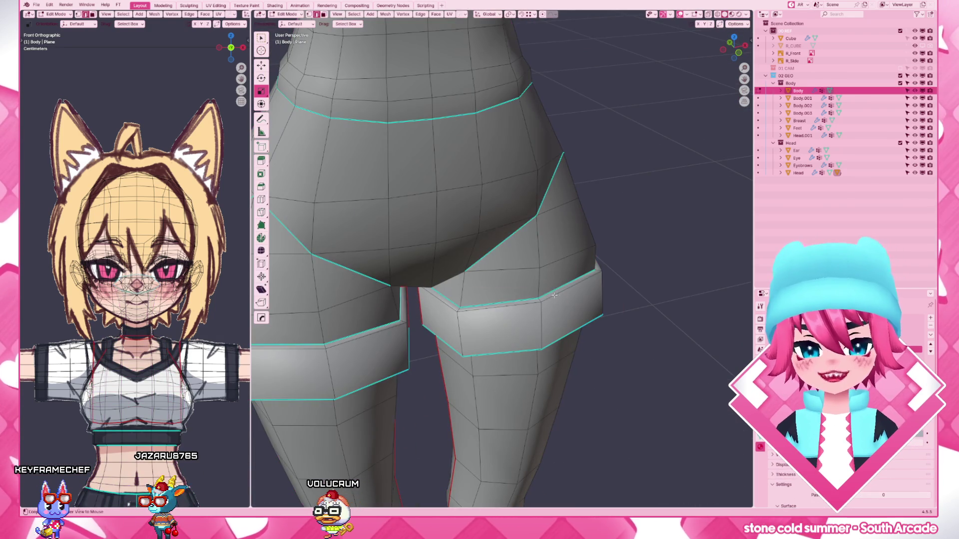
middle_click_drag(619, 308, 488, 324)
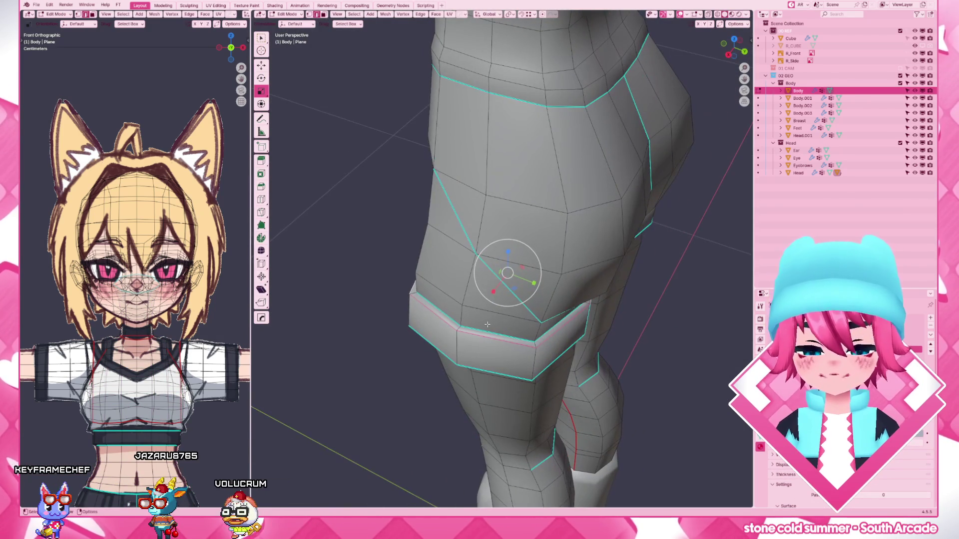
key("ctrl+e")
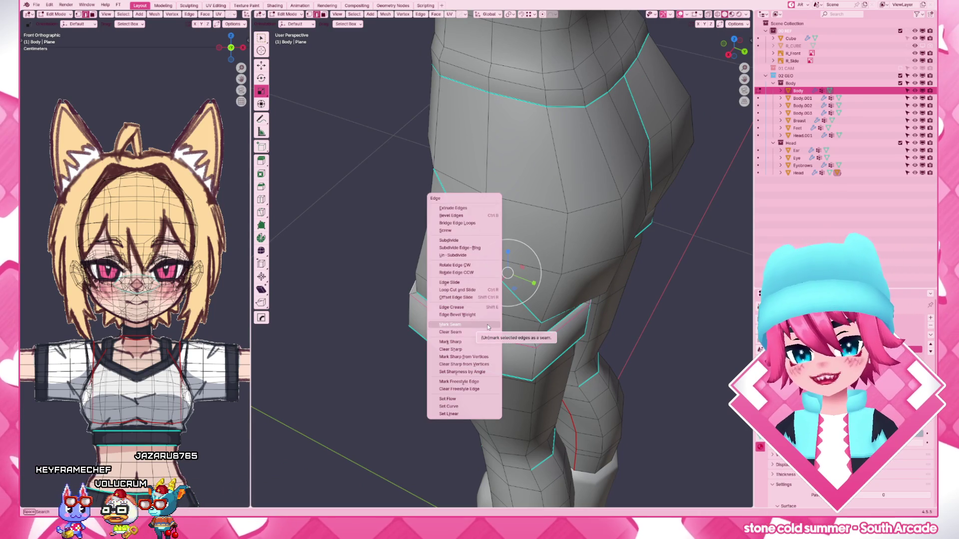
left_click(486, 340)
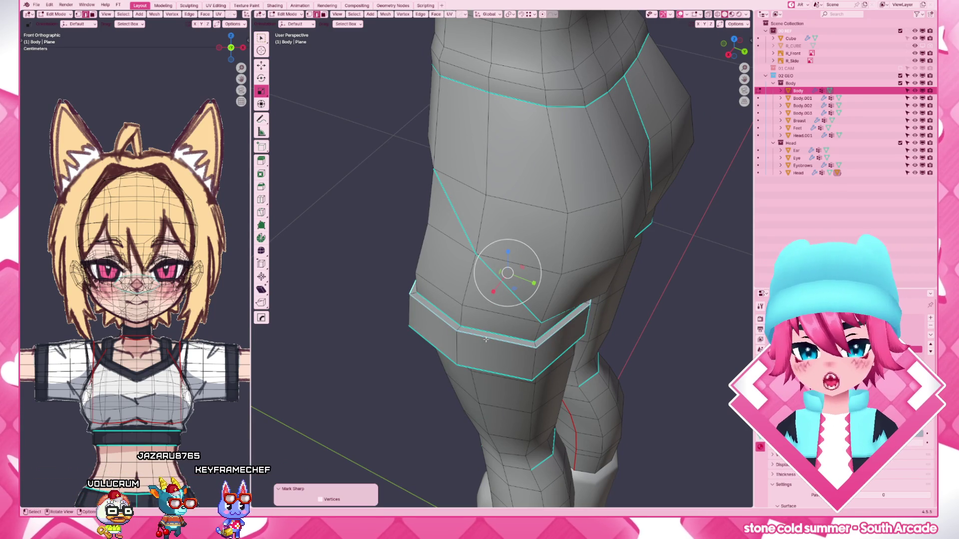
key("KP_1")
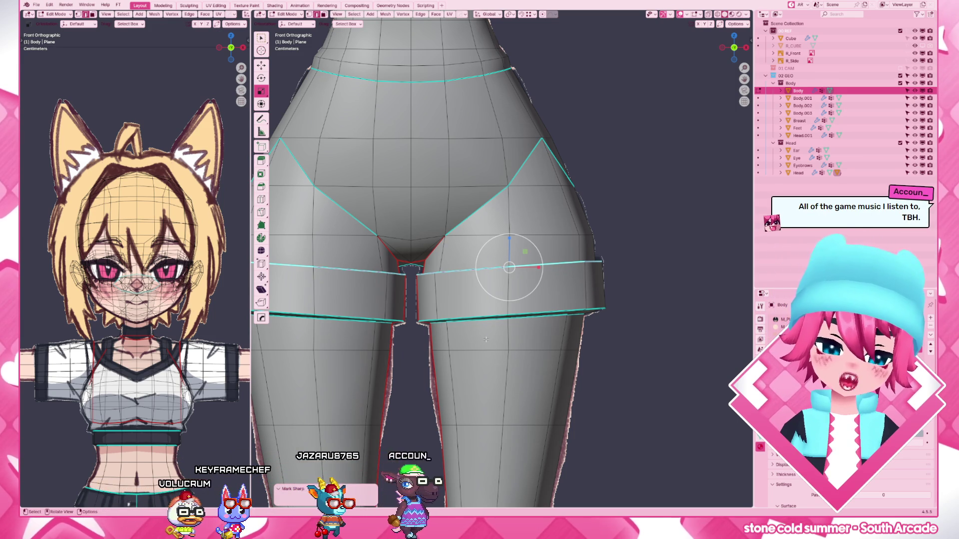
scroll(485, 339, "up", 2)
scroll(486, 340, "up", 3)
key("g")
key("g")
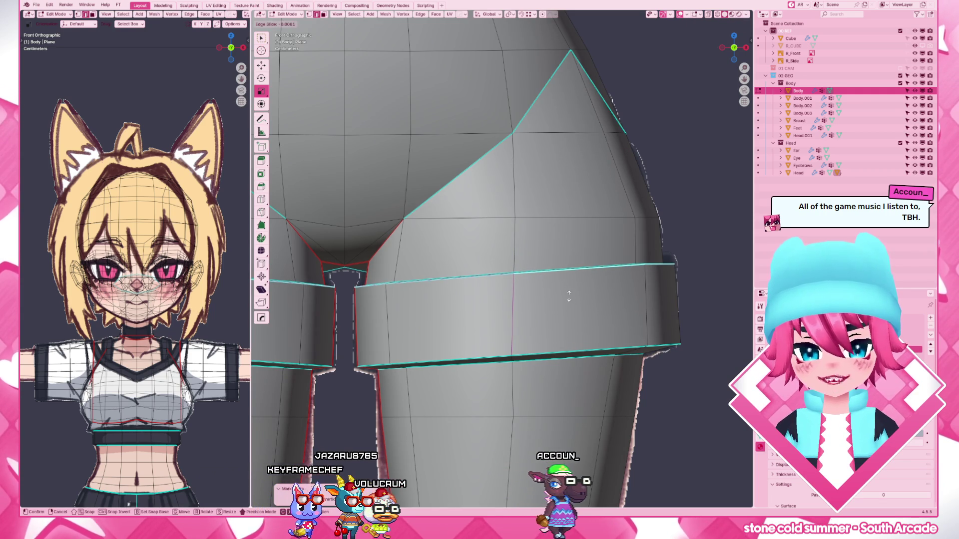
- Confirm the cuff loop's new position, check it against the texture, and select the cuff loop from behind
left_click(568, 298)
scroll(569, 298, "down", 3)
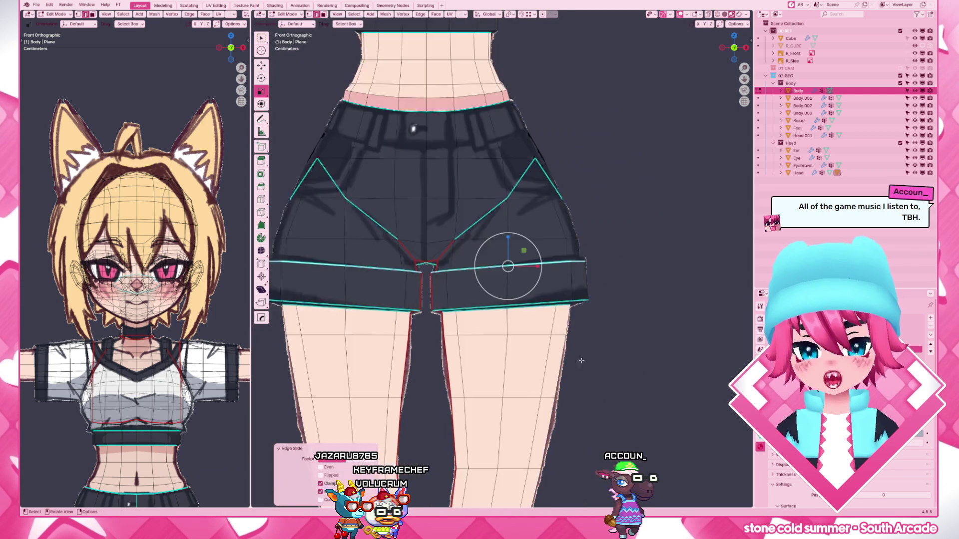
key("Tab")
scroll(579, 295, "up", 3)
left_click(579, 297)
key("Tab")
middle_click_drag(579, 296, 650, 312)
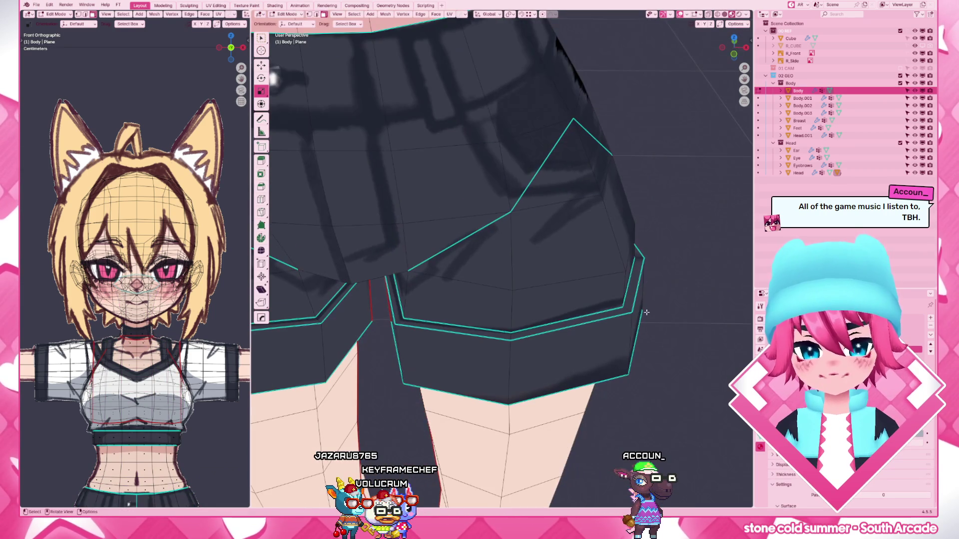
left_click(628, 311, "alt")
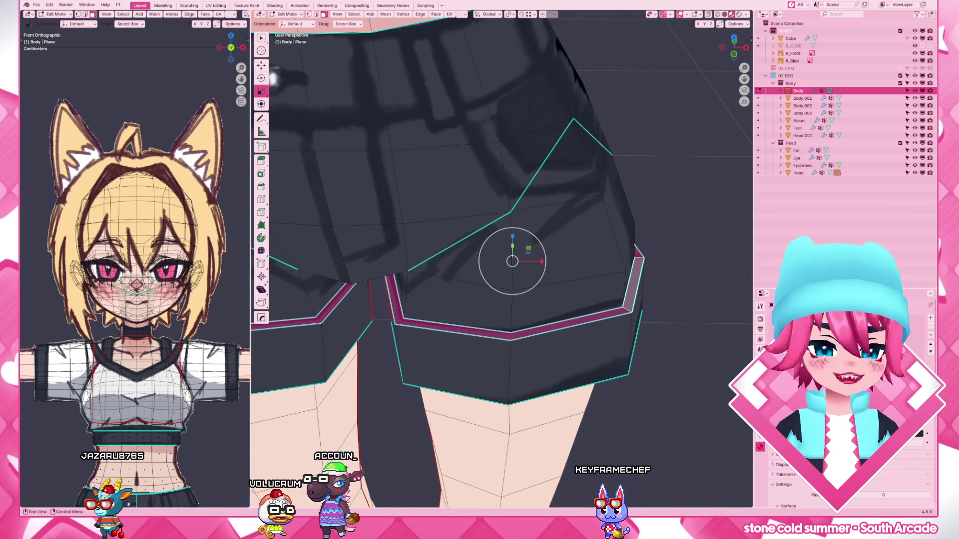
middle_click_drag(690, 352, 566, 307)
- Select the shorts' hip panel faces linked within sharp-edge boundaries
left_click(566, 309)
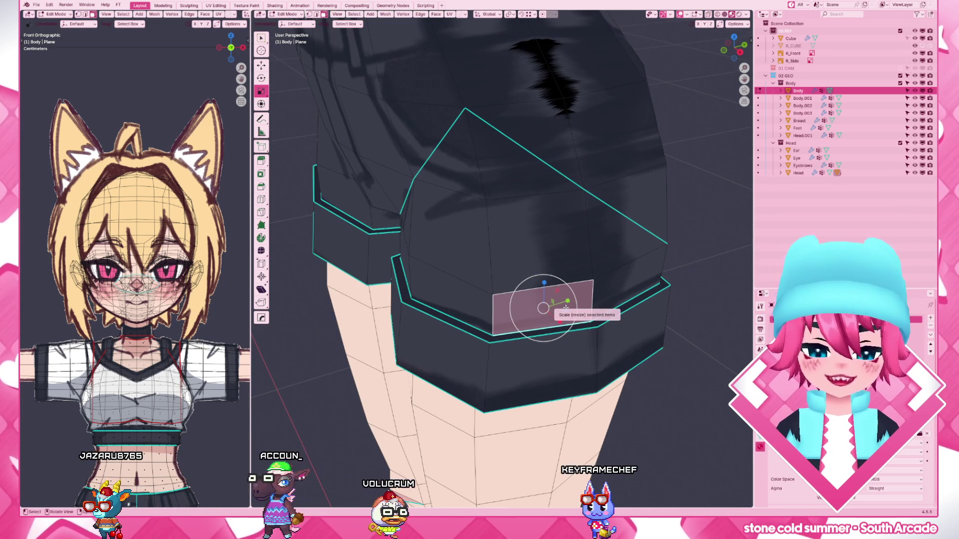
key("ctrl+l")
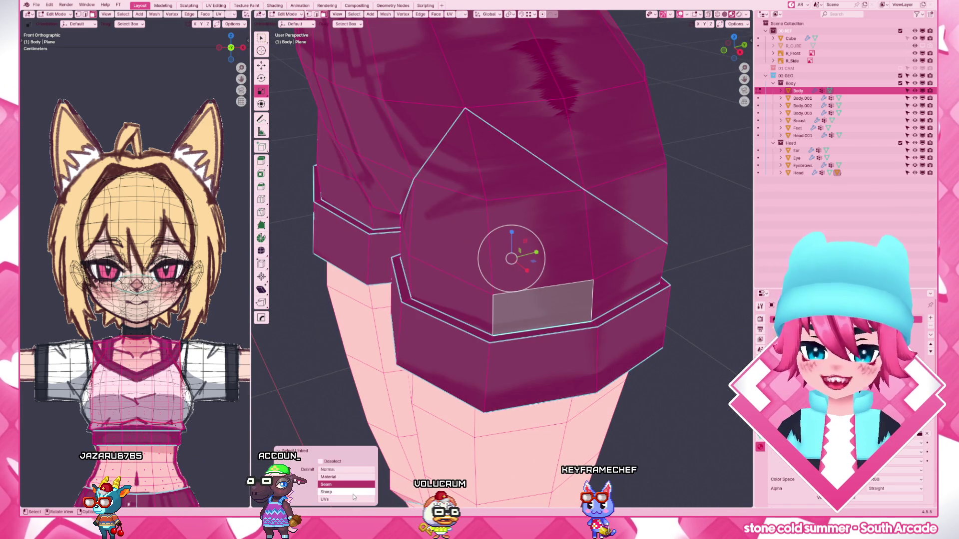
left_click(352, 493)
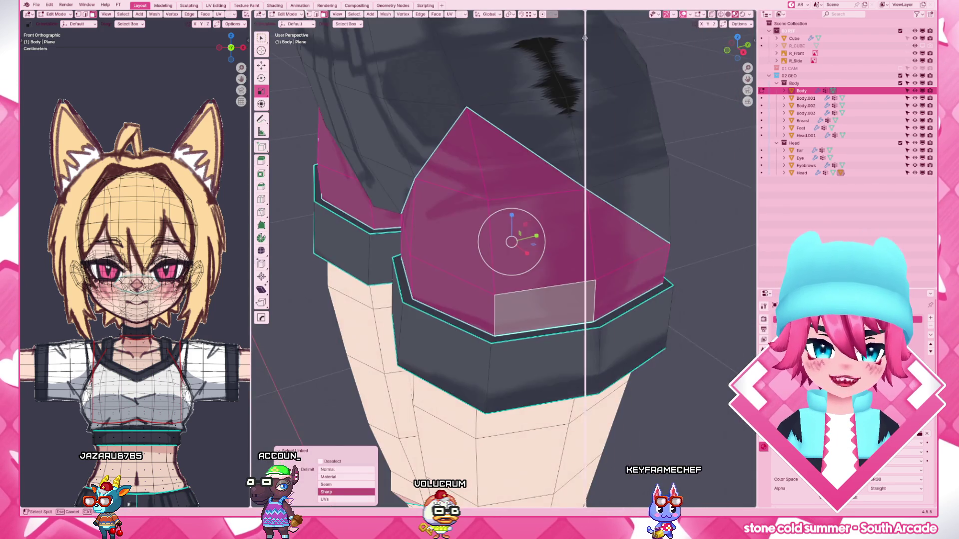
- Split the viewport and turn the right-hand area into a UV editor
left_click_drag(751, 12, 579, 21)
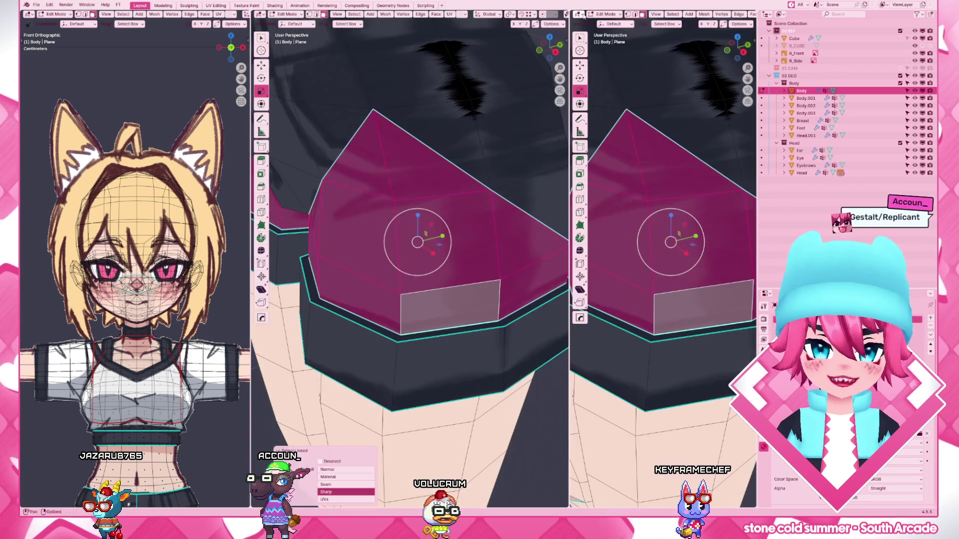
left_click(578, 15)
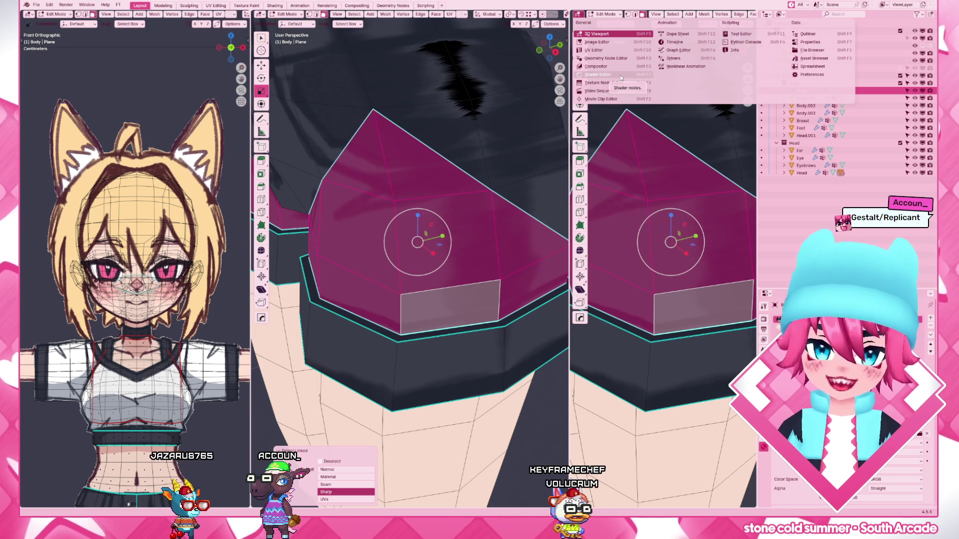
left_click(597, 50)
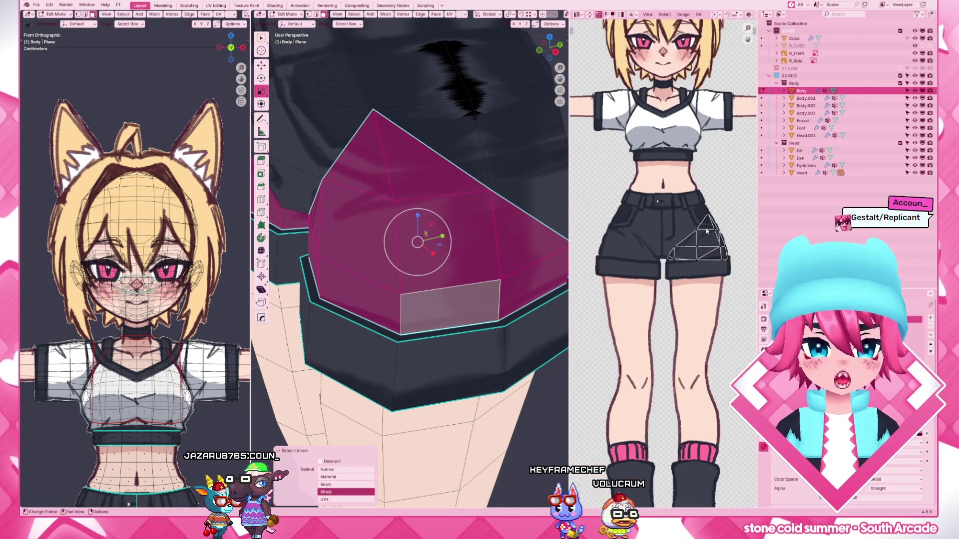
scroll(689, 207, "up", 3)
scroll(683, 240, "up", 2)
scroll(674, 270, "up", 1)
- Box-select UV vertices along the shorts edge and move them onto the drawn outline, then select the linked shorts piece
mouse_move(706, 274)
left_mouse_down()
mouse_move(662, 292)
mouse_move(738, 288)
left_mouse_up()
scroll(662, 292, "up", 2)
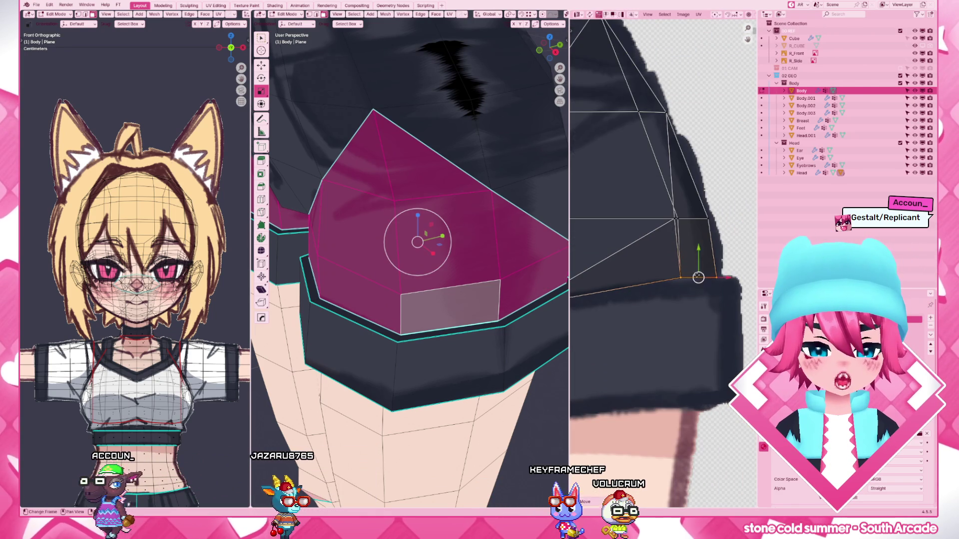
scroll(643, 326, "down", 2)
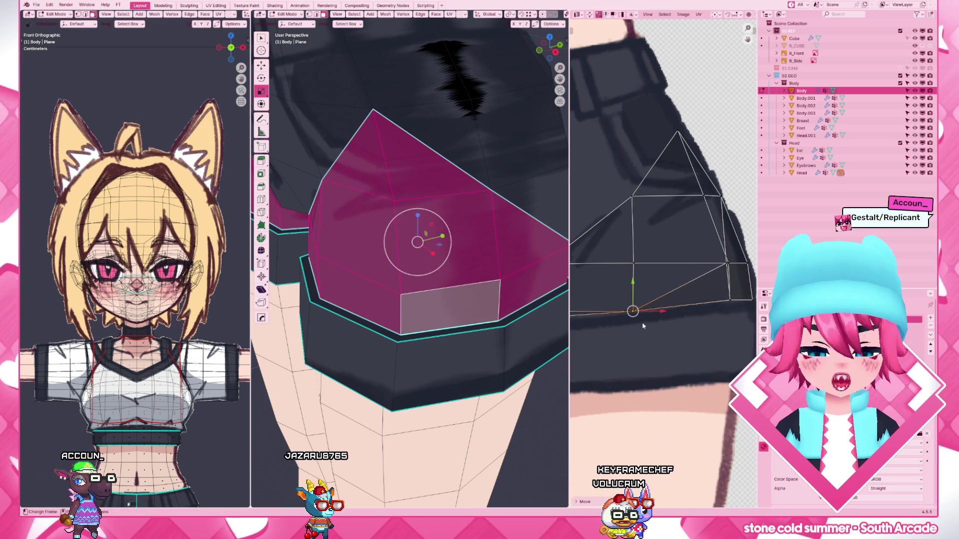
scroll(643, 326, "down", 3)
scroll(640, 330, "up", 5)
left_click_drag(618, 281, 637, 352)
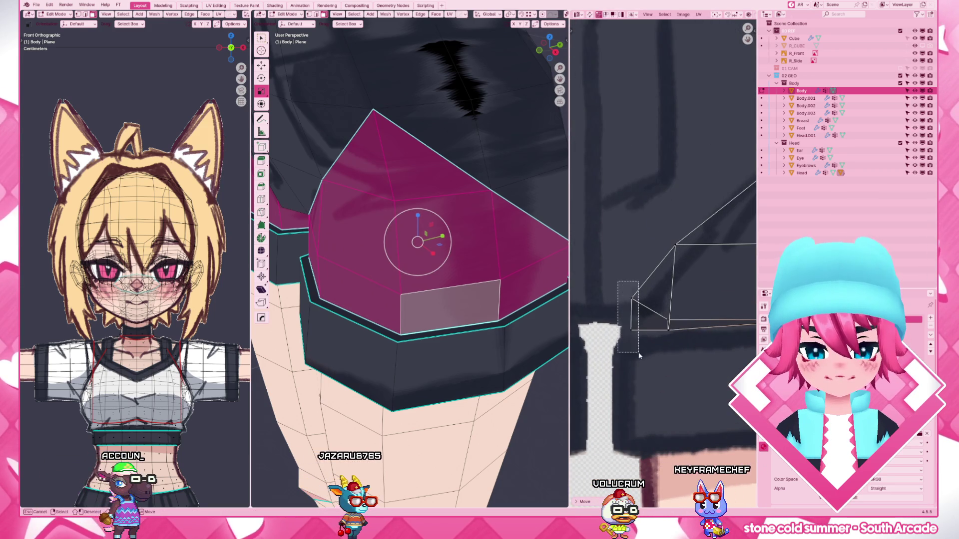
scroll(638, 345, "down", 2)
key("g")
left_click(670, 303)
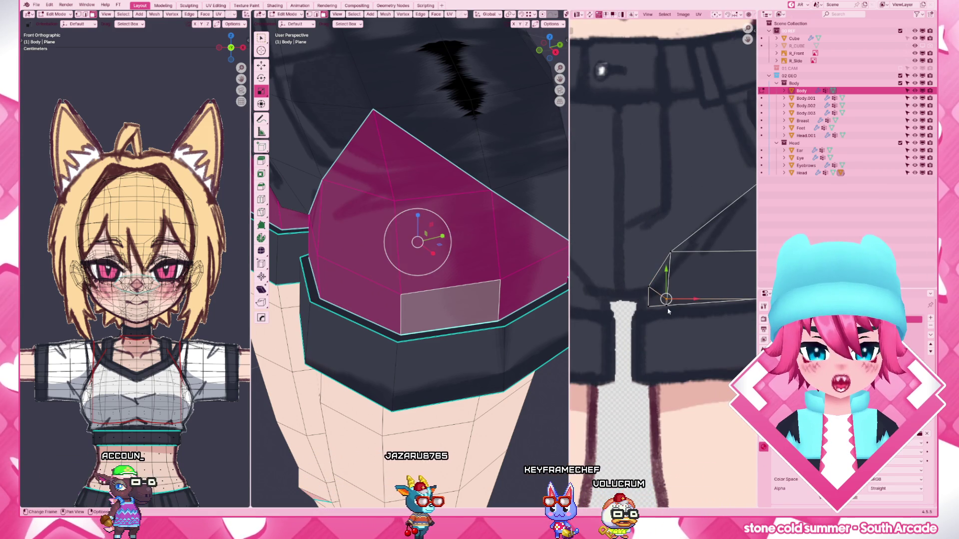
scroll(670, 308, "up", 2)
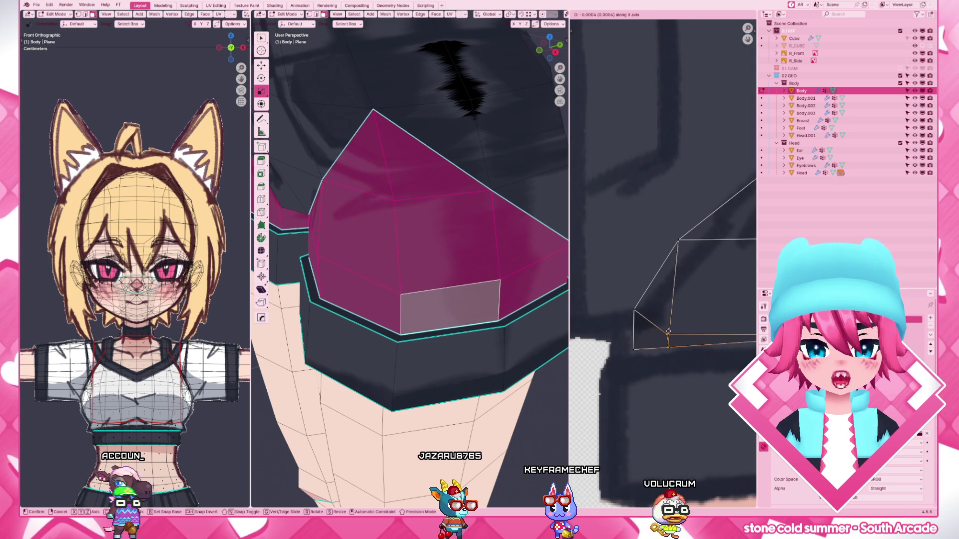
left_click(672, 339)
scroll(670, 333, "down", 2)
scroll(668, 315, "down", 2)
scroll(665, 304, "down", 2)
scroll(664, 305, "down", 2)
scroll(665, 304, "down", 2)
scroll(480, 300, "down", 3)
mouse_move(480, 301)
middle_mouse_down()
mouse_move(498, 296)
mouse_move(457, 215)
middle_mouse_up()
scroll(663, 262, "up", 3)
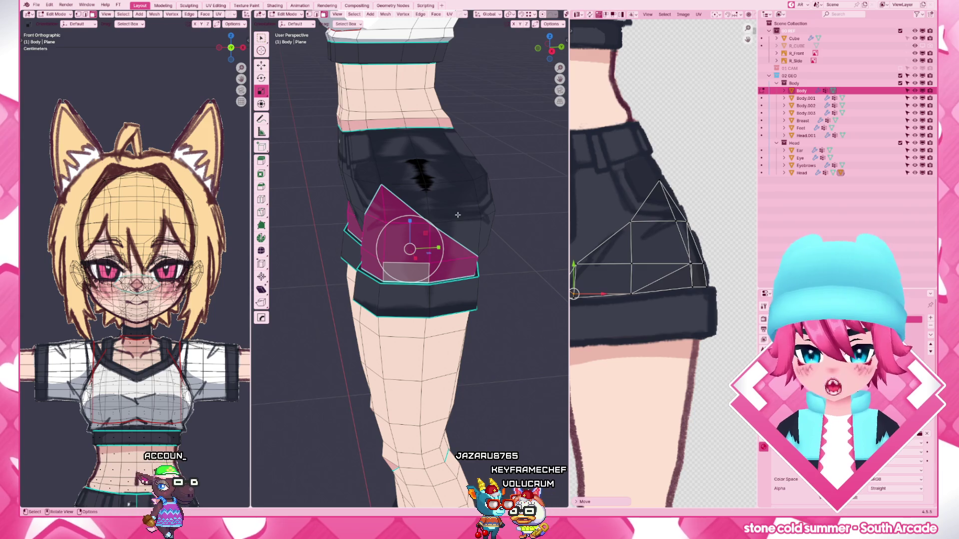
key("ctrl+l")
scroll(712, 343, "down", 2)
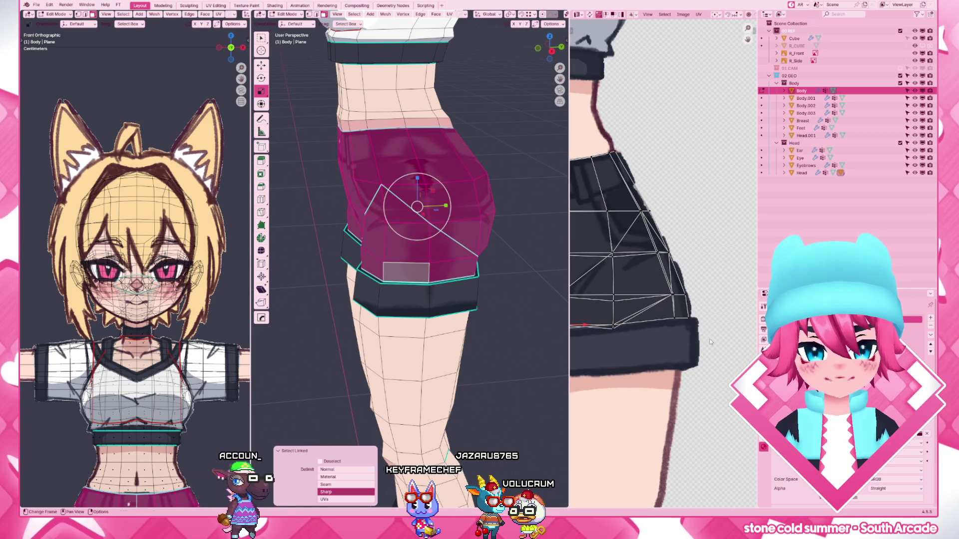
scroll(711, 343, "up", 3)
- Slide successive shorts-edge UV vertices along X so they line up with the reference
left_click(693, 368)
key("g")
key("x")
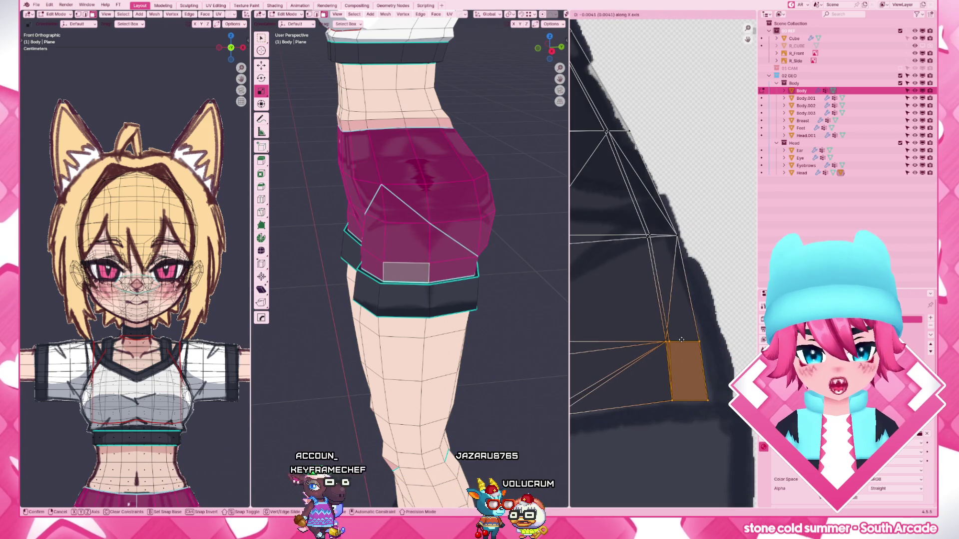
left_click(680, 340)
left_click(633, 237)
key("g")
key("x")
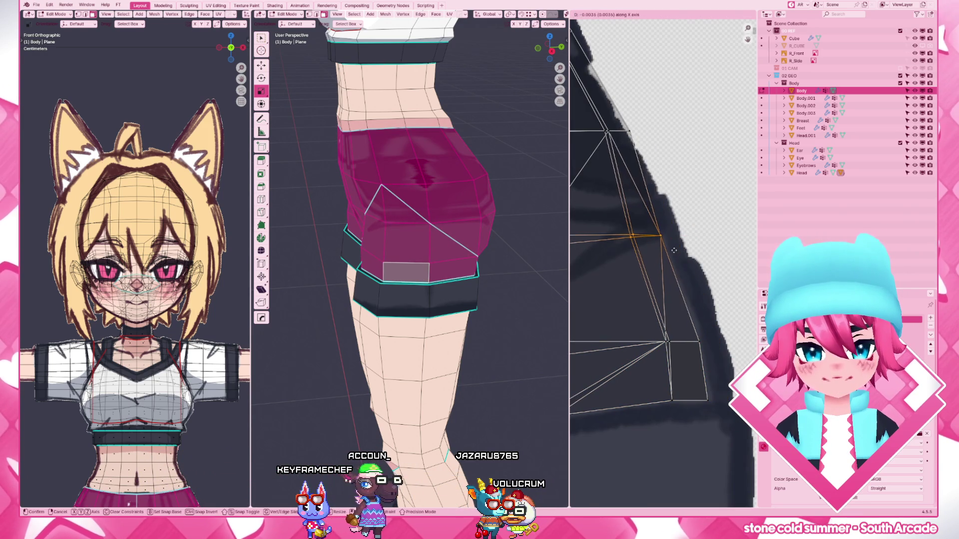
left_click(674, 250)
scroll(673, 270, "down", 3)
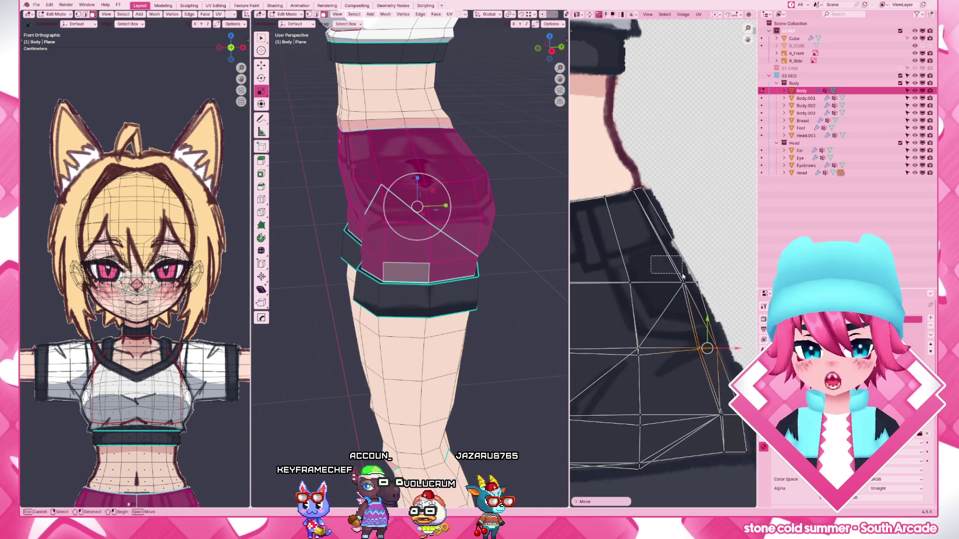
left_click_drag(718, 301, 717, 300)
key("g")
key("x")
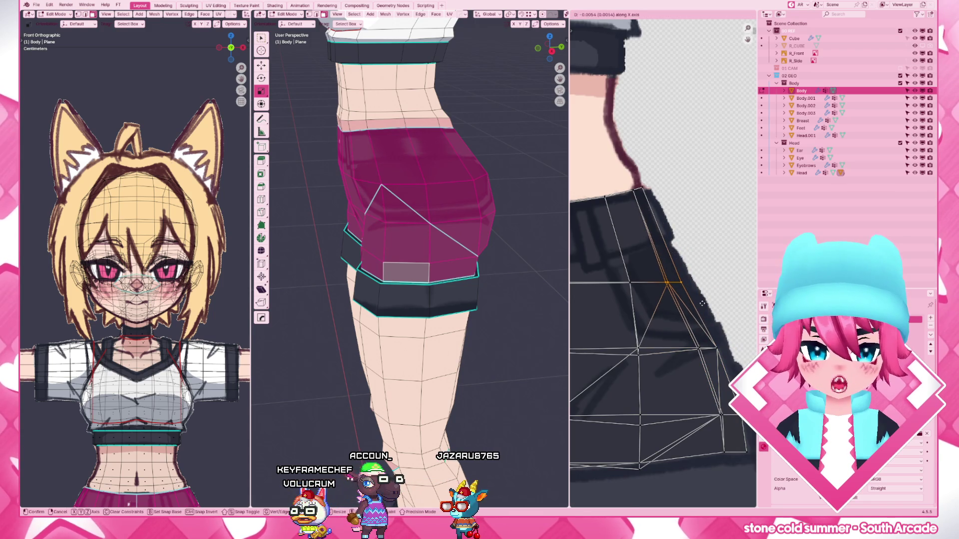
left_click(705, 303)
- Move the waist-edge vertex freely onto the drawn waistband, then stop mesh editing
left_click(658, 187)
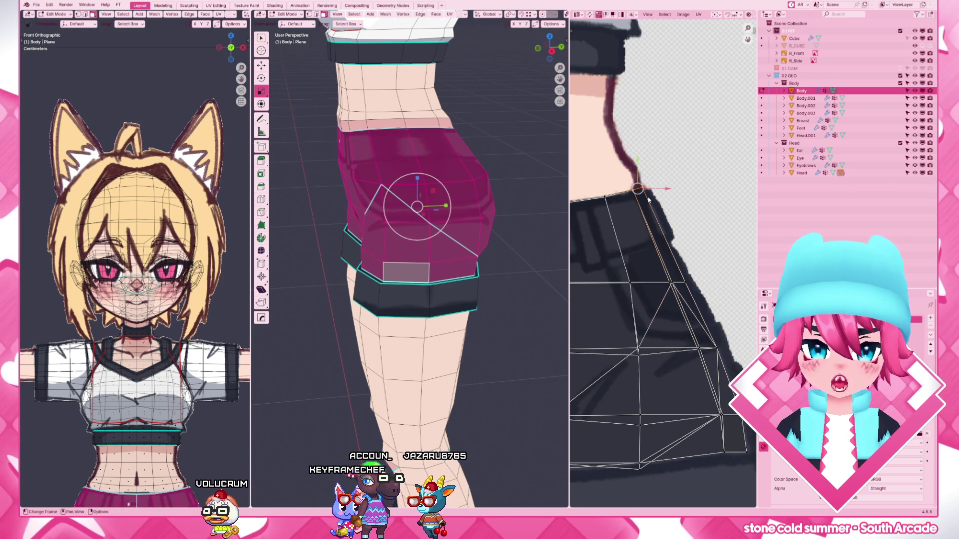
key("g")
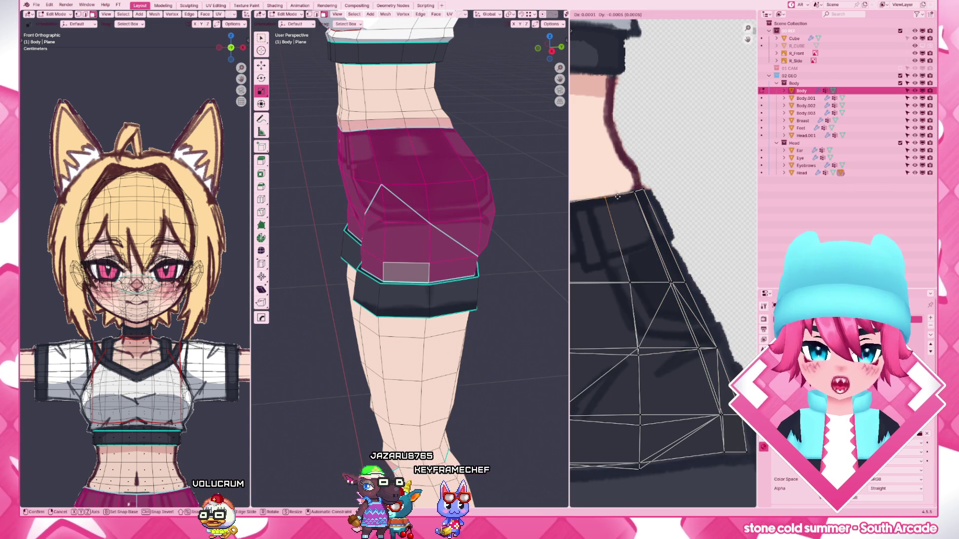
scroll(592, 244, "down", 5)
scroll(646, 245, "up", 5)
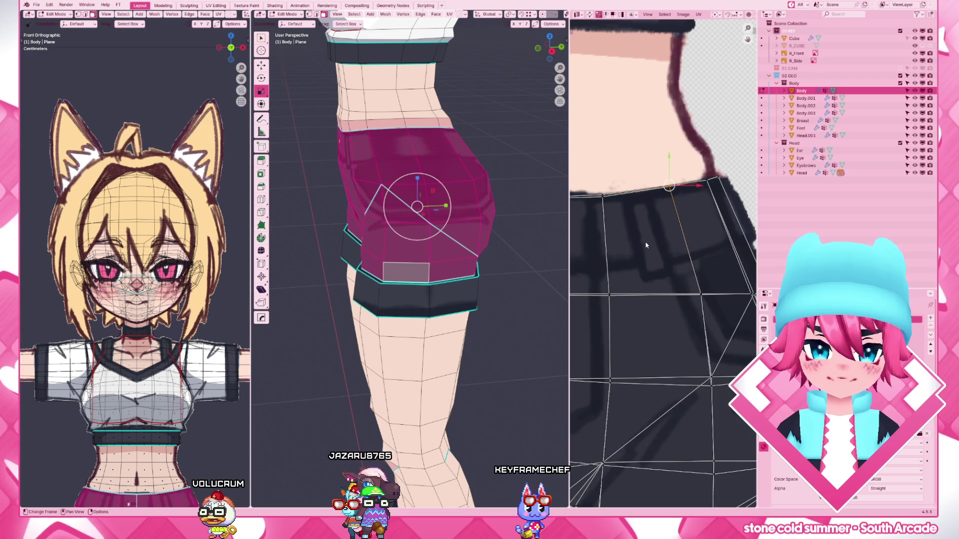
left_click(628, 217)
left_click(669, 192)
scroll(473, 280, "down", 2)
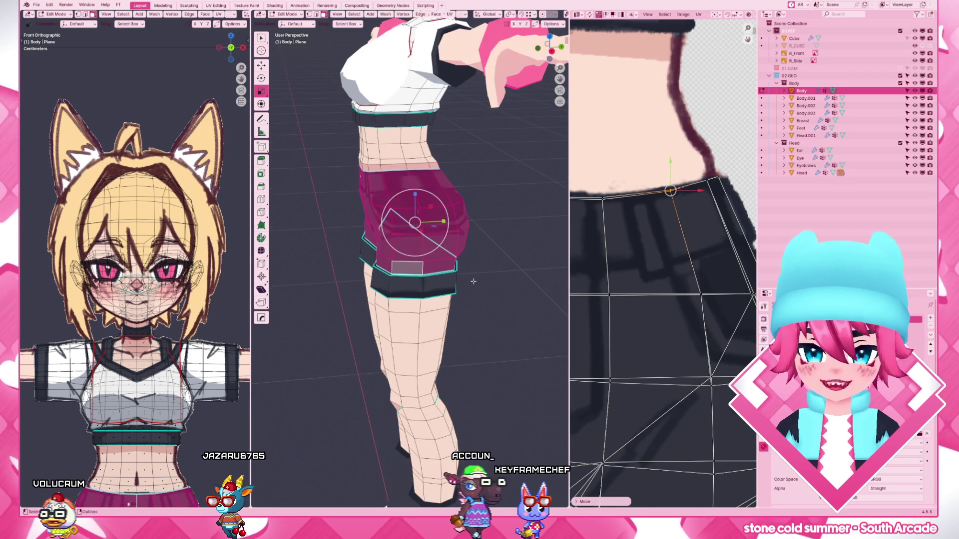
key("Tab")
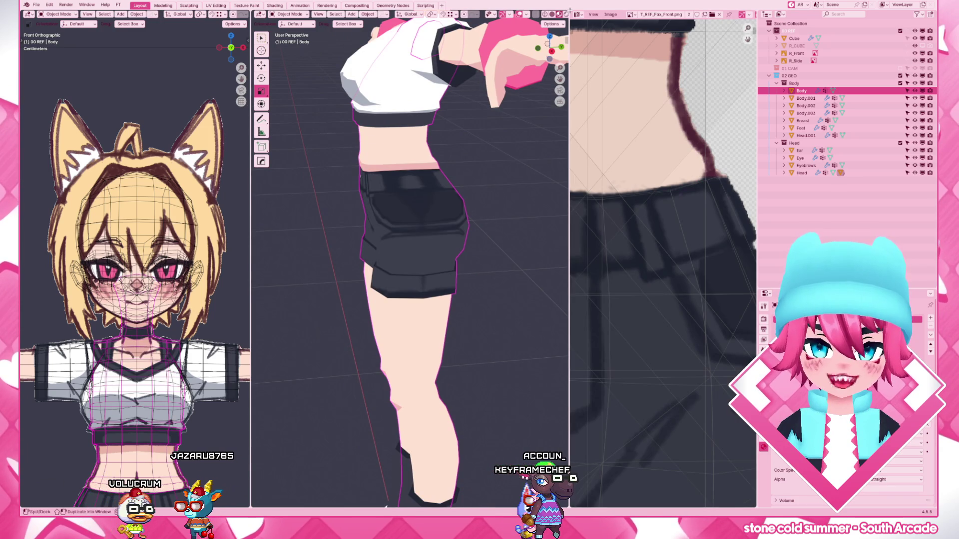
- Close the reference image panel to widen the 3D view, resume editing the body with nothing selected, facing the back of the hips
left_click_drag(567, 11, 660, 150)
scroll(500, 201, "down", 3)
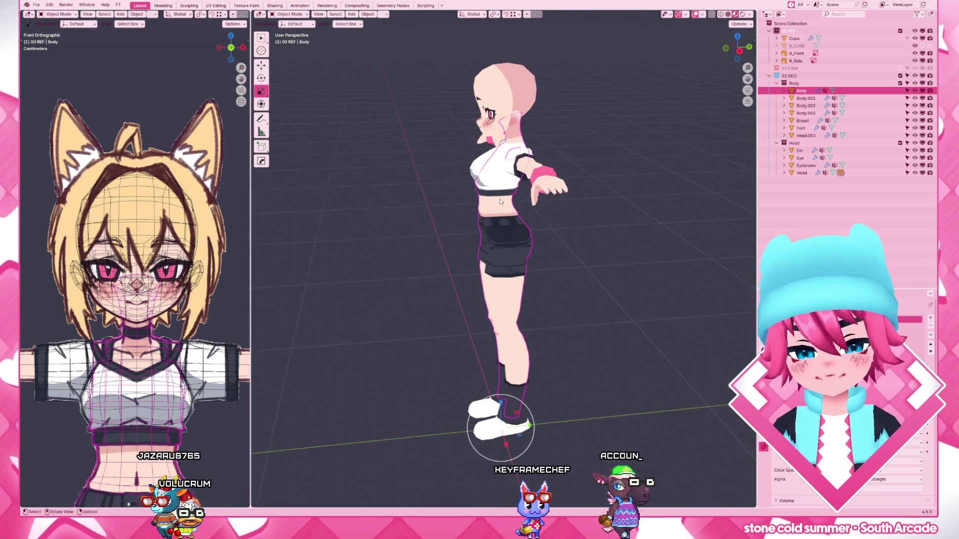
key("KP_3")
scroll(500, 202, "up", 2)
scroll(500, 202, "down", 2)
mouse_move(499, 202)
middle_mouse_down()
mouse_move(432, 270)
mouse_move(576, 243)
middle_mouse_up()
scroll(467, 272, "up", 4)
key("Tab")
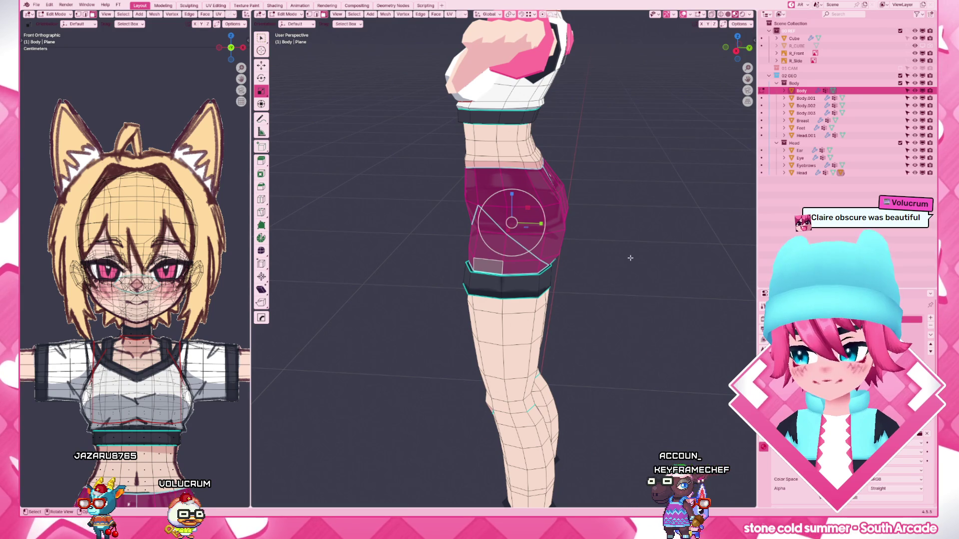
left_click(644, 261)
middle_click_drag(643, 260, 512, 256)
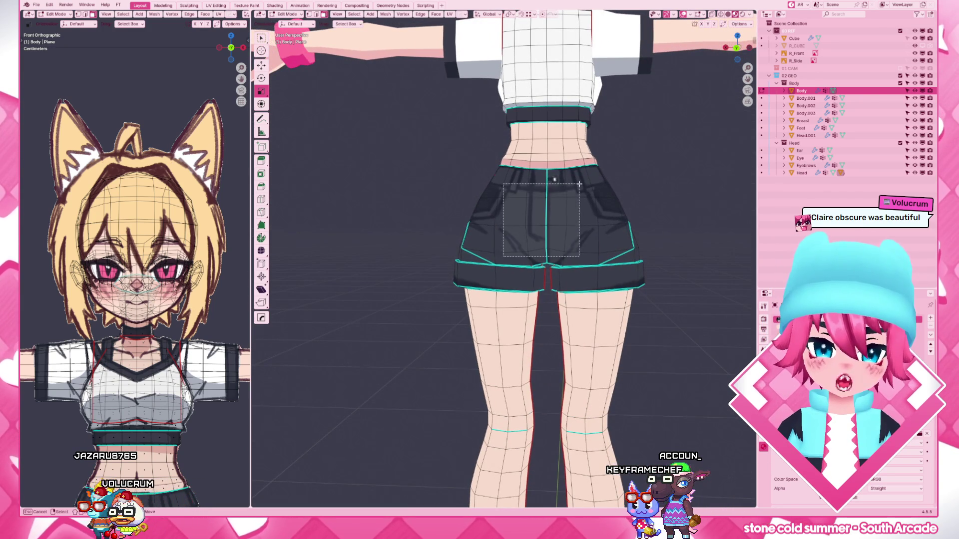
- Select the shorts' back panel faces, inspect them from several angles, clear the selection and leave edit mode
left_click_drag(579, 184, 579, 184)
scroll(579, 184, "up", 2)
middle_click_drag(580, 184, 548, 272)
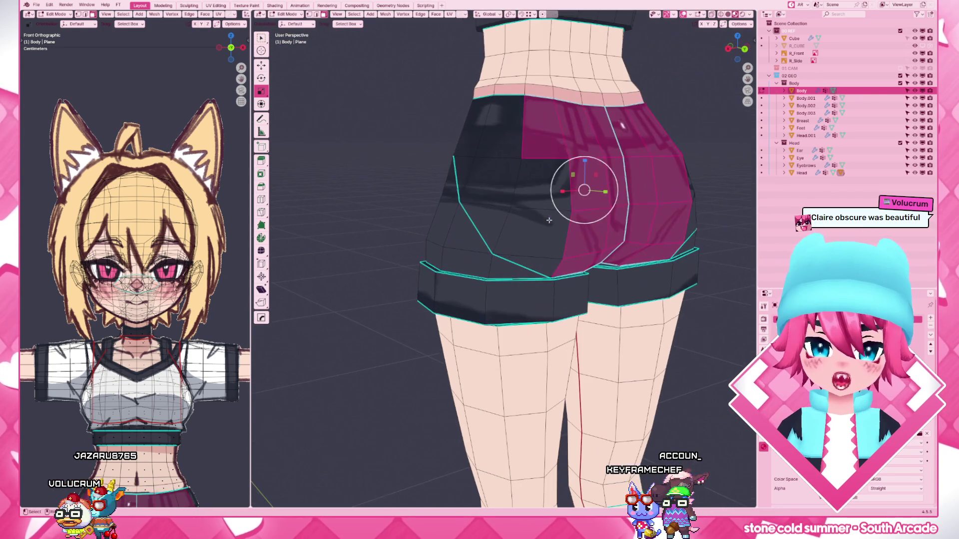
left_click(548, 267, "shift")
middle_click_drag(622, 125, 666, 273)
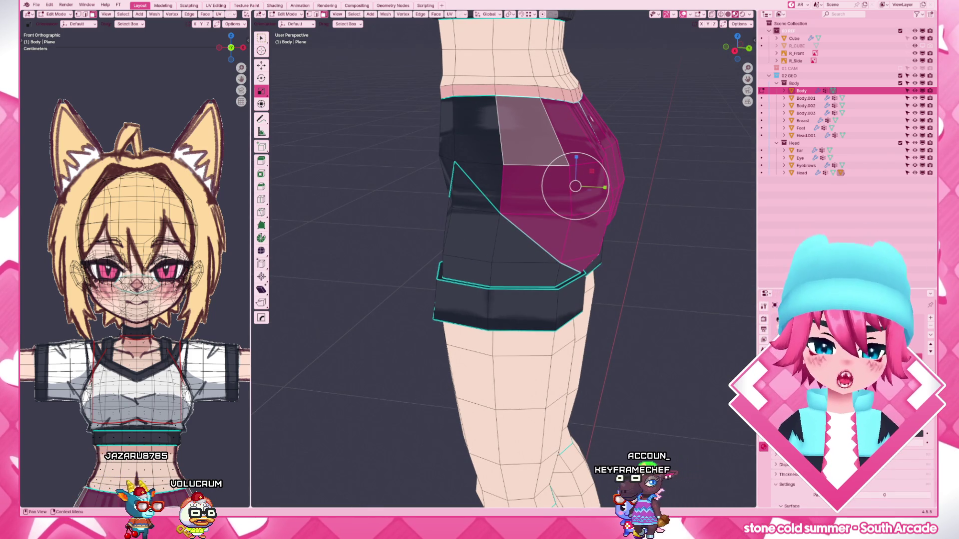
mouse_move(474, 204)
middle_mouse_down()
mouse_move(382, 177)
mouse_move(562, 183)
middle_mouse_up()
key("alt+a")
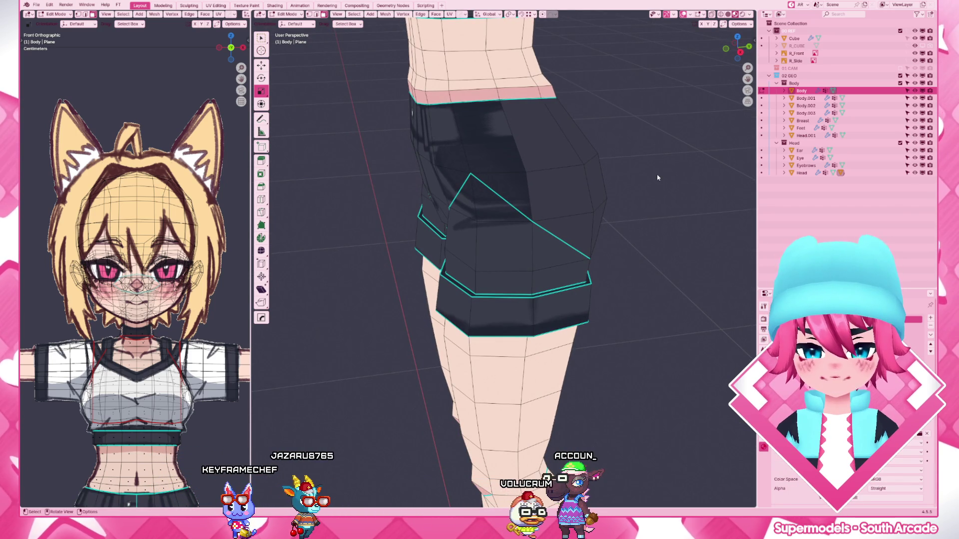
key("Tab")
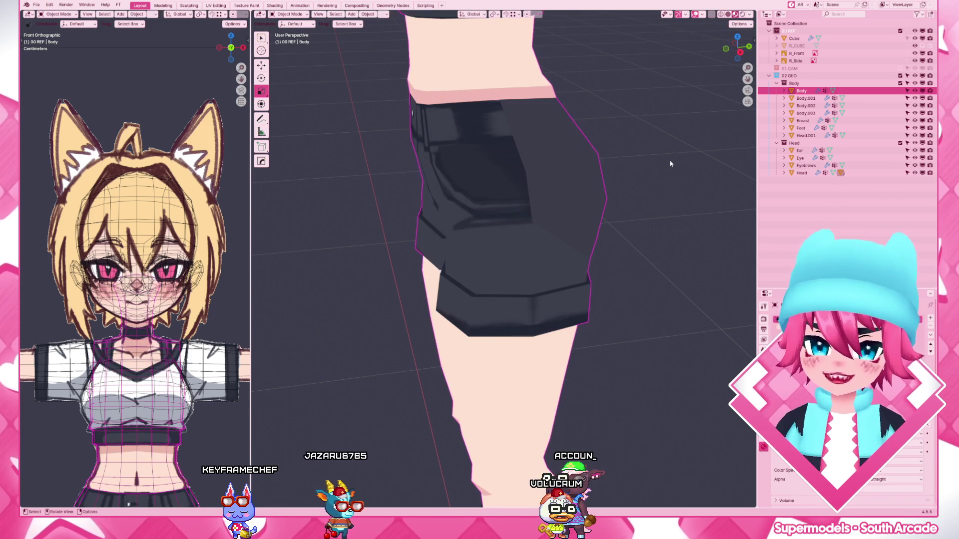
- Select the Body mesh, pick the linked cuff band faces around the leg openings, and return to a front view outside edit mode
left_click(669, 164)
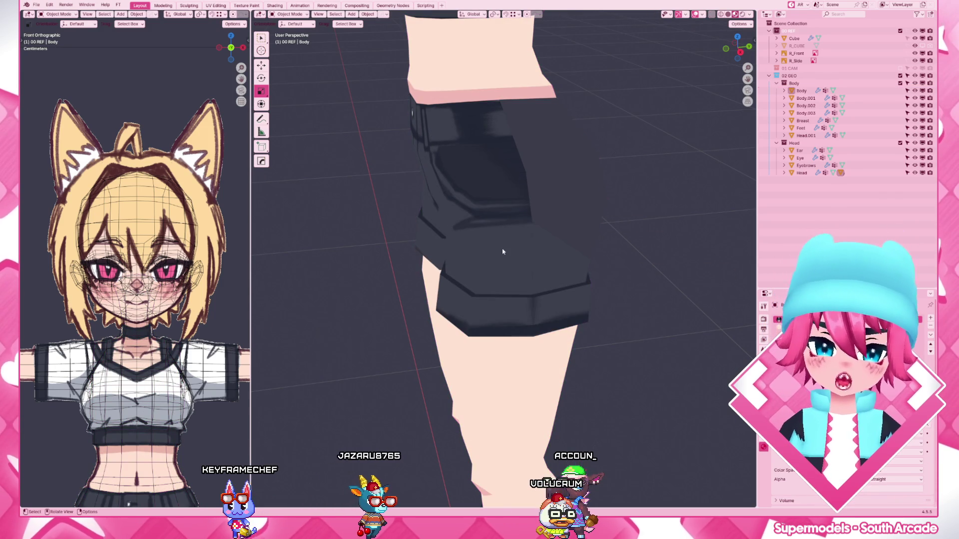
left_click(561, 253)
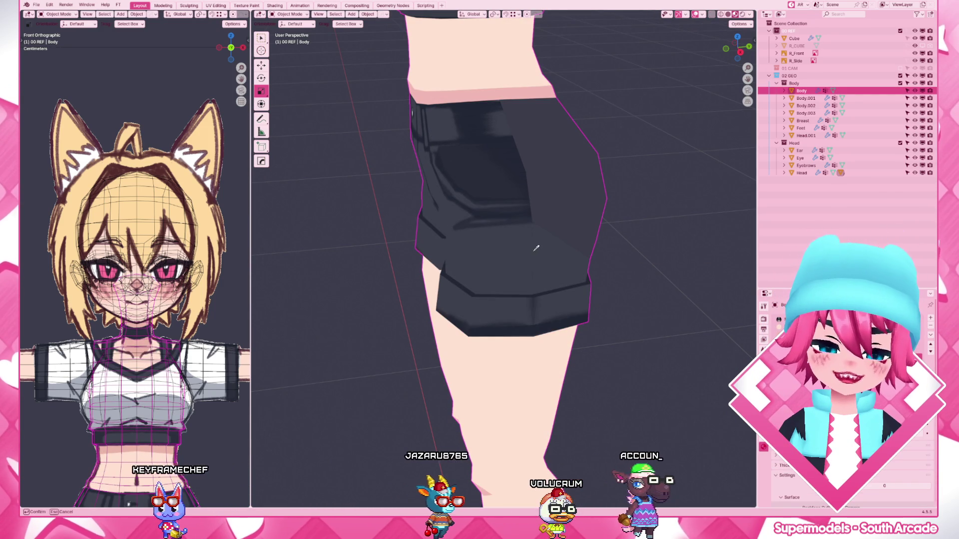
scroll(559, 315, "down", 5)
mouse_move(560, 315)
middle_mouse_down()
mouse_move(473, 297)
mouse_move(576, 312)
middle_mouse_up()
left_click(473, 298)
key("Tab")
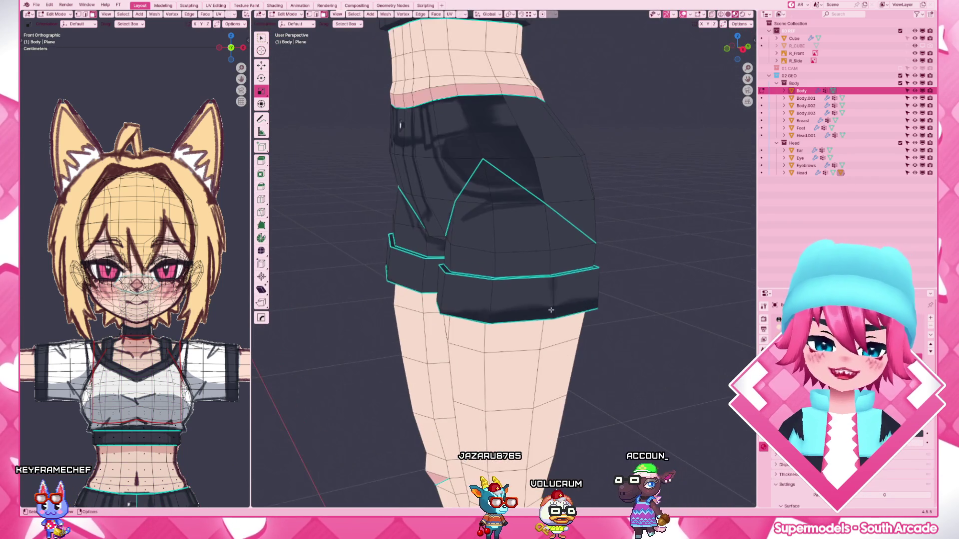
key("l")
mouse_move(758, 434)
middle_mouse_down()
mouse_move(677, 321)
mouse_move(676, 334)
middle_mouse_up()
key("Tab")
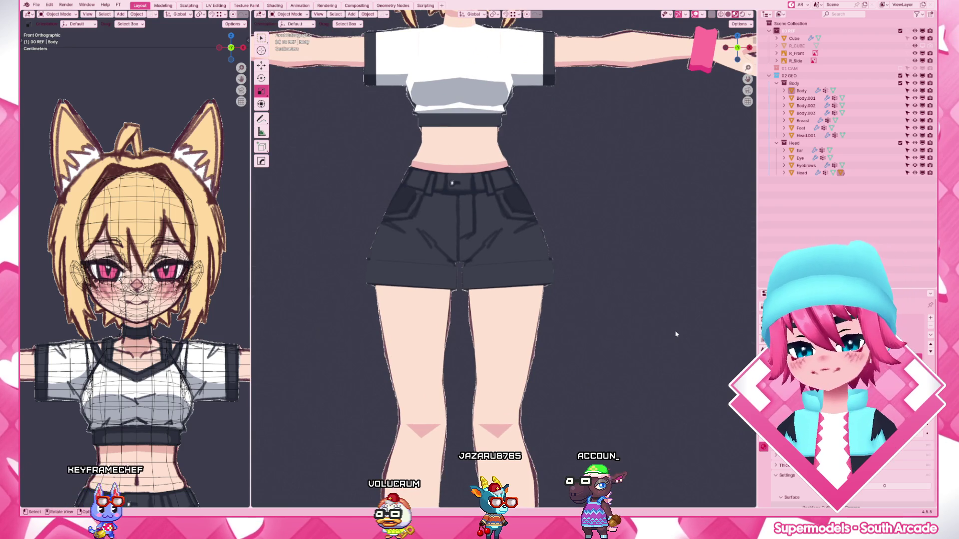
scroll(667, 336, "up", 5)
- Slide the cuff's top edge loop on the Body mesh into its new position
left_click(651, 338)
key("Tab")
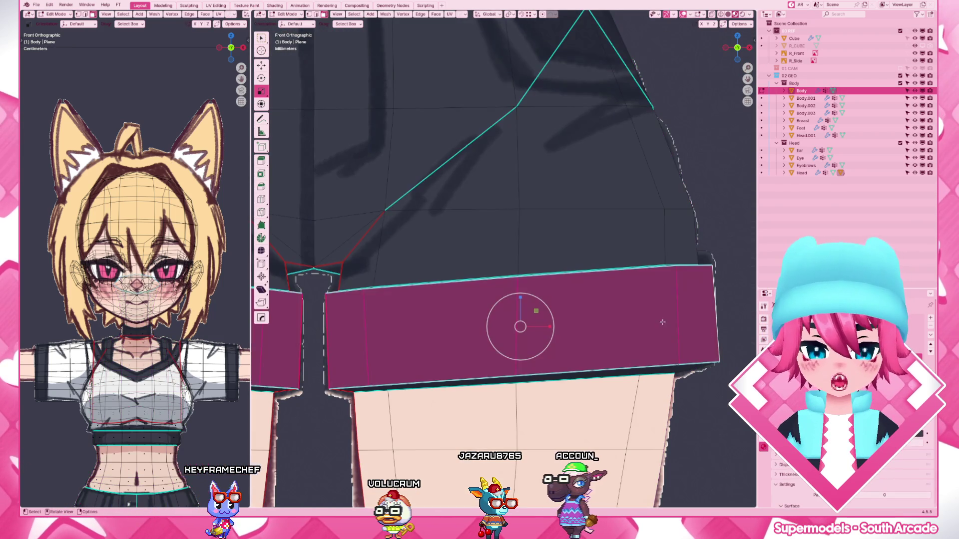
left_click(577, 276, "alt")
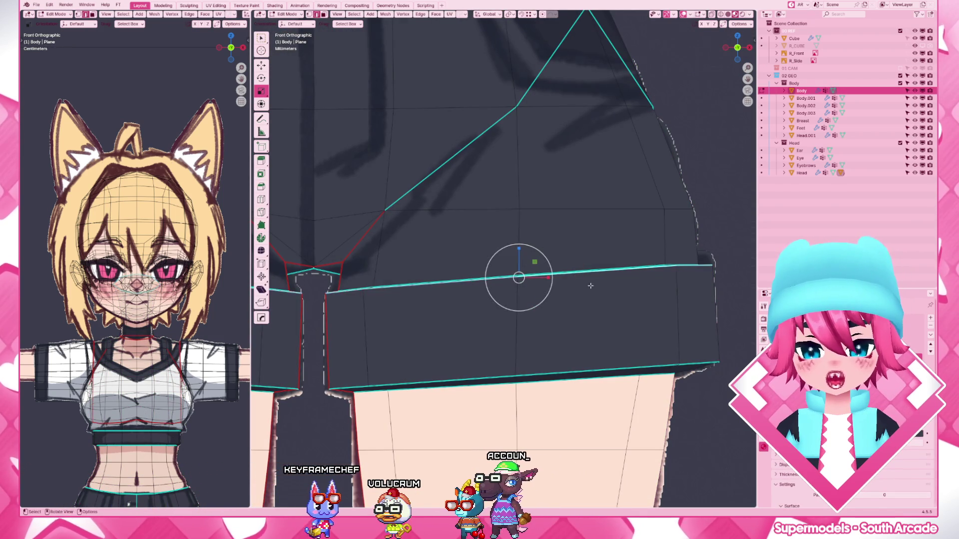
key("g")
key("g")
left_click(590, 287)
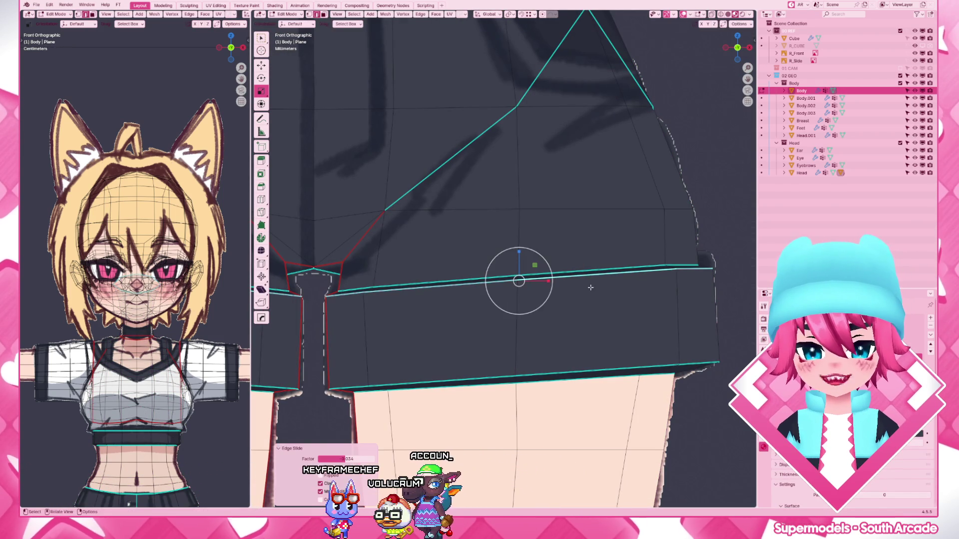
- Raise the band's right end vertex vertically to follow the reference, then review the textured shorts
key("ctrl+r")
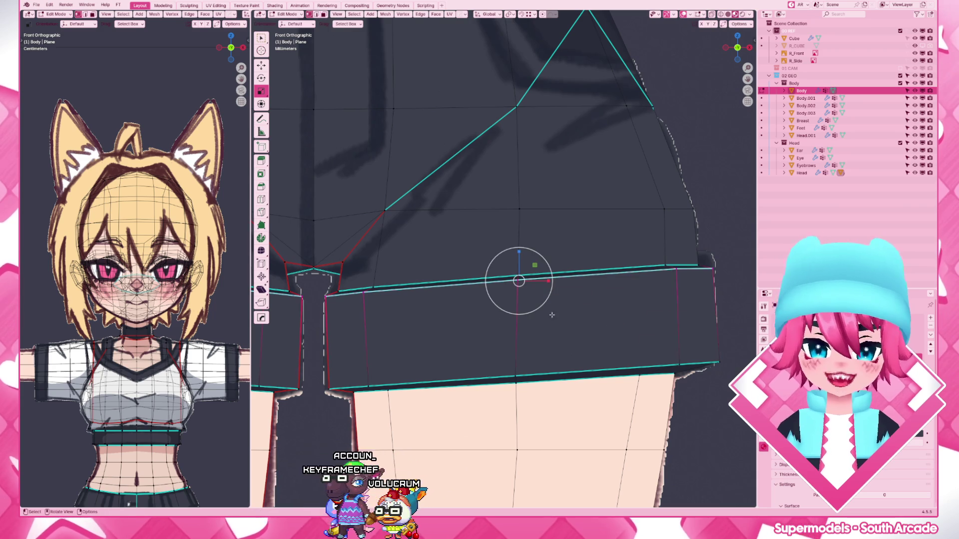
left_click(696, 264)
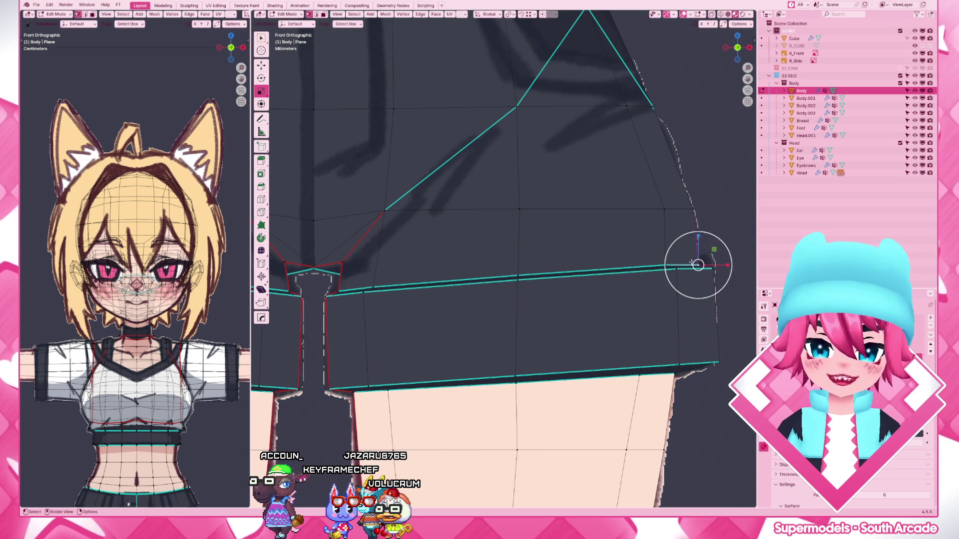
key("f")
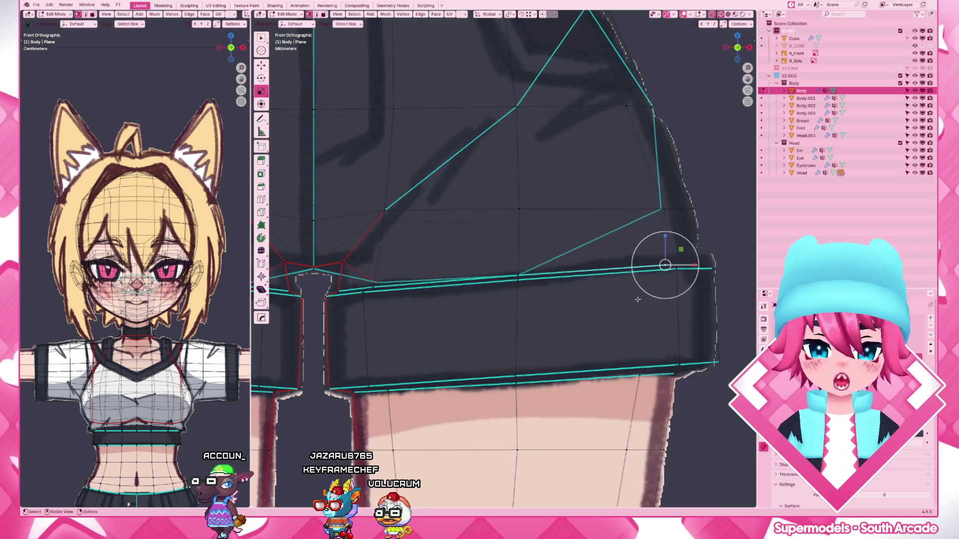
key("g")
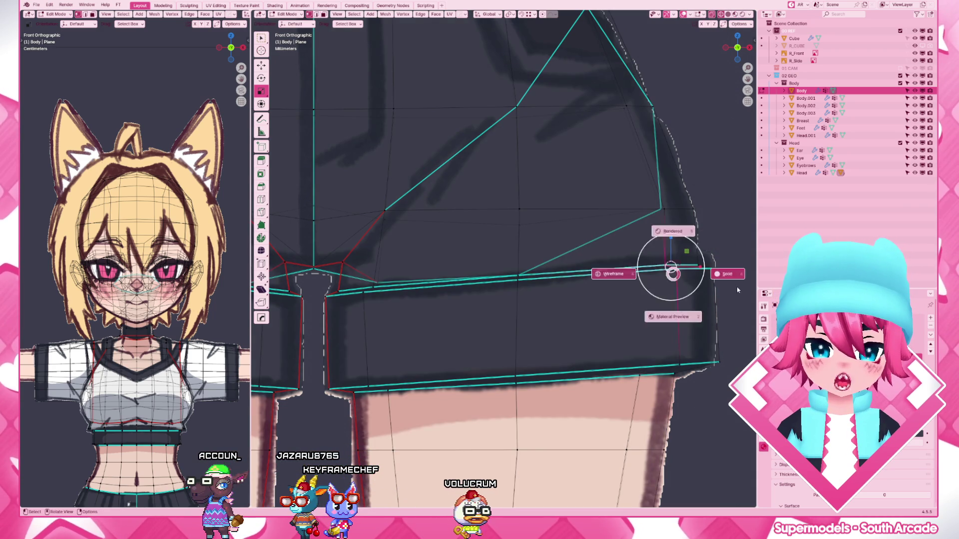
key("z")
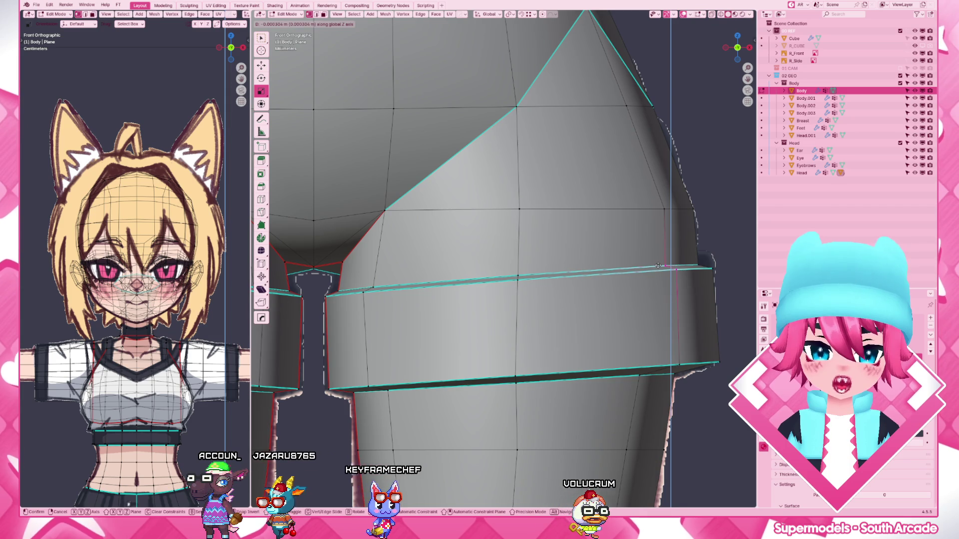
left_click(670, 268)
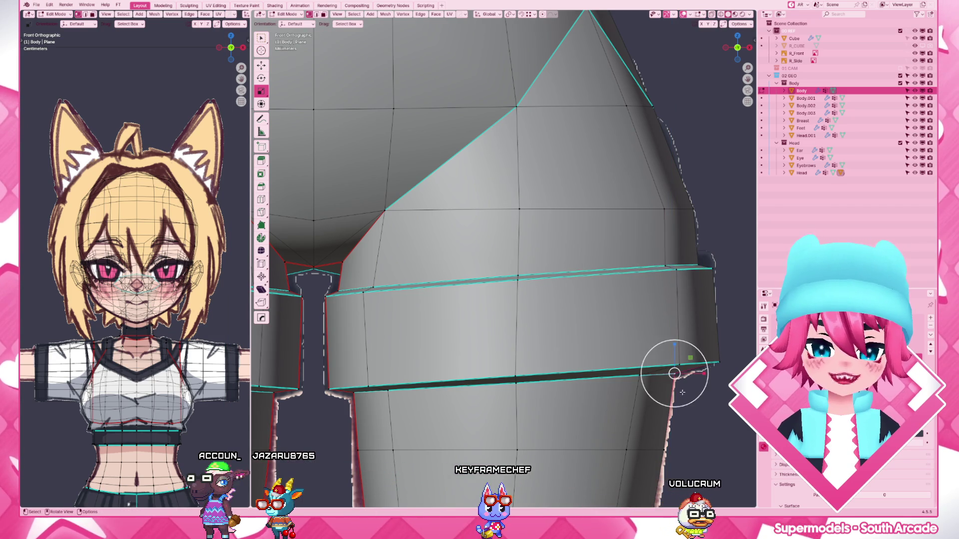
key("Tab")
scroll(674, 374, "down", 2)
scroll(677, 340, "down", 2)
scroll(624, 369, "down", 2)
scroll(624, 370, "down", 2)
scroll(624, 369, "down", 2)
mouse_move(623, 369)
middle_mouse_down()
mouse_move(624, 429)
mouse_move(494, 412)
mouse_move(597, 377)
middle_mouse_up()
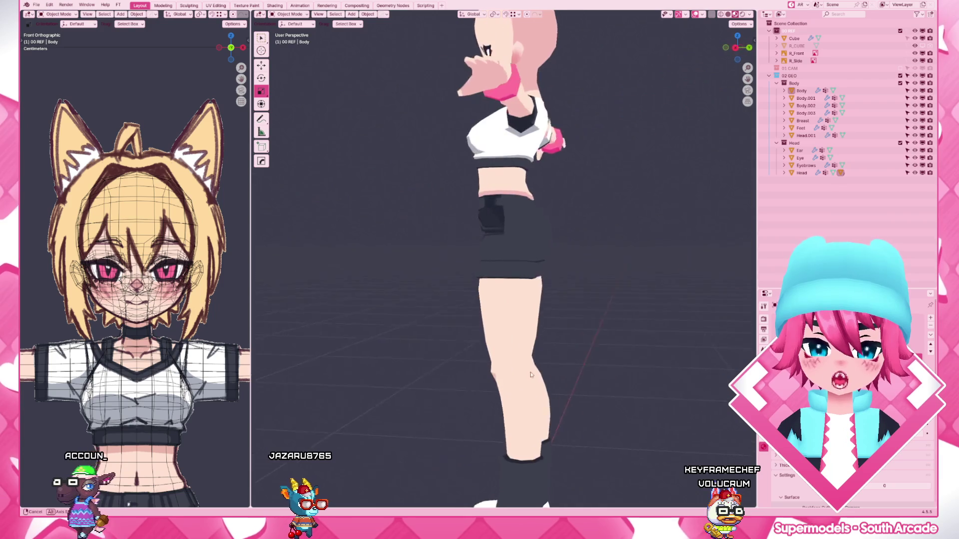
scroll(596, 377, "down", 3)
scroll(610, 377, "down", 1)
middle_click_drag(609, 377, 609, 371)
scroll(607, 369, "up", 2)
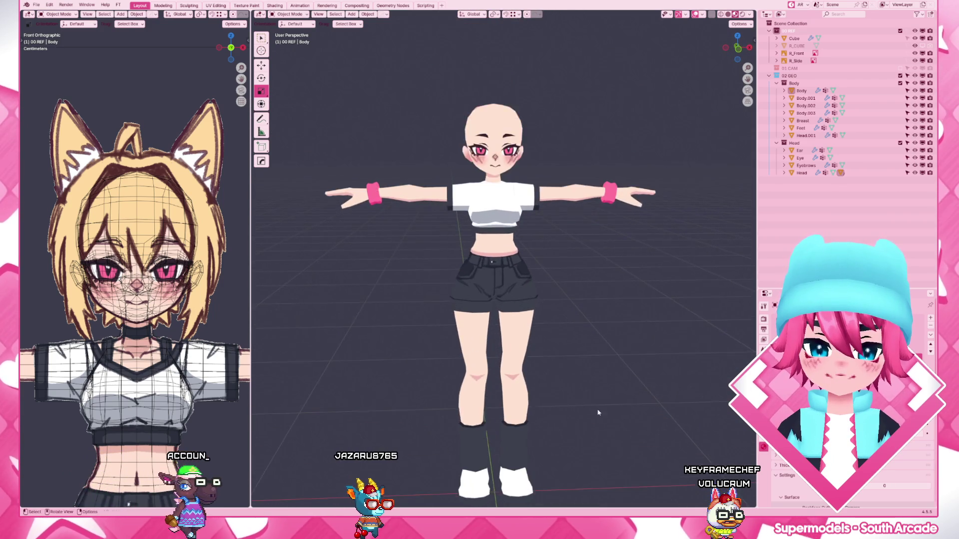
scroll(592, 363, "up", 1)
key("KP_1")
scroll(591, 363, "up", 1)
scroll(577, 330, "up", 1)
scroll(562, 292, "up", 1)
scroll(537, 241, "up", 2)
left_click(537, 242)
key("Tab")
scroll(536, 252, "up", 1)
scroll(552, 245, "up", 2)
- Scale the boot's top edge loop to about 1.075 after undoing a first attempt, then deselect it
key("s")
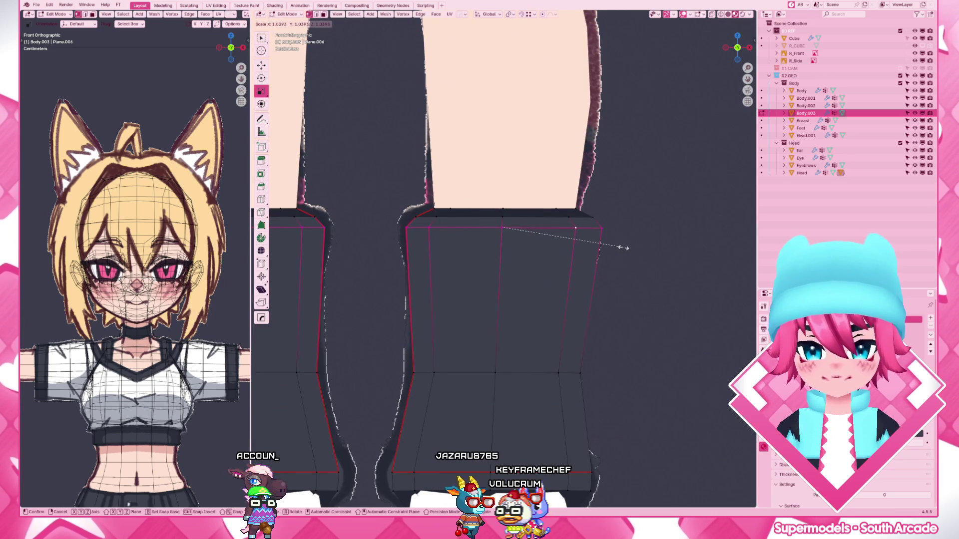
left_click(623, 248)
key("ctrl+z")
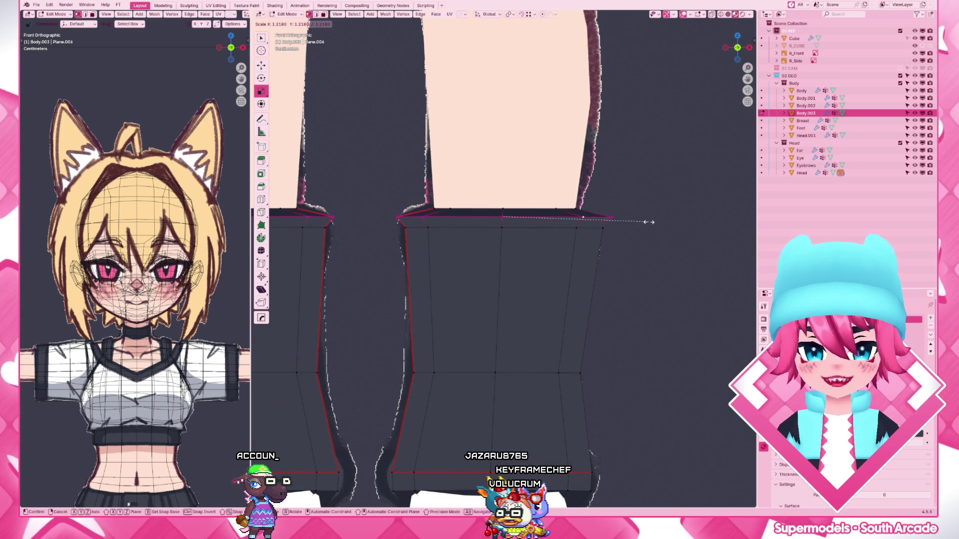
left_click(631, 224)
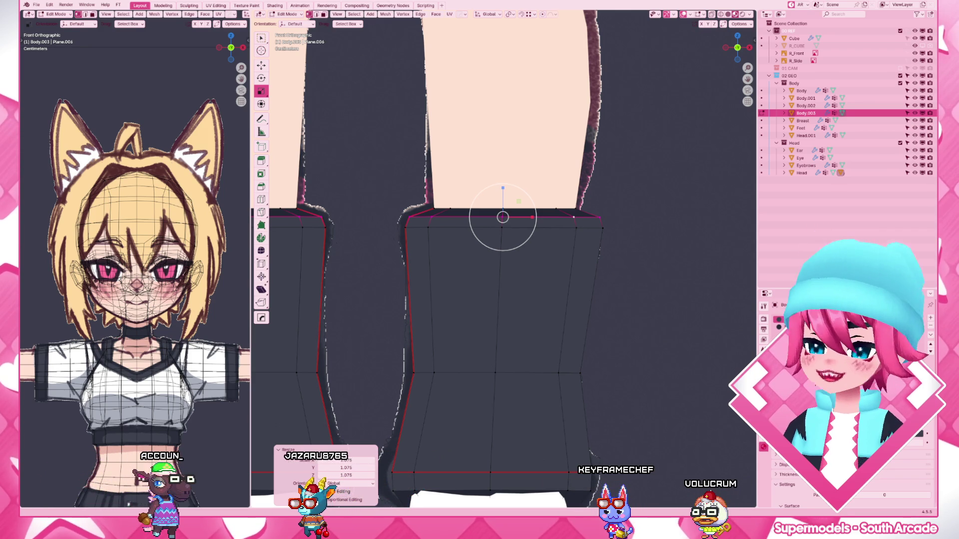
left_click(652, 172)
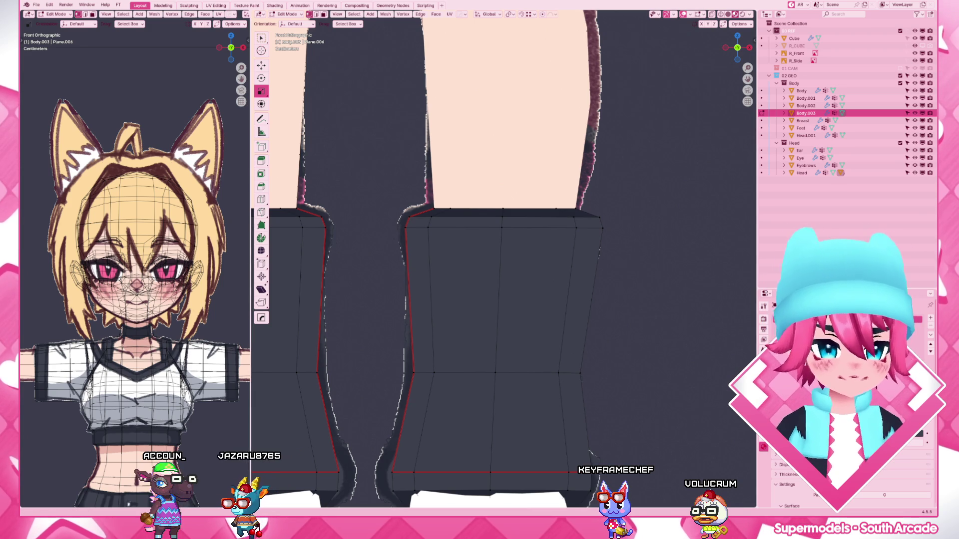
- Insert a new edge loop across the boot and slide it up just below the top rim
key("ctrl+r")
left_click(574, 240)
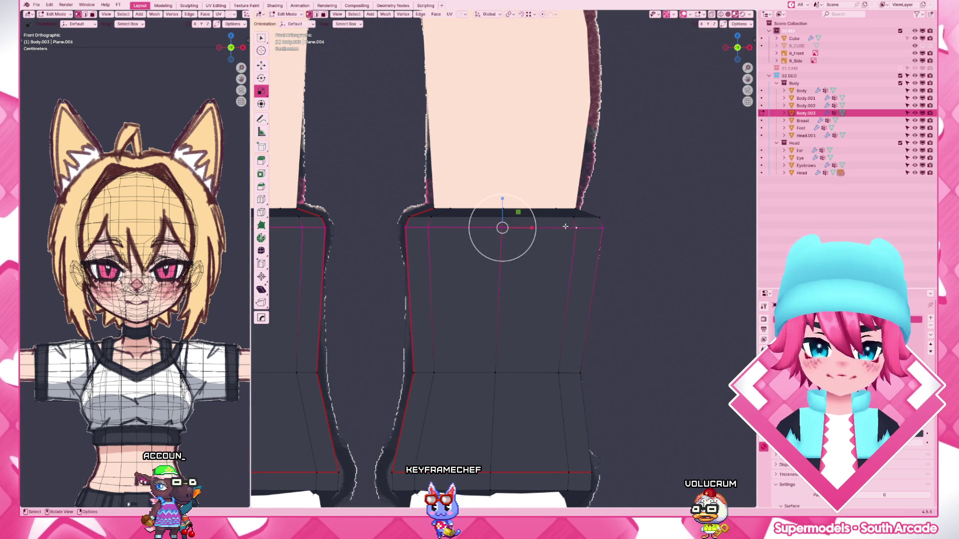
left_click(563, 221)
key("g")
key("g")
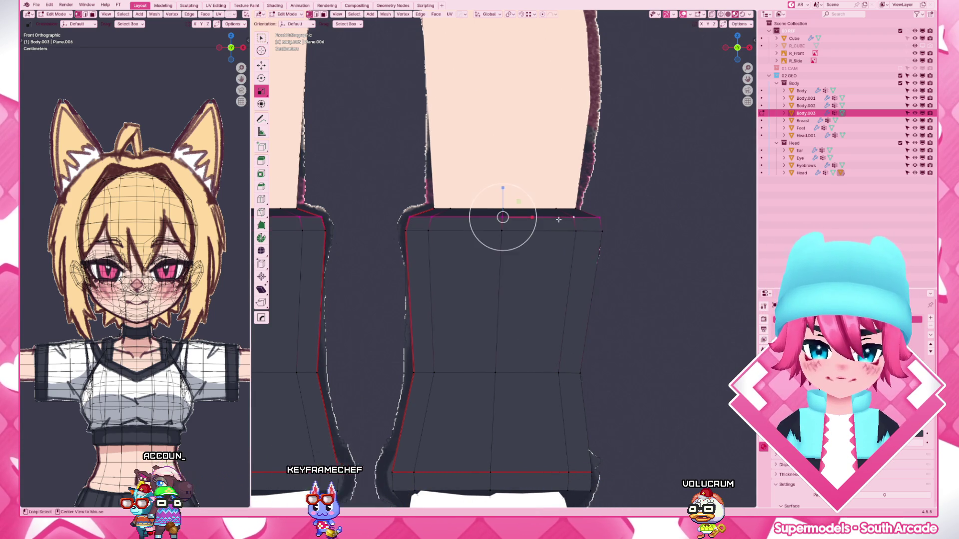
left_click(559, 219)
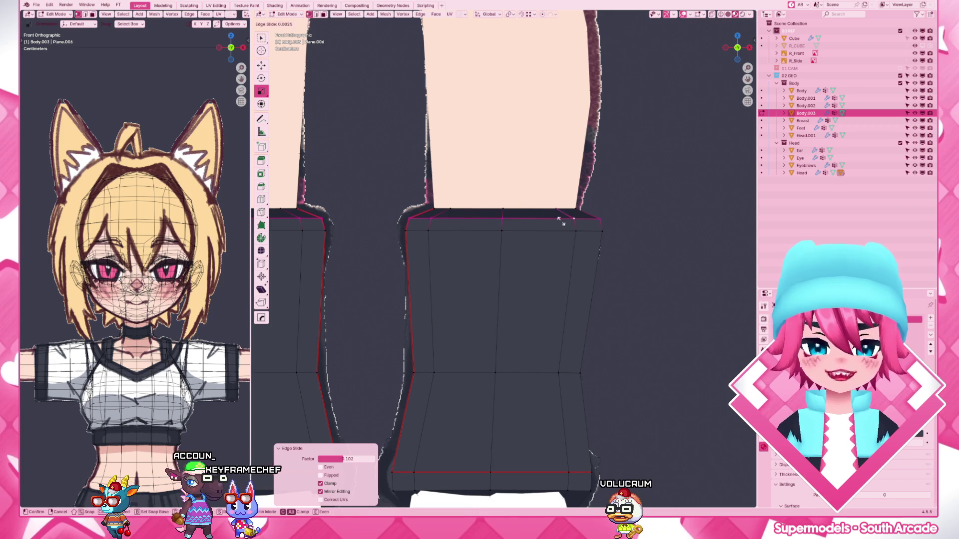
scroll(506, 225, "down", 2)
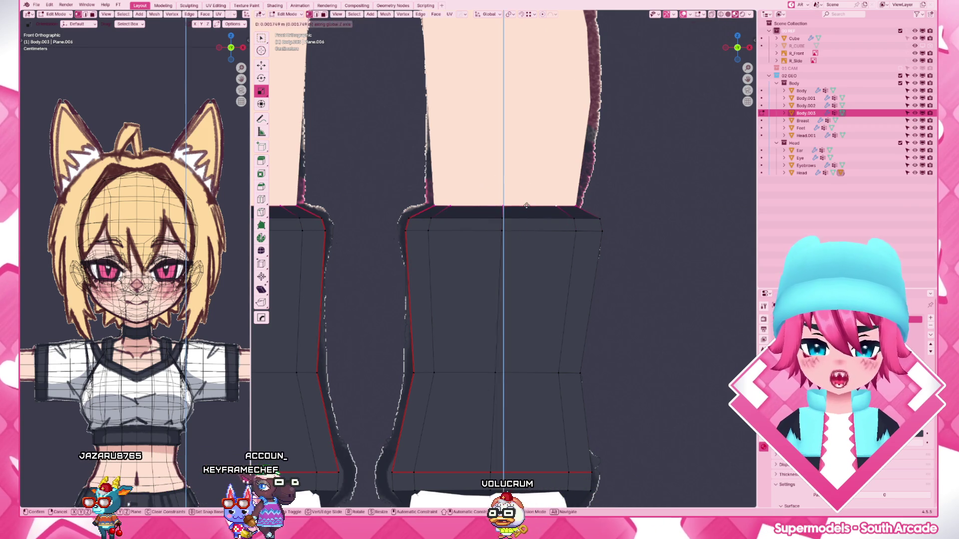
- Edge-slide the loop further along the boot to sit close against the rim
key("g")
left_click(509, 253)
scroll(509, 254, "down", 2)
scroll(509, 254, "up", 3)
key("g")
key("g")
left_click(540, 367)
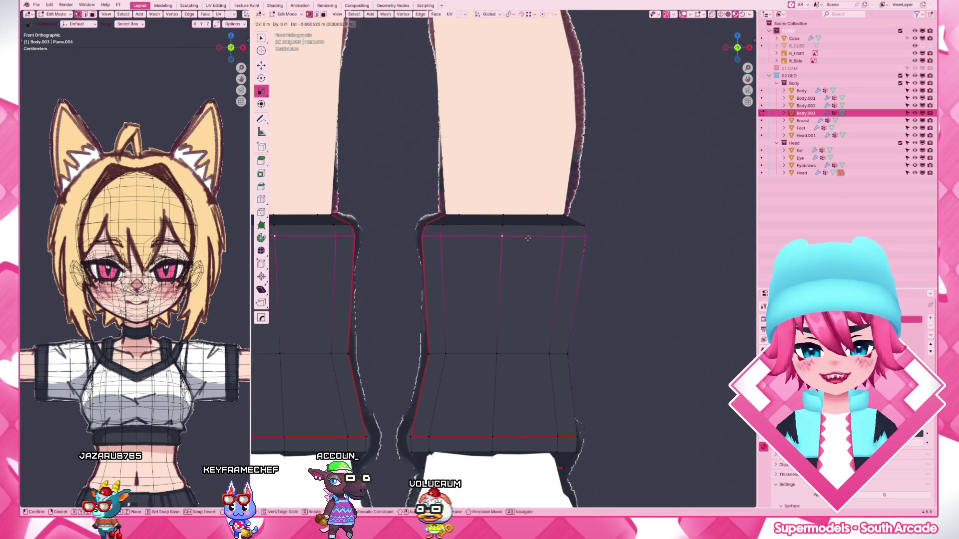
scroll(540, 367, "down", 2)
scroll(540, 367, "up", 2)
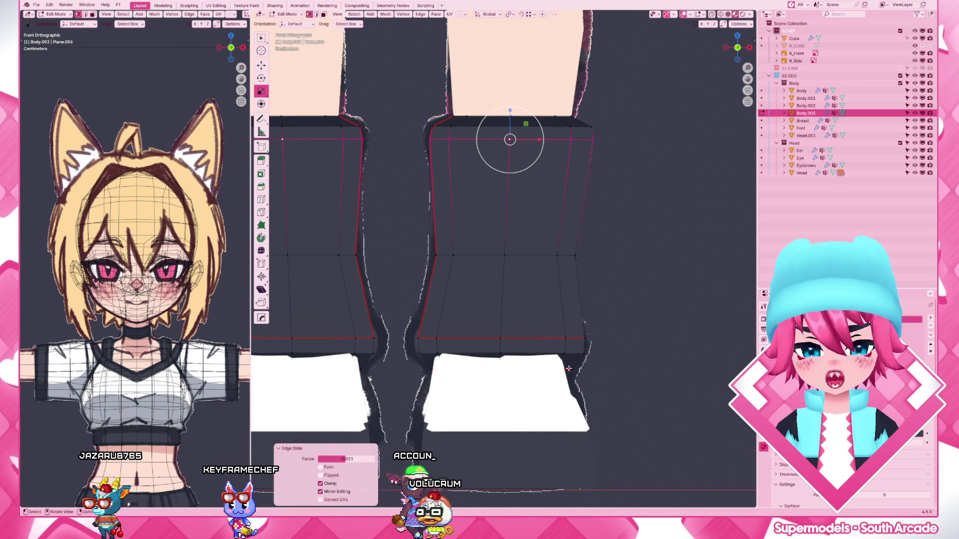
scroll(605, 392, "up", 2)
- Scale the lower loops on both boots and add a loop cut near the boot bottoms
left_click_drag(604, 394, 404, 323)
key("s")
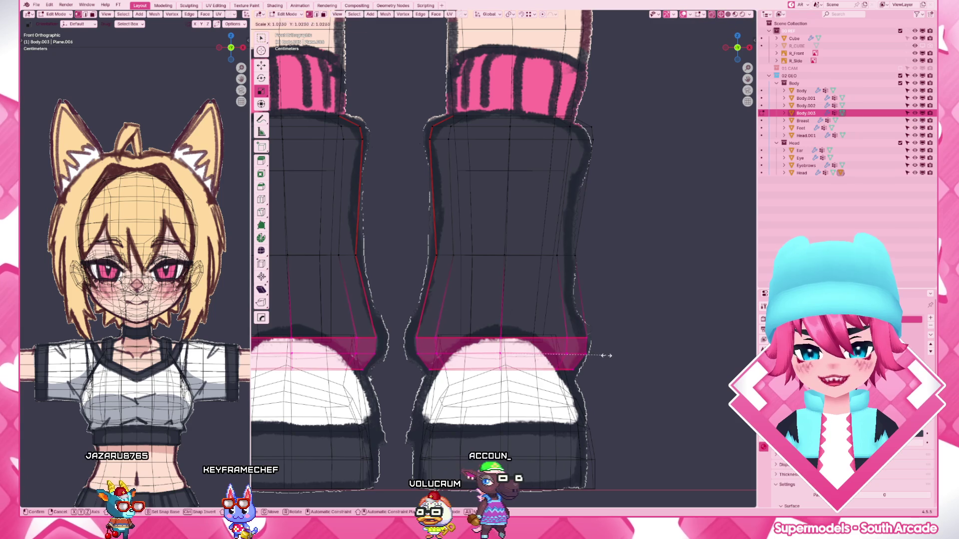
left_click(610, 355)
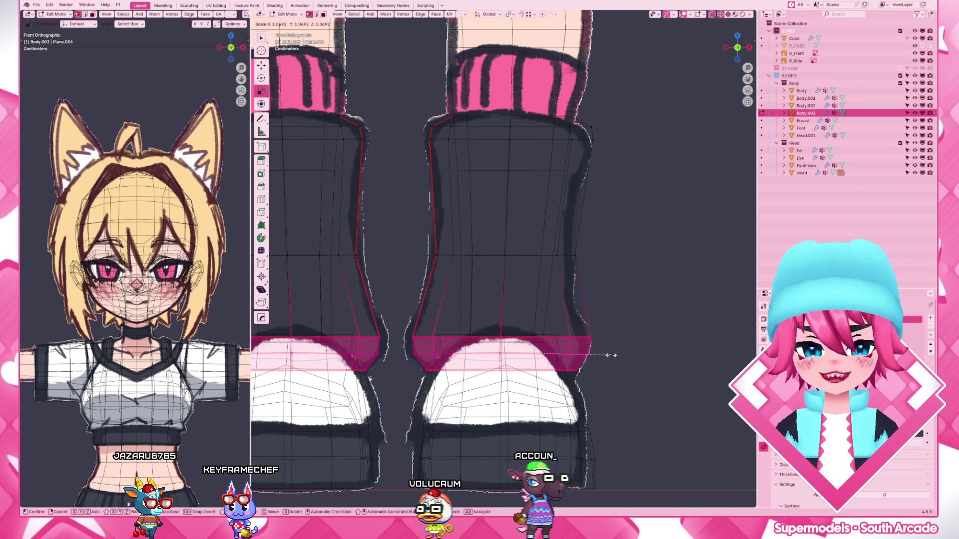
key("alt+a")
key("ctrl+r")
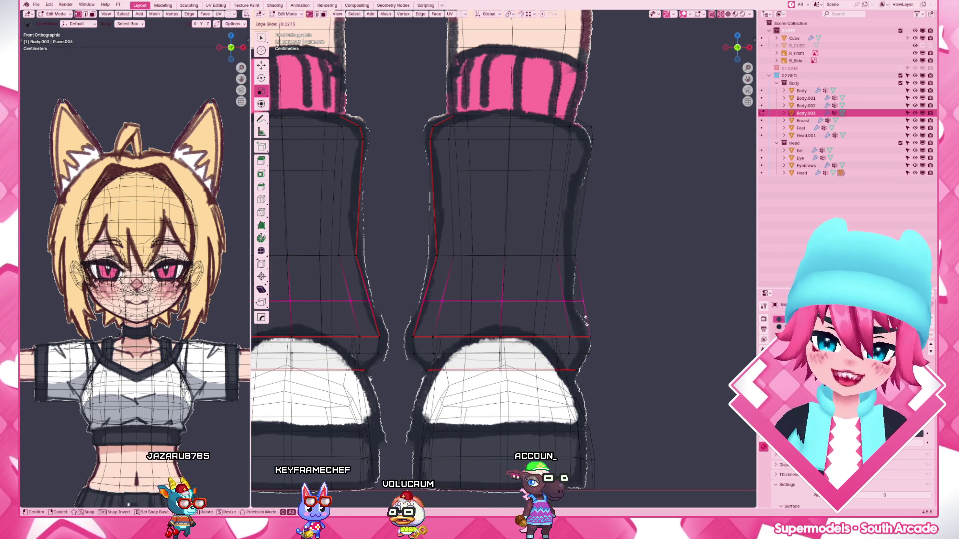
left_click(585, 320)
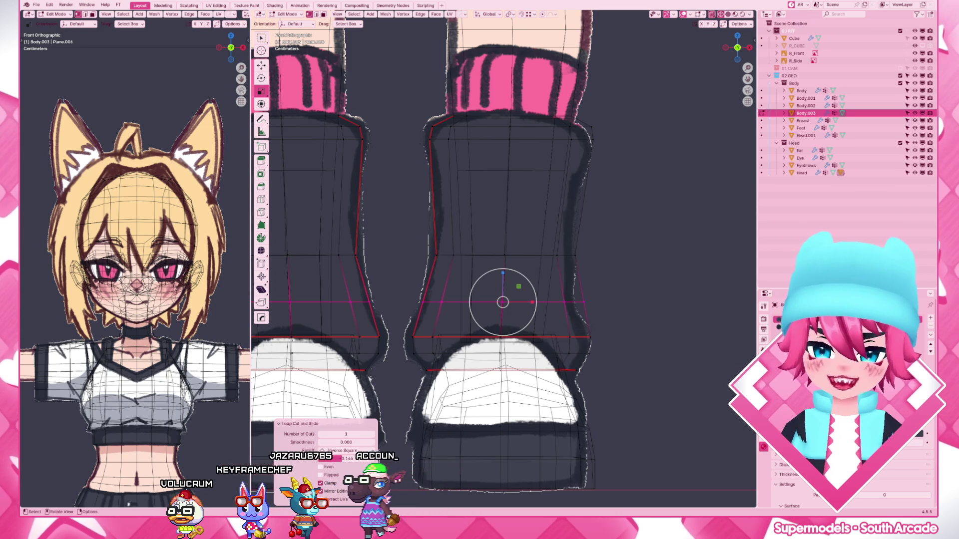
- Shift the selected ankle vertices sideways along X, then leave edit mode
right_click(575, 306, "shift")
scroll(684, 356, "up", 3)
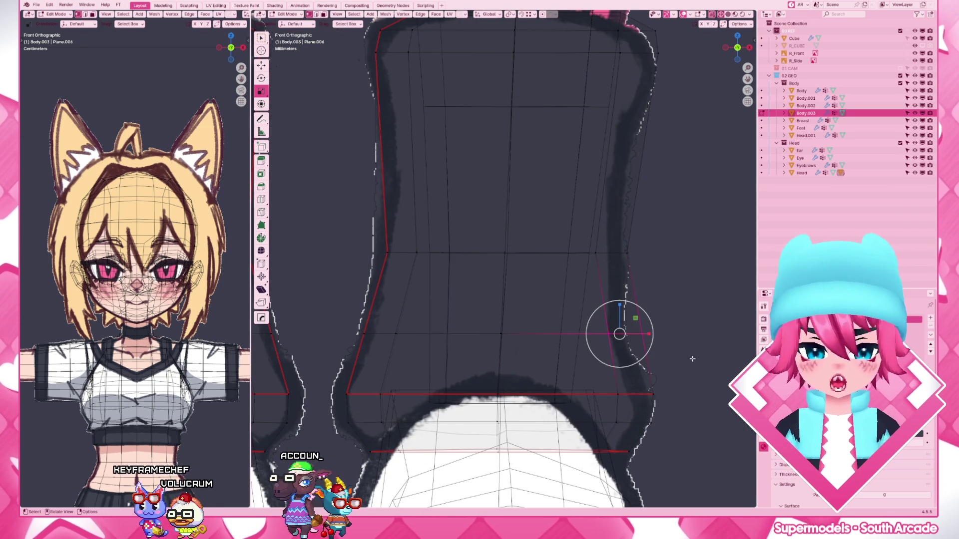
key("g")
key("x")
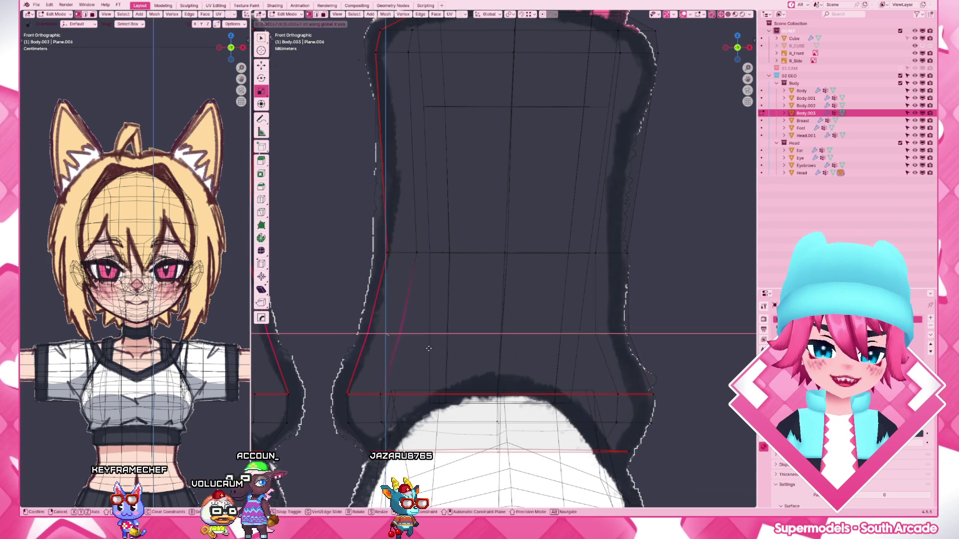
left_click(427, 347)
scroll(611, 268, "down", 3)
key("Tab")
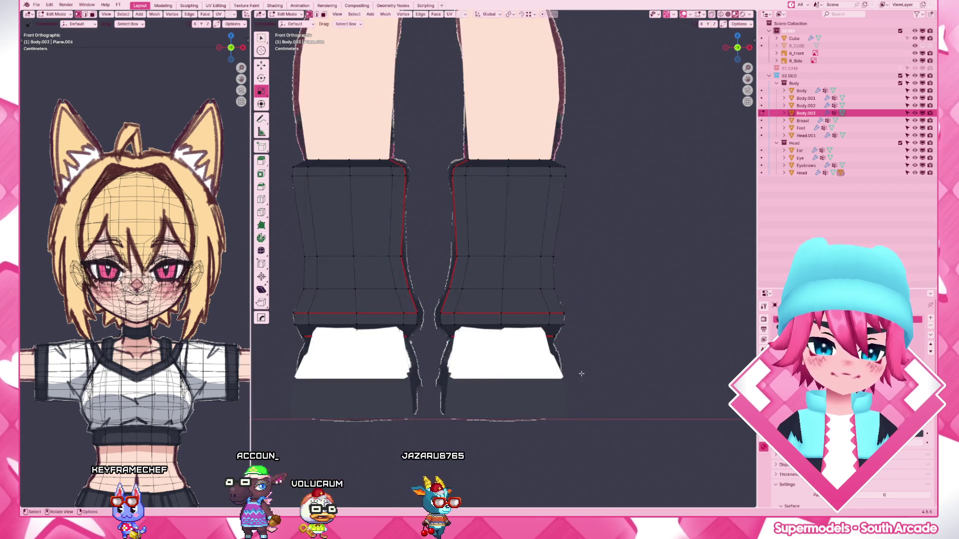
scroll(592, 246, "down", 2)
- View the boots from the right side in orthographic and re-enter edit mode
middle_click_drag(541, 287, 638, 280)
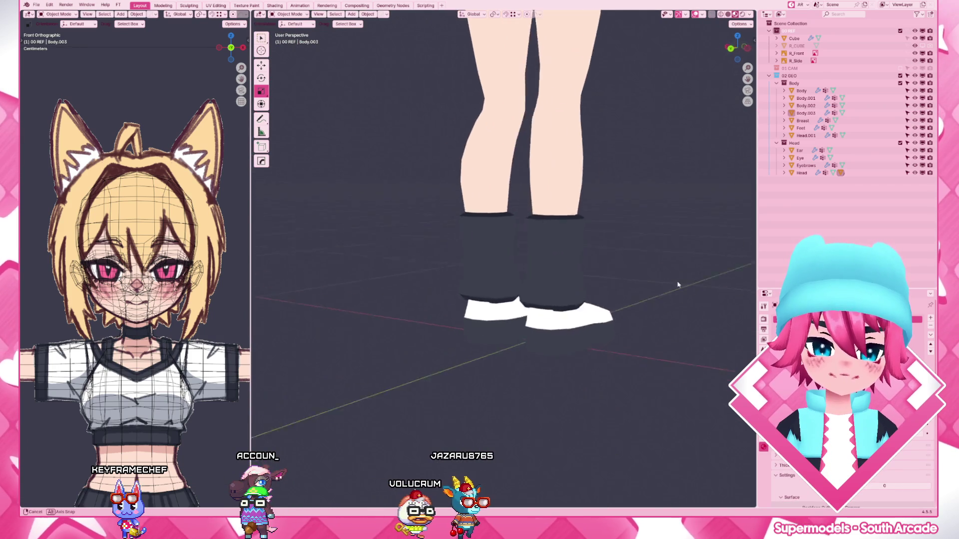
key("KP_5")
key("KP_3")
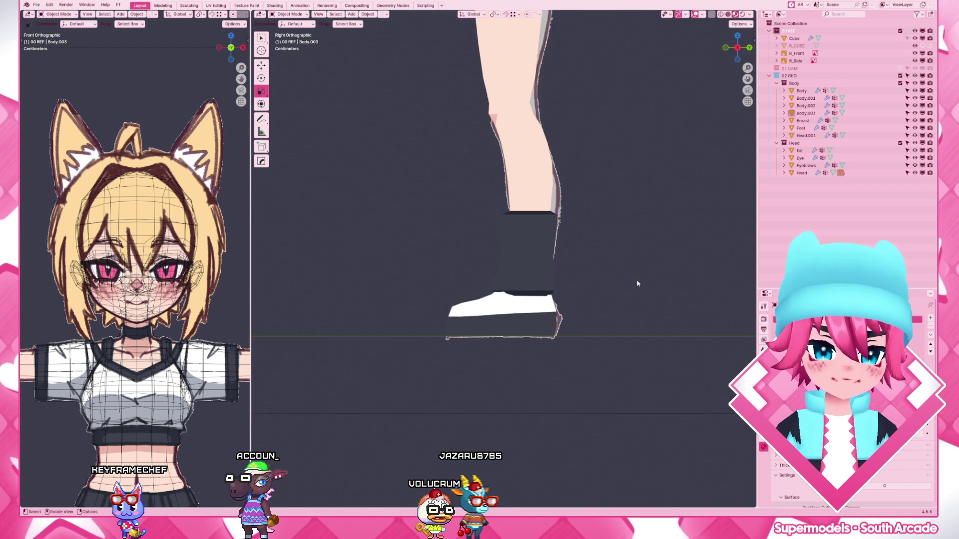
scroll(602, 302, "up", 3)
scroll(669, 297, "up", 2)
key("Tab")
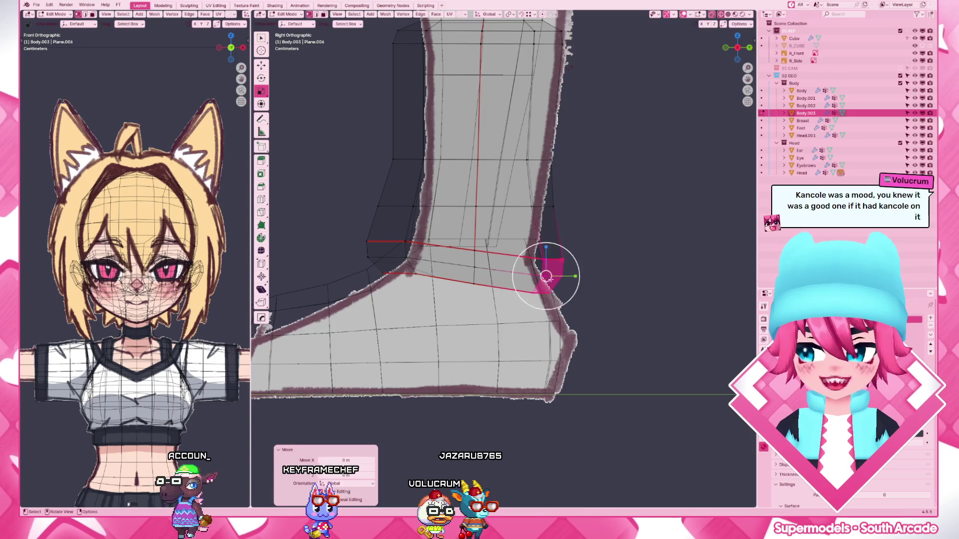
key("Tab")
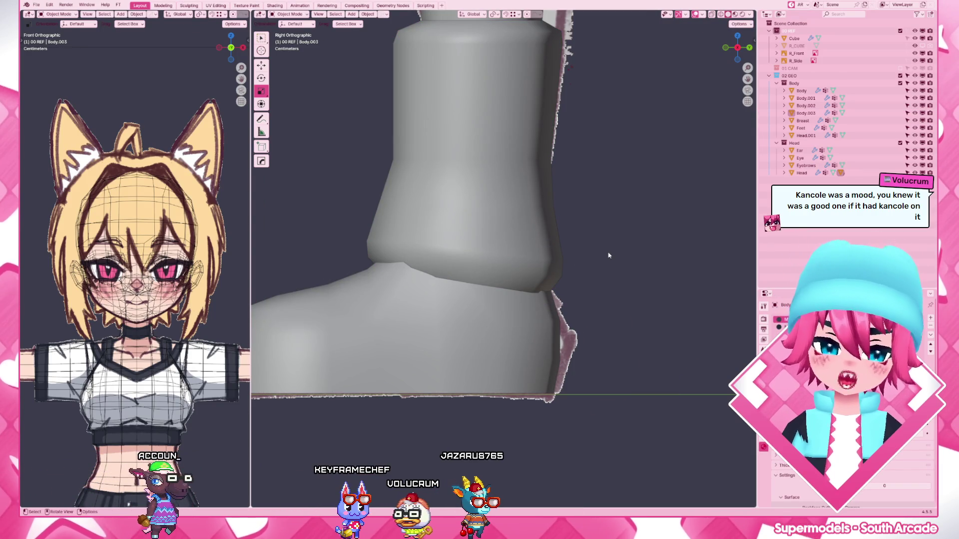
left_click(525, 257)
key("Tab")
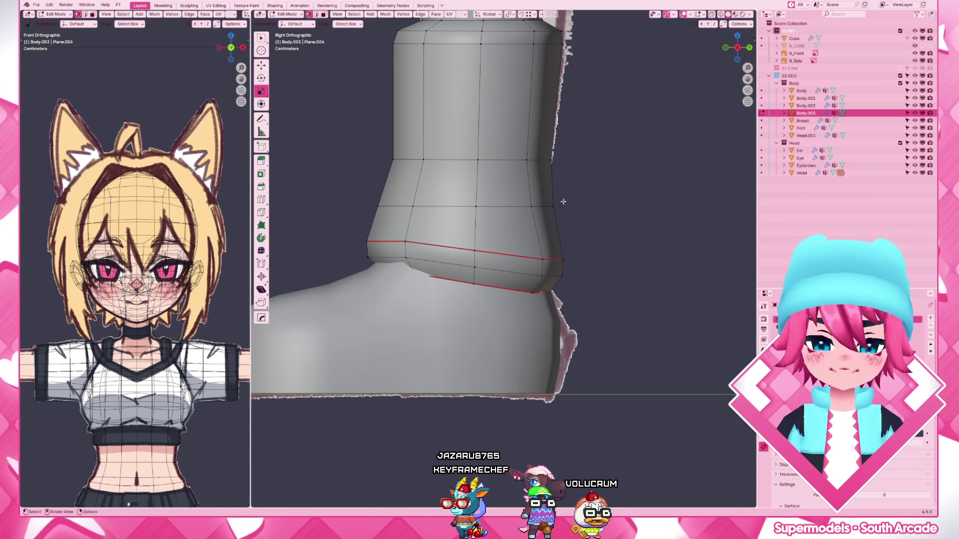
- In X-ray side view, box-select the ankle vertices and move them to reshape the hem
right_click(411, 261, "shift")
key("alt+z")
key("b")
left_click_drag(401, 231, 457, 336)
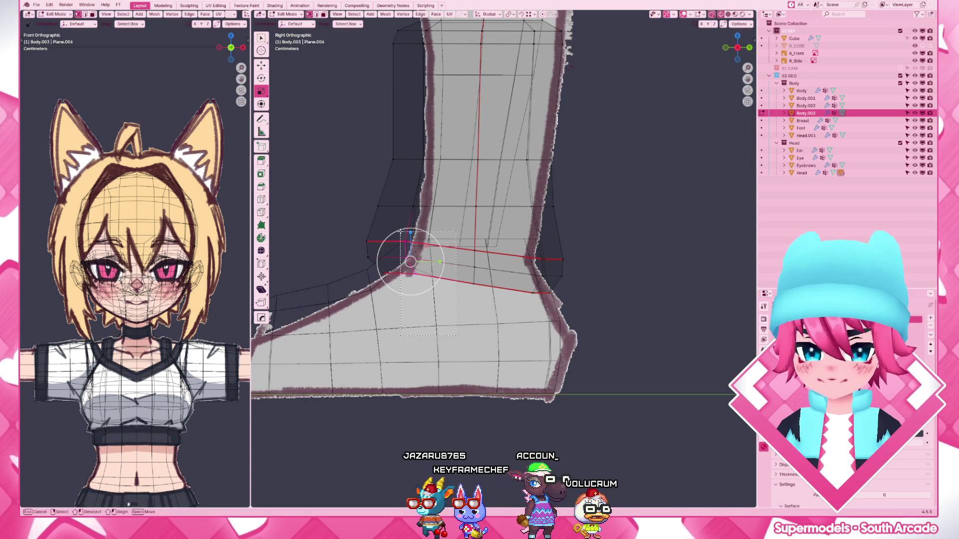
key("alt+z")
key("g")
key("alt+z")
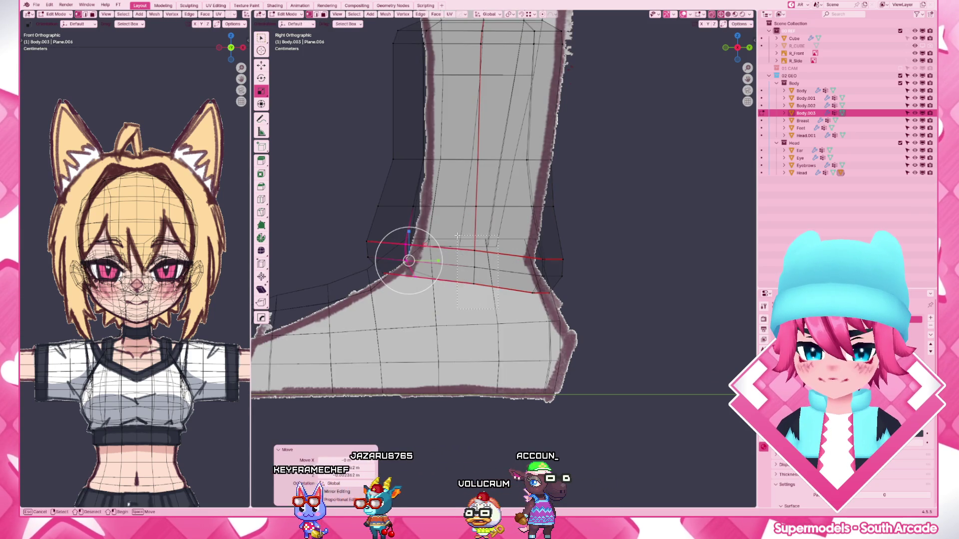
key("alt+z")
left_click(554, 254)
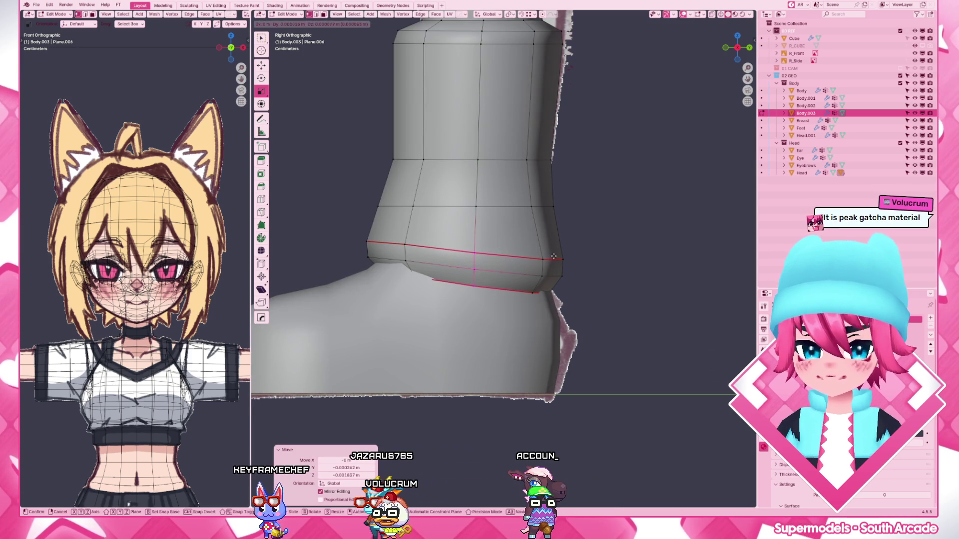
- Nudge the back-of-ankle and heel vertices further using circle select
key("z")
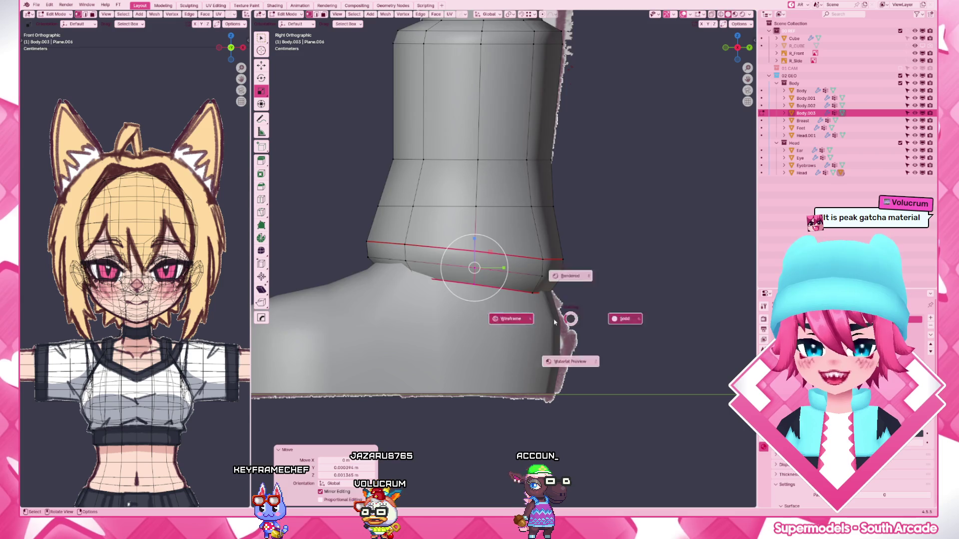
left_click(550, 292)
left_click(561, 264, "ctrl")
key("g")
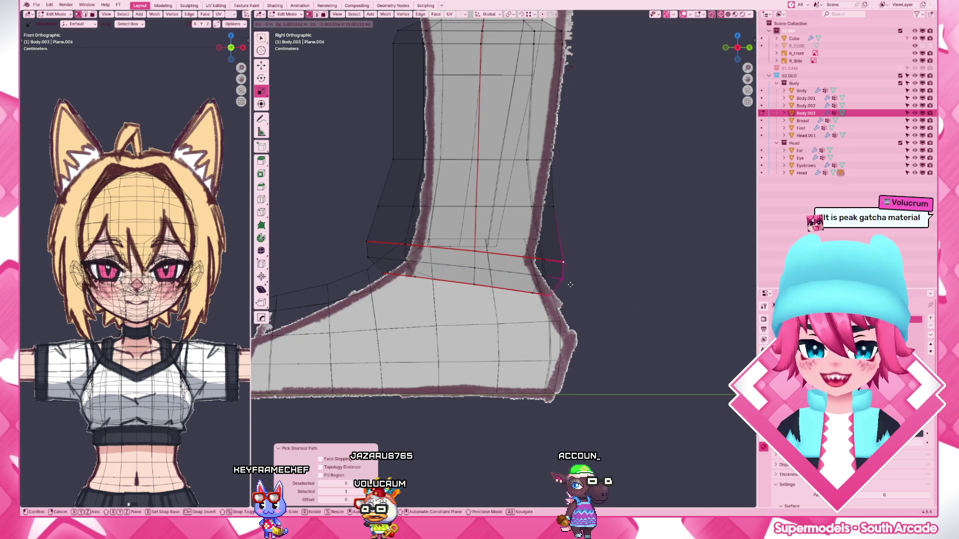
left_click(571, 285)
key("c")
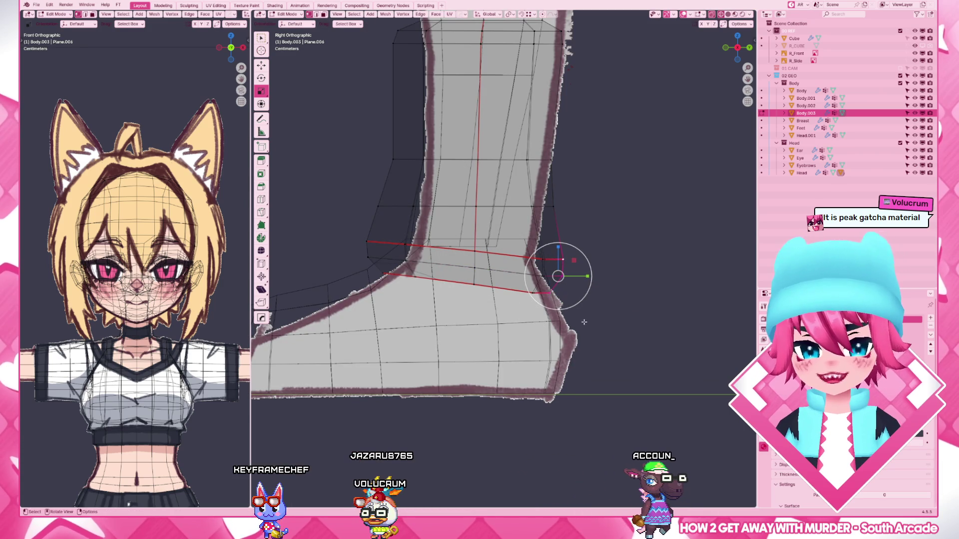
key("Escape")
key("g")
key("Return")
scroll(479, 225, "down", 5)
- Preview the boots with materials from the front, then start editing the sock mesh Body.003
key("z")
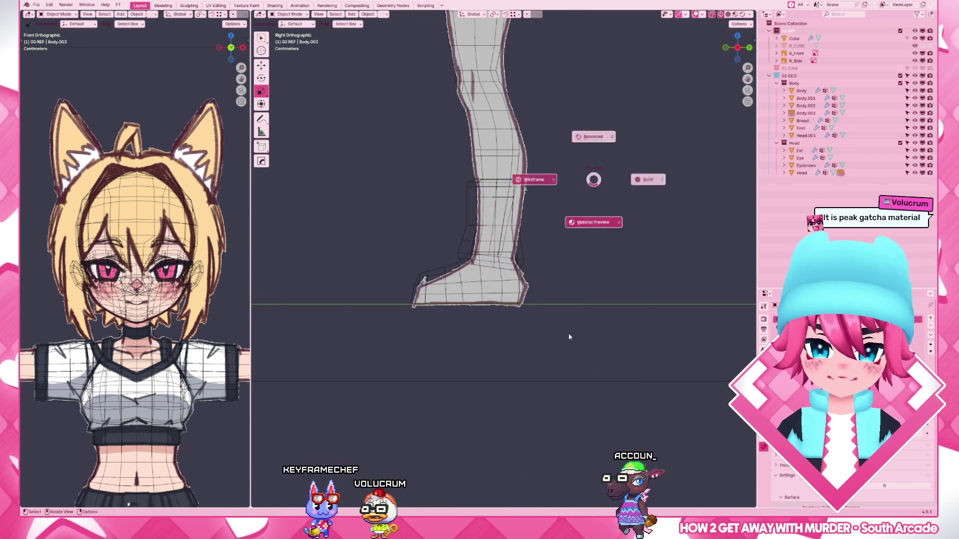
key("Tab")
key("KP_1")
scroll(562, 252, "up", 2)
scroll(562, 253, "up", 2)
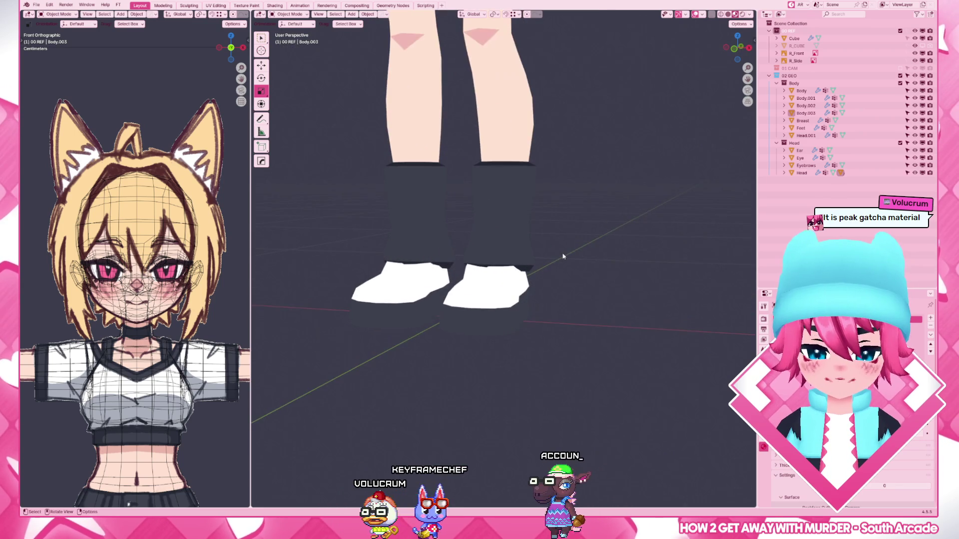
scroll(563, 256, "up", 2)
scroll(563, 256, "up", 2)
left_click(524, 247)
key("Tab")
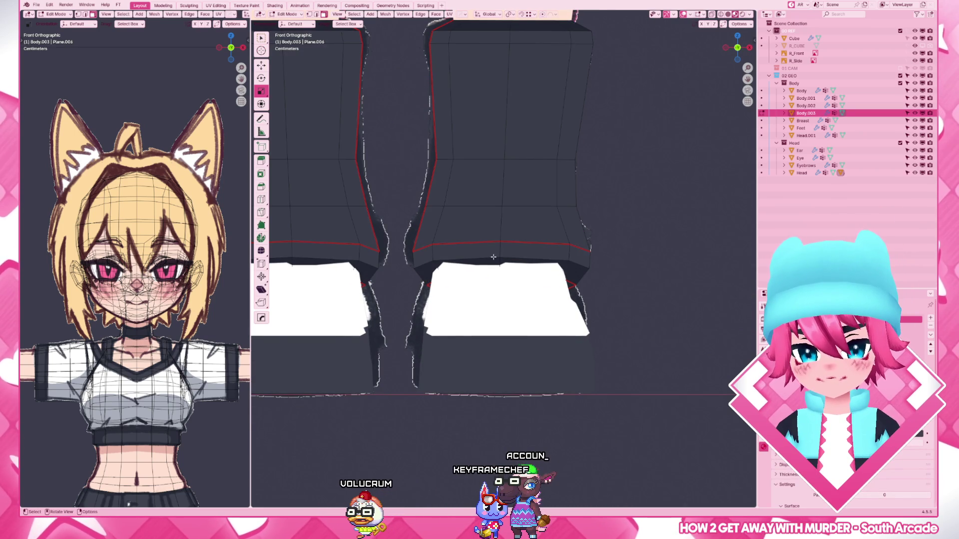
- Lower the bottom face bands of both socks vertically in front view
left_click_drag(495, 254, 592, 271)
middle_click_drag(592, 271, 545, 287)
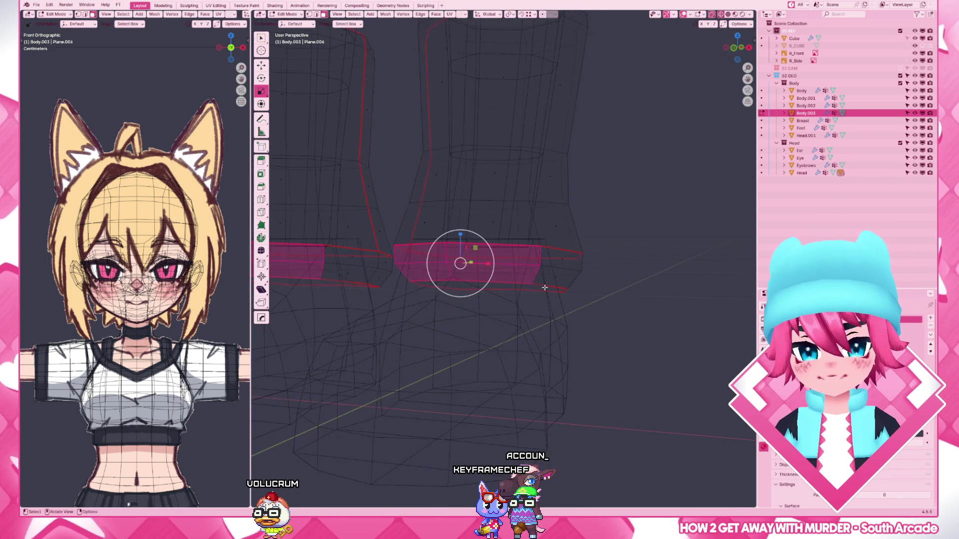
key("KP_1")
key("shift+z")
key("g")
key("z")
left_click(500, 255)
- Shift the rim's side vertices on both socks horizontally toward the leg outline
key("alt+a")
key("c")
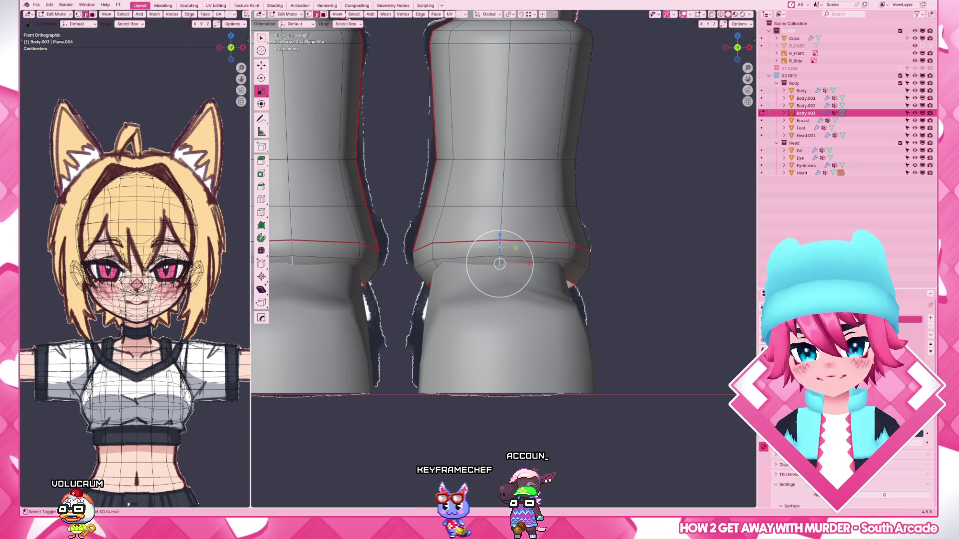
key("g")
left_click(581, 288)
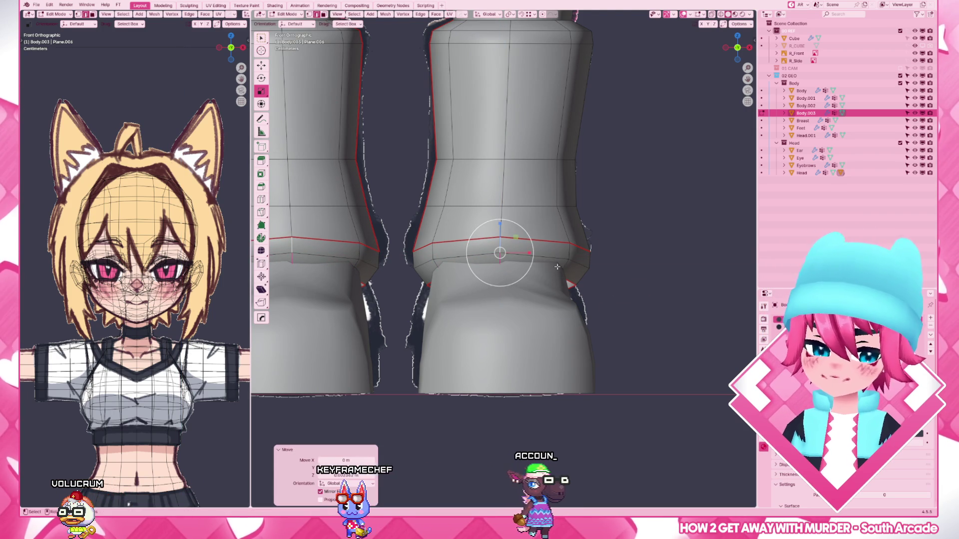
key("ctrl+z")
left_click(573, 285)
left_click(446, 290)
key("g")
key("x")
left_click(431, 287)
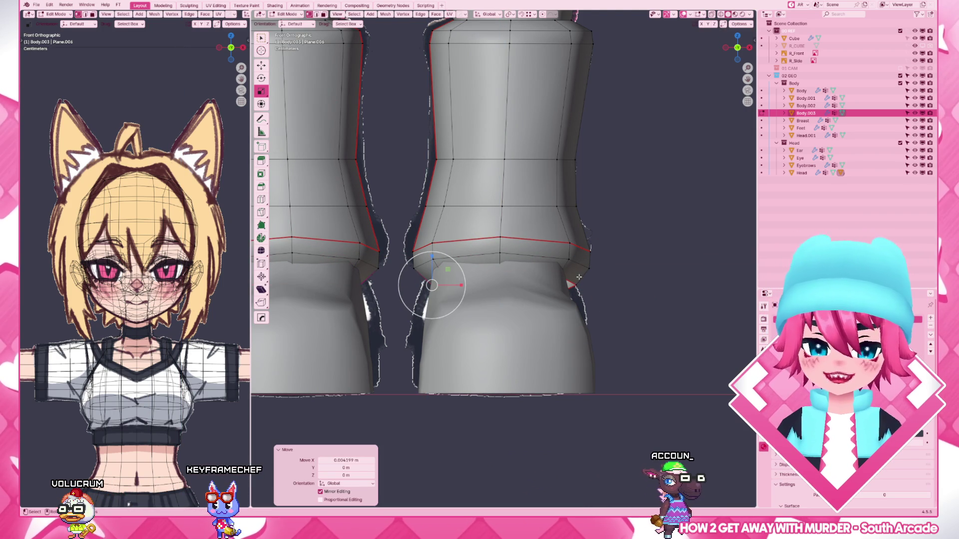
- Adjust the right-side rim vertex along X, checking the result out of edit mode
key("ctrl+z")
left_click(573, 285)
key("g")
key("x")
left_click(577, 287)
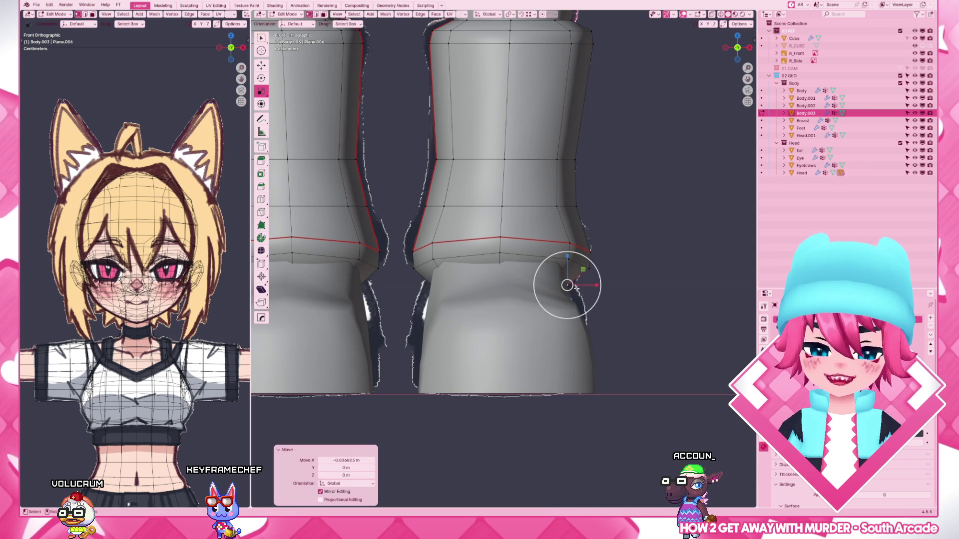
key("Tab")
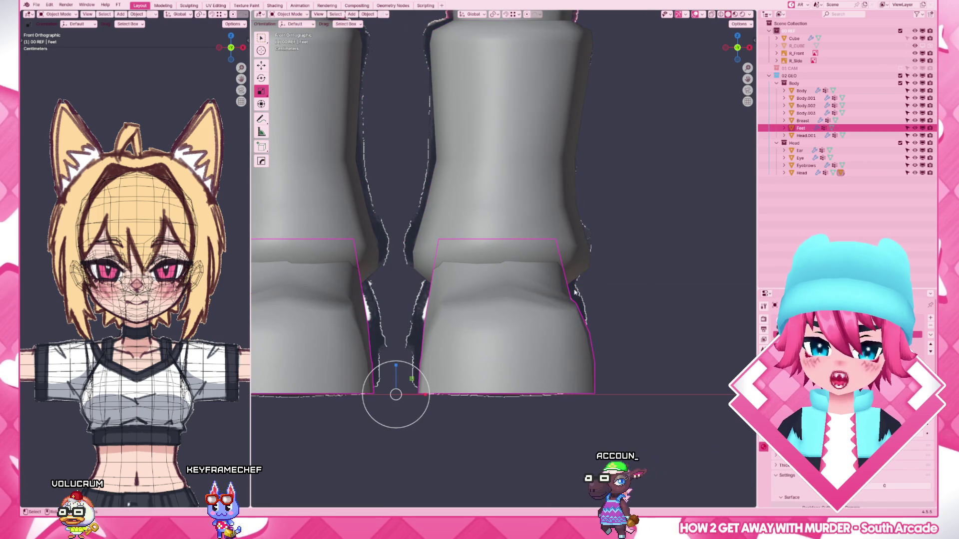
key("Tab")
key("g")
key("x")
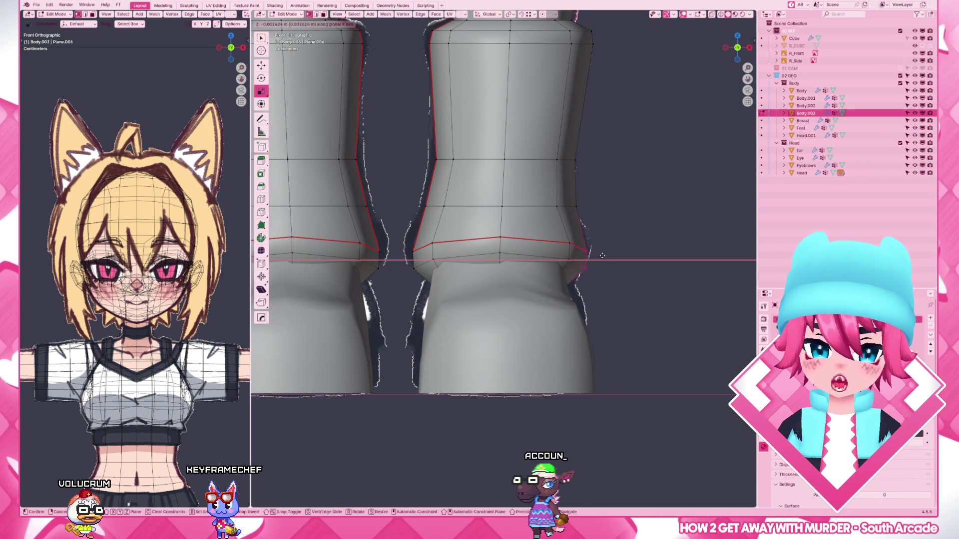
left_click(601, 255)
- In X-ray, move a vertex on the sock's right edge and bring the upper sock into view
key("alt+z")
left_click_drag(681, 289, 564, 254)
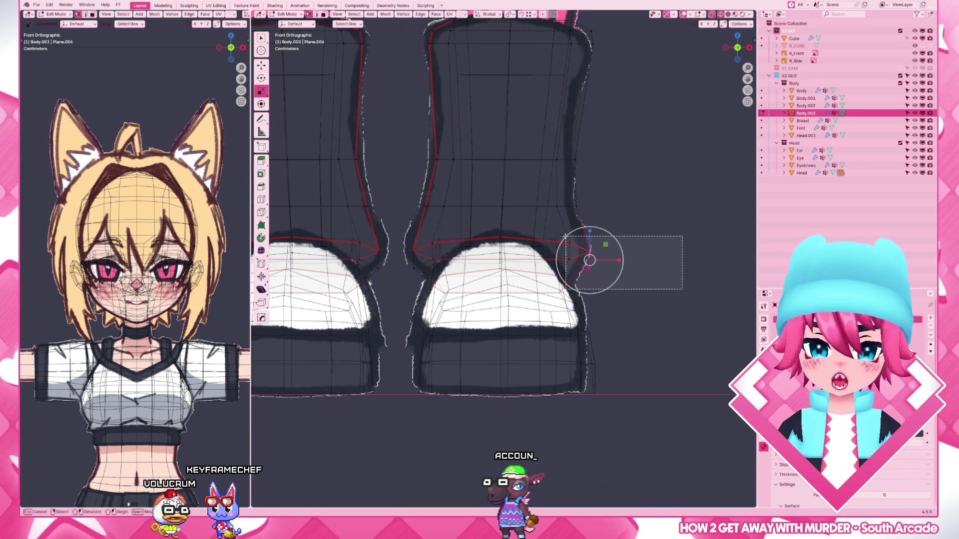
key("g")
left_click(625, 281)
left_click(577, 207)
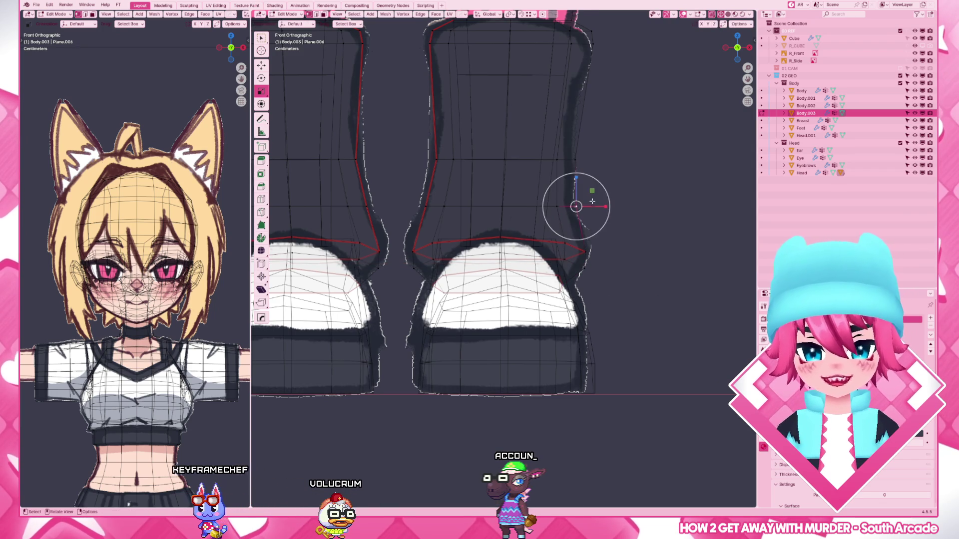
middle_click_drag(601, 201, 601, 239, "shift")
scroll(600, 238, "up", 3, "shift")
- Slide vertices on the sock's right side horizontally to match the leg reference
key("g")
key("x")
left_click(607, 233)
left_click(514, 176)
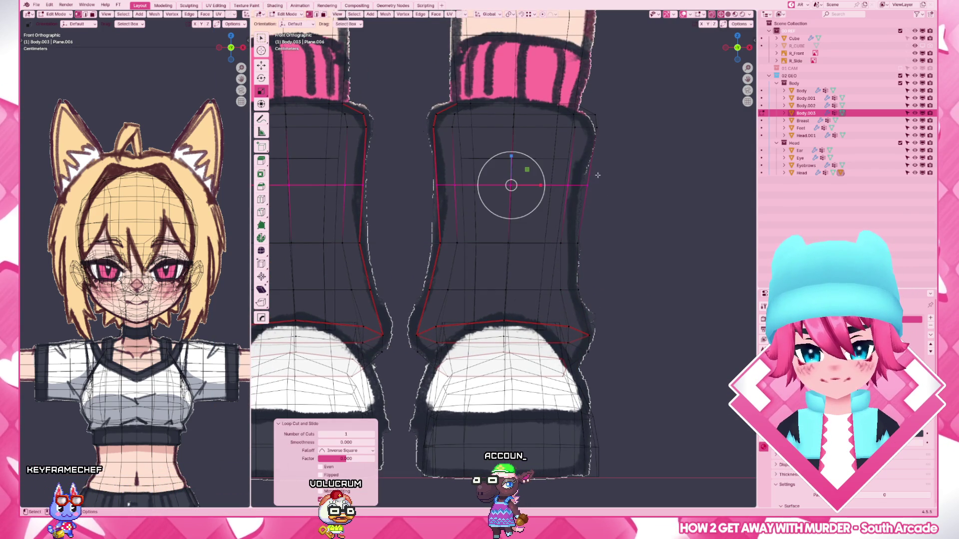
left_click(589, 187)
key("g")
key("x")
left_click(578, 185)
- Shift the selection sideways once more and review the socks without X-ray
key("s")
key("Escape")
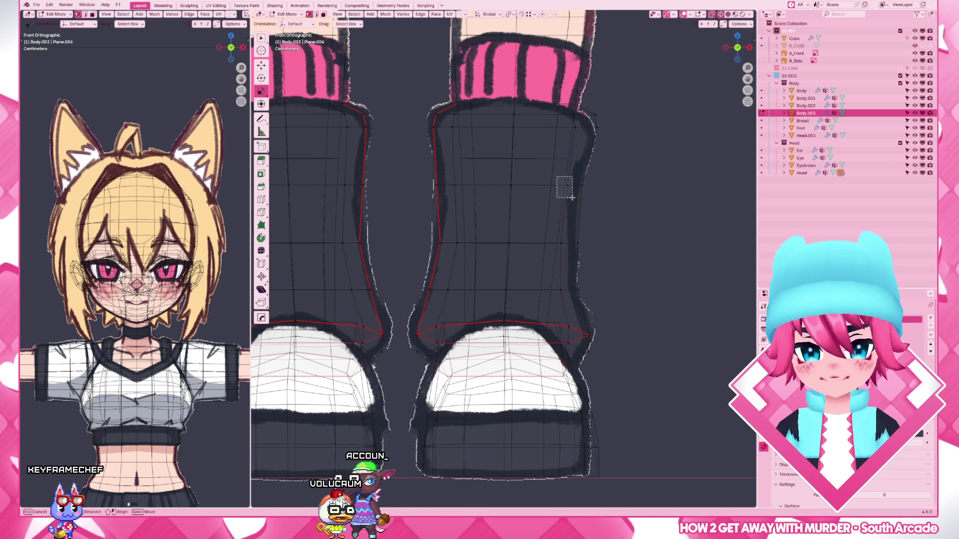
key("g")
key("x")
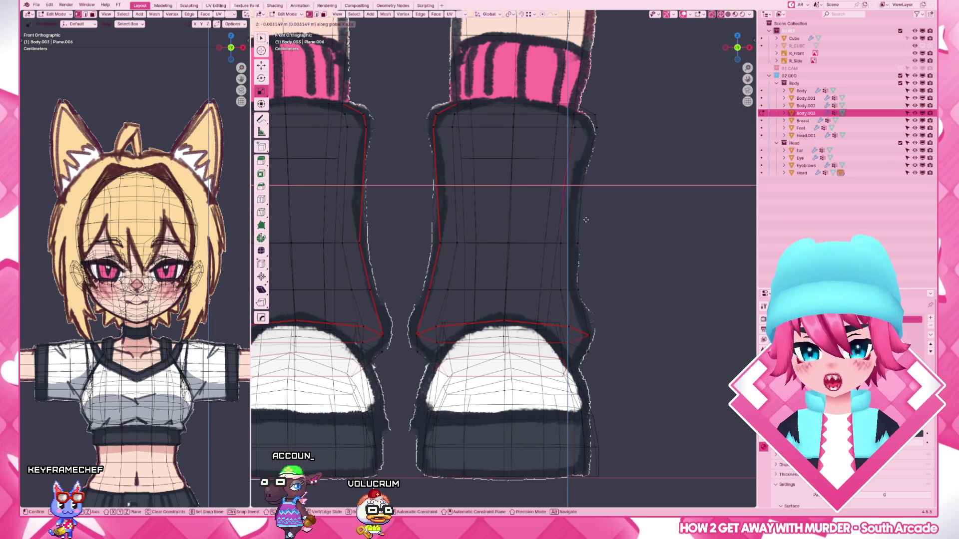
left_click(588, 221)
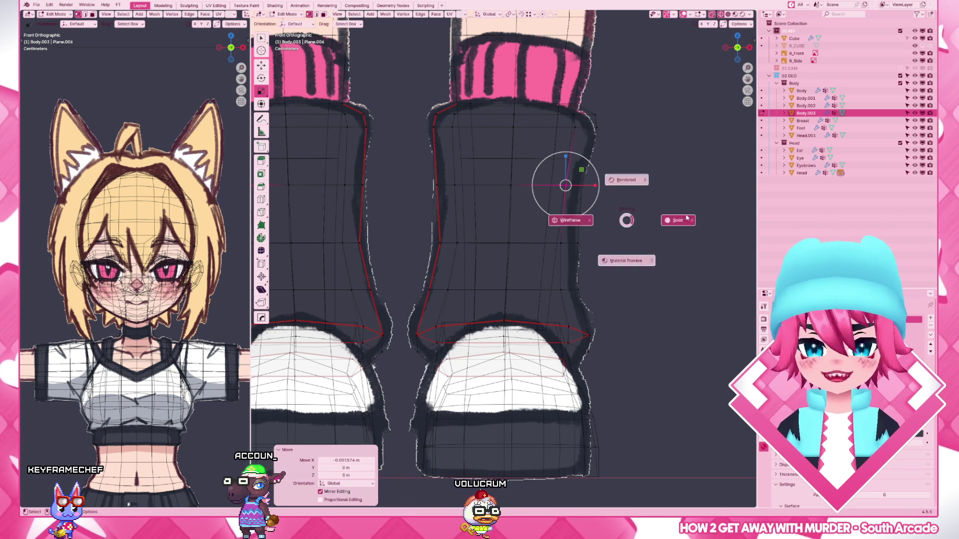
key("alt+z")
key("Tab")
scroll(655, 189, "down", 2)
scroll(558, 333, "down", 2)
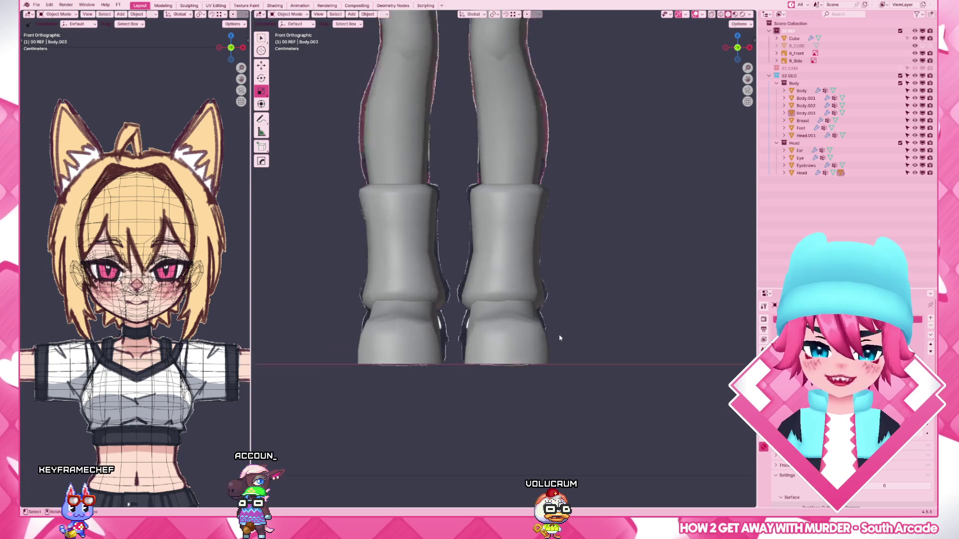
scroll(562, 332, "up", 5)
- Nudge further right-side and upper sock vertices along X, then orbit to inspect the legs
key("Tab")
key("alt+z")
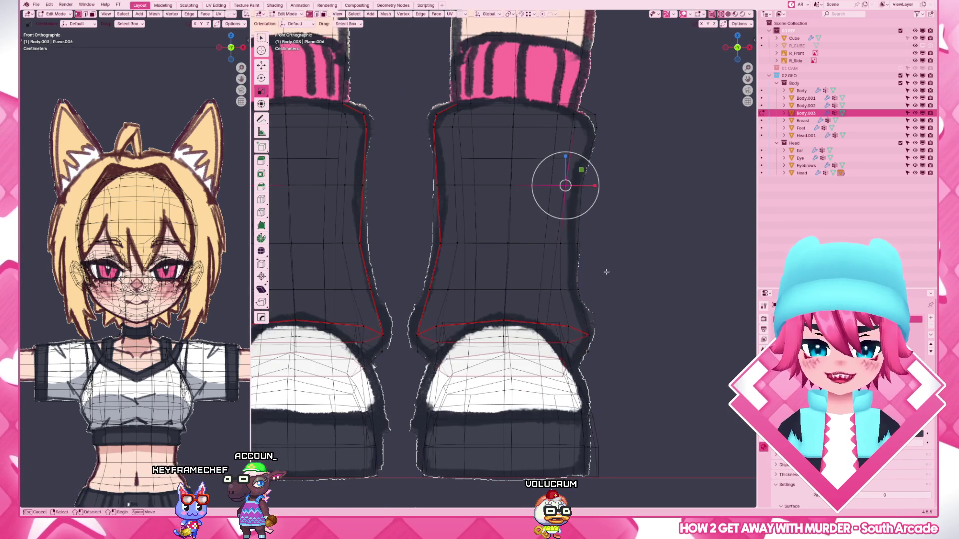
left_click_drag(551, 299, 587, 304)
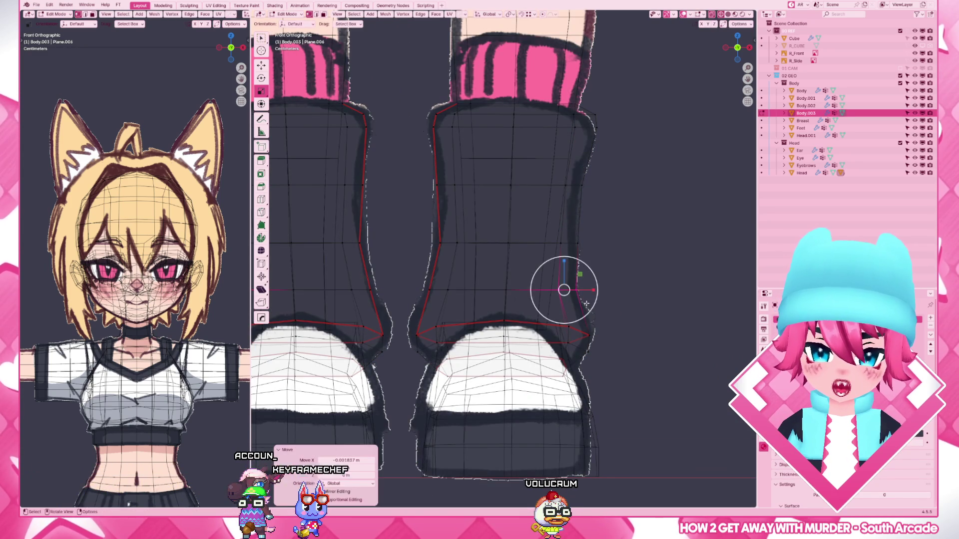
left_click_drag(553, 250, 553, 250)
key("g")
key("x")
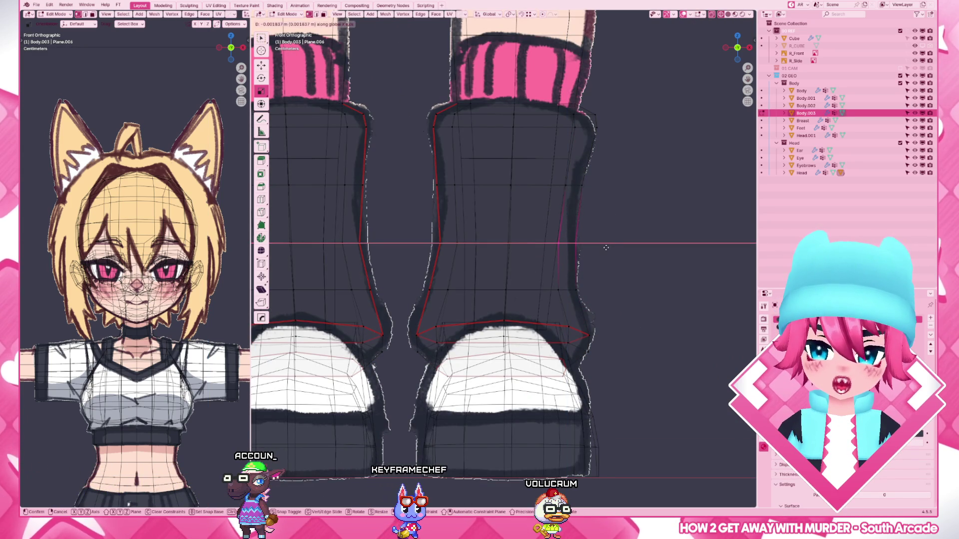
left_click(605, 248)
left_click_drag(565, 187, 565, 188)
key("g")
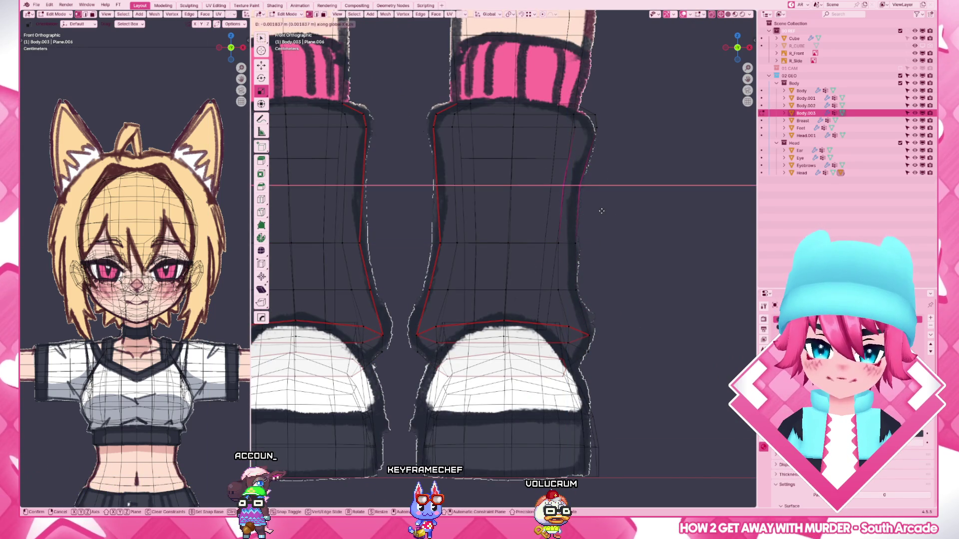
left_click(601, 211)
key("Tab")
scroll(535, 214, "down", 3)
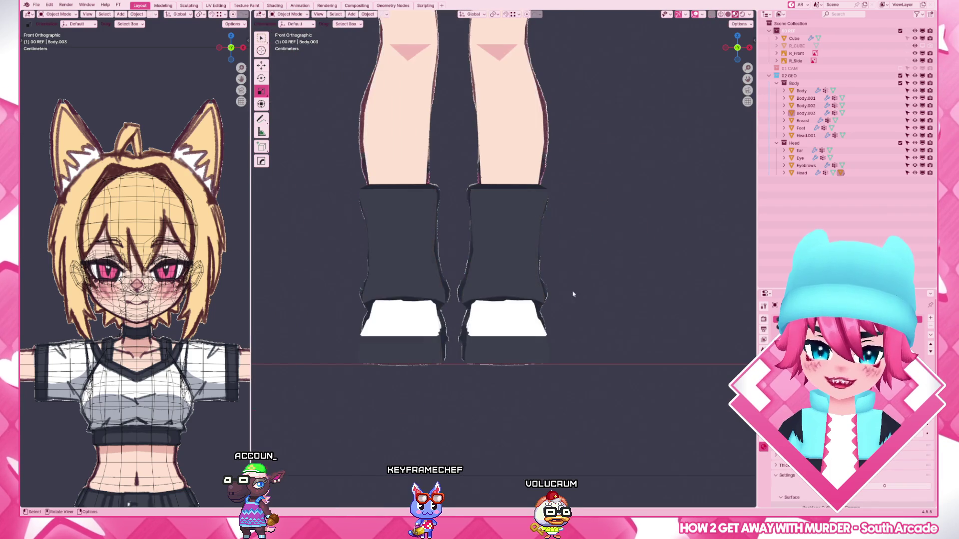
scroll(577, 303, "down", 2)
scroll(548, 250, "up", 1)
mouse_move(542, 257)
middle_mouse_down()
mouse_move(441, 309)
mouse_move(368, 301)
mouse_move(368, 257)
mouse_move(458, 255)
middle_mouse_up()
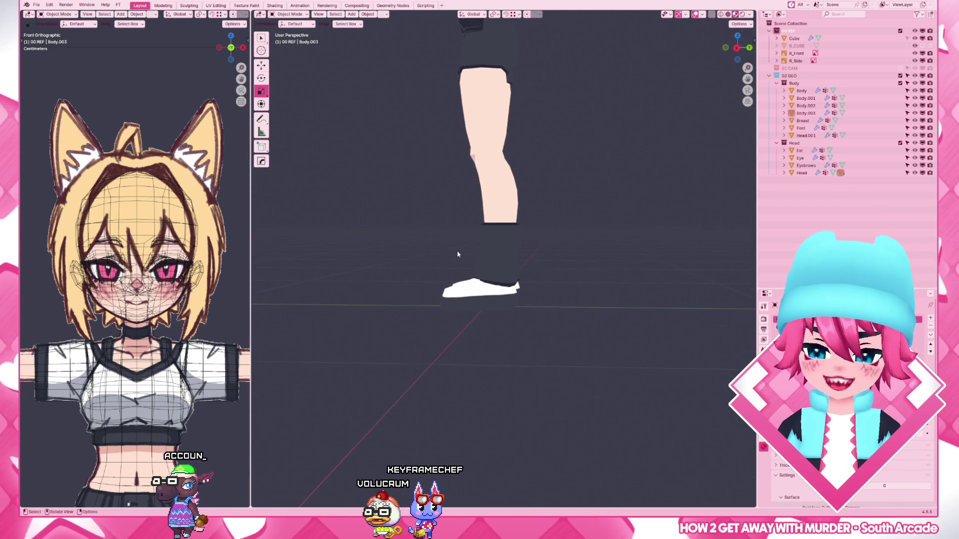
- In right side view, pull the sock's vertices back along Y toward the leg profile
key("KP_3")
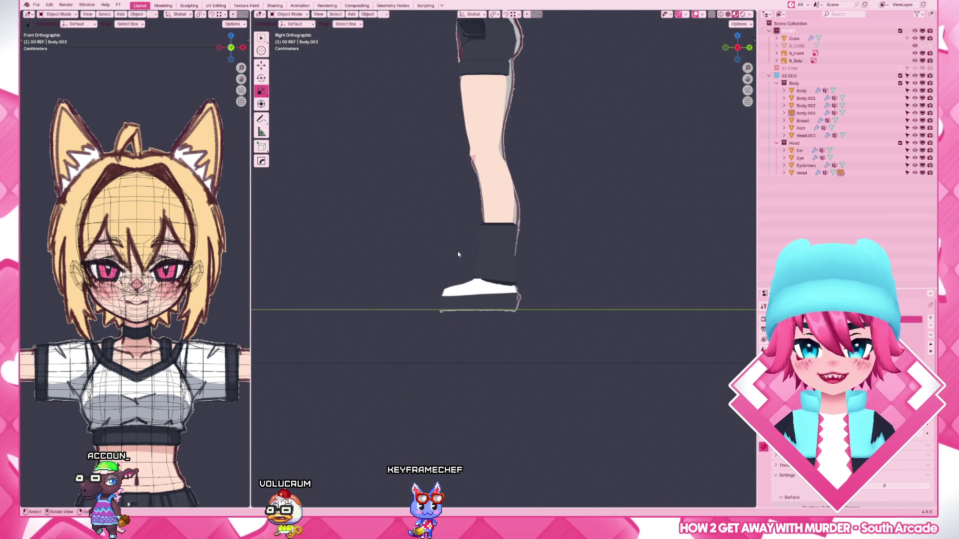
scroll(458, 251, "up", 5)
left_click(458, 251)
key("Tab")
scroll(424, 227, "up", 3)
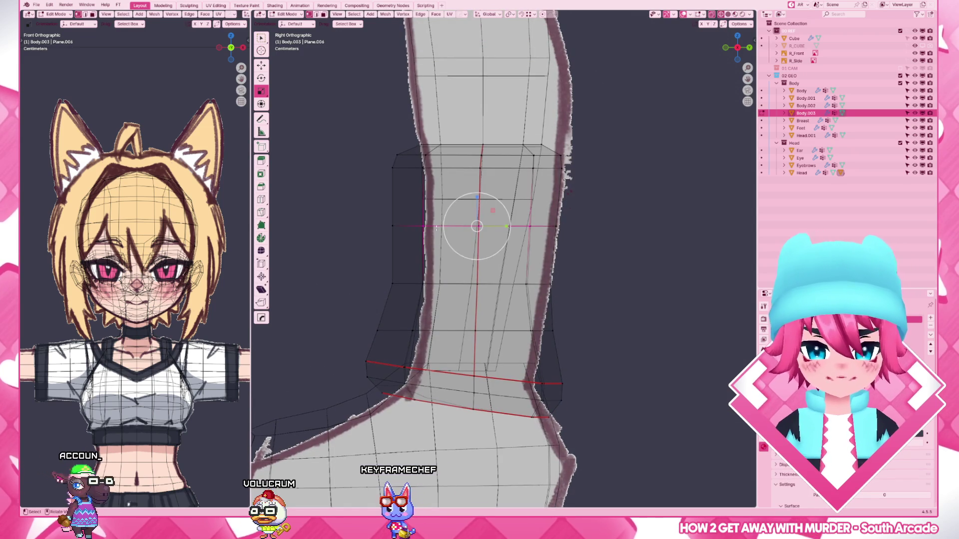
key("g")
key("y")
key("Return")
key("g")
key("y")
key("Return")
- Review the whole character in perspective and save the file
key("Tab")
scroll(591, 218, "down", 4)
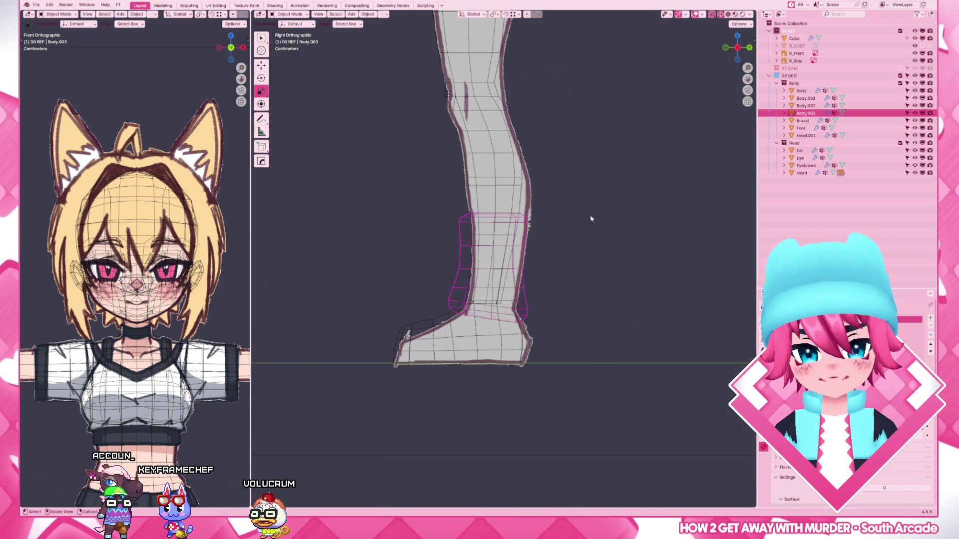
left_click(653, 232)
scroll(652, 232, "down", 3)
scroll(553, 240, "down", 2)
mouse_move(552, 239)
middle_mouse_down()
mouse_move(582, 222)
mouse_move(531, 226)
mouse_move(562, 253)
mouse_move(522, 278)
mouse_move(591, 285)
mouse_move(507, 330)
mouse_move(572, 283)
mouse_move(515, 277)
mouse_move(561, 295)
mouse_move(547, 292)
middle_mouse_up()
key("ctrl+s")
scroll(508, 330, "up", 4)
scroll(507, 330, "up", 3)
scroll(572, 284, "down", 3)
scroll(572, 284, "down", 2)
scroll(515, 277, "up", 3)
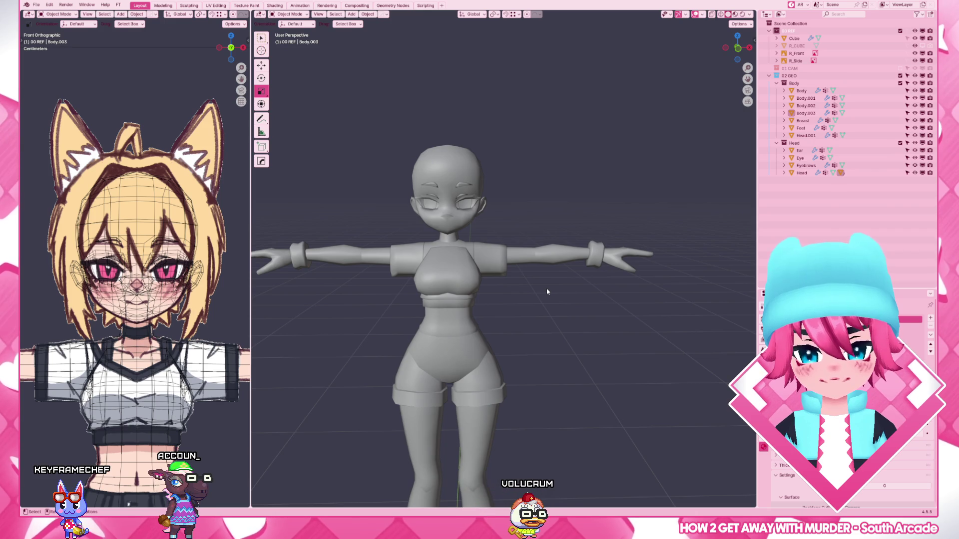
scroll(547, 293, "up", 4)
- Inspect the sleeve mesh Body.002, then hide the Breast mesh from the viewport
mouse_move(514, 289)
middle_mouse_down()
mouse_move(514, 274)
mouse_move(465, 332)
mouse_move(510, 279)
mouse_move(509, 295)
middle_mouse_up()
left_click(554, 269)
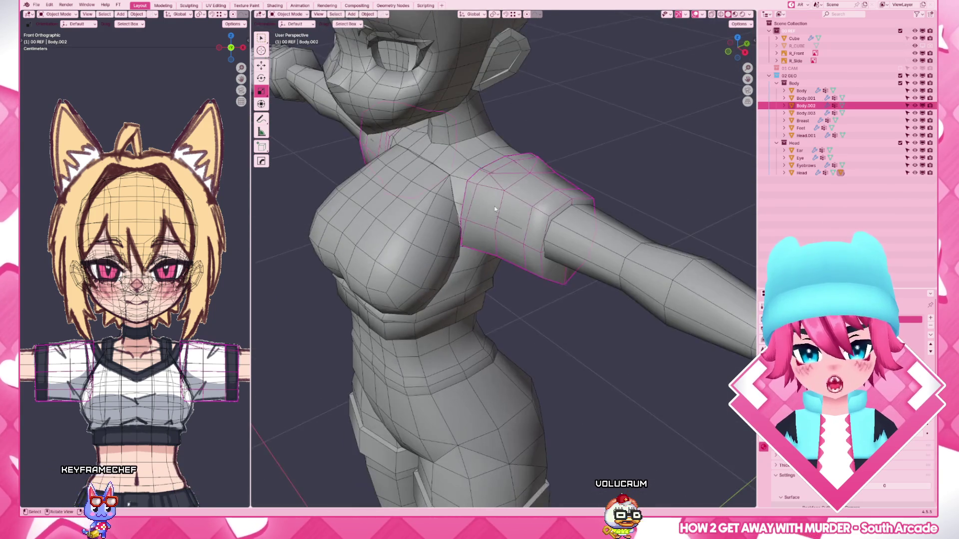
scroll(525, 255, "up", 3)
middle_click_drag(524, 255, 482, 235)
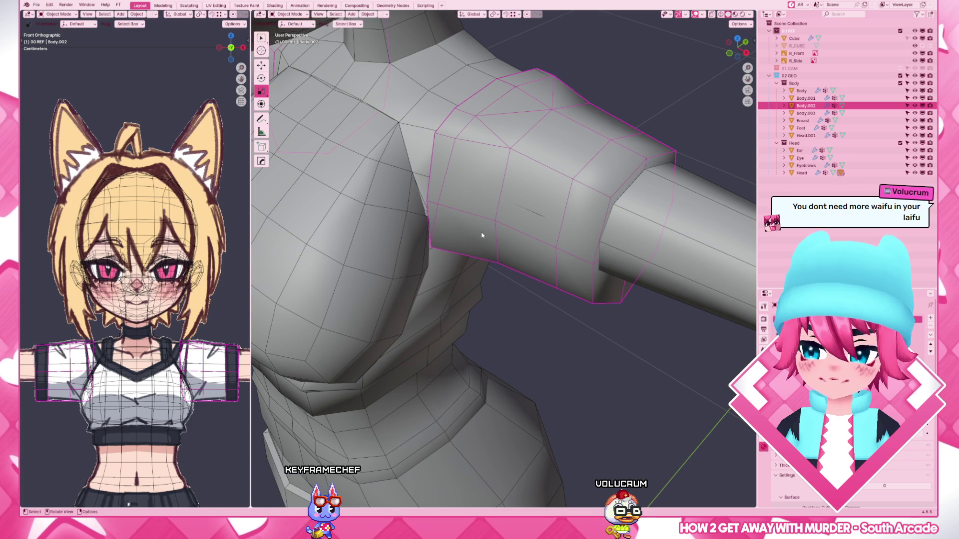
scroll(482, 235, "down", 3)
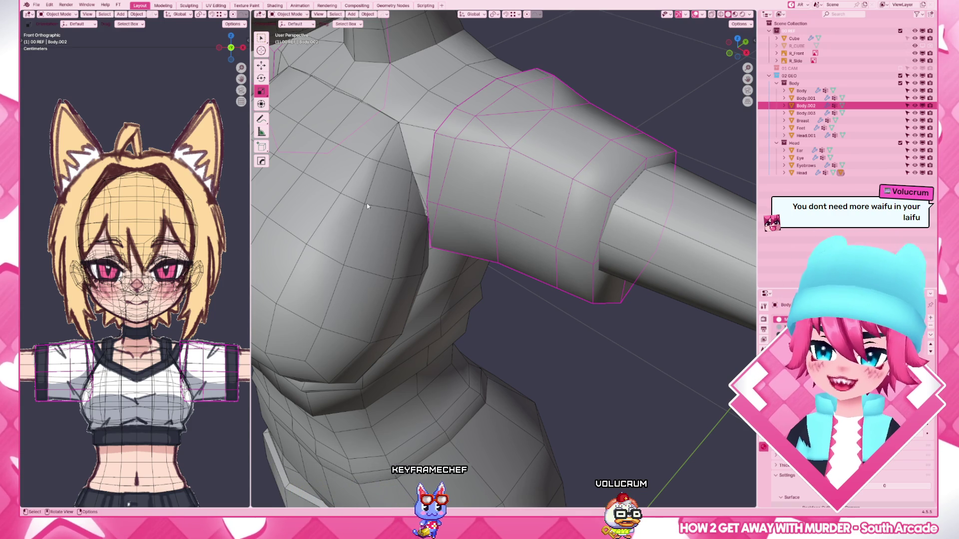
left_click(367, 203)
mouse_move(366, 203)
middle_mouse_down()
mouse_move(495, 237)
mouse_move(487, 247)
middle_mouse_up()
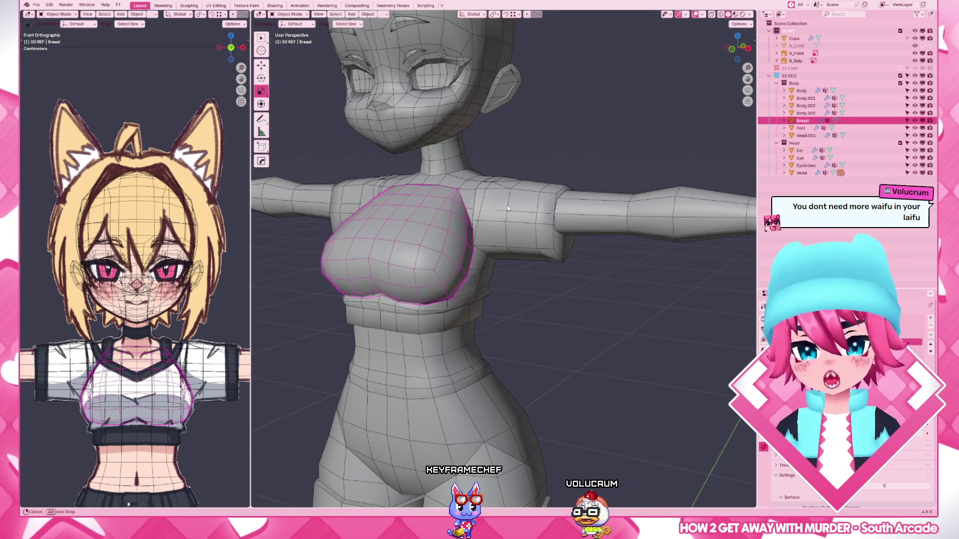
scroll(488, 247, "up", 2)
key("h")
scroll(482, 252, "up", 3)
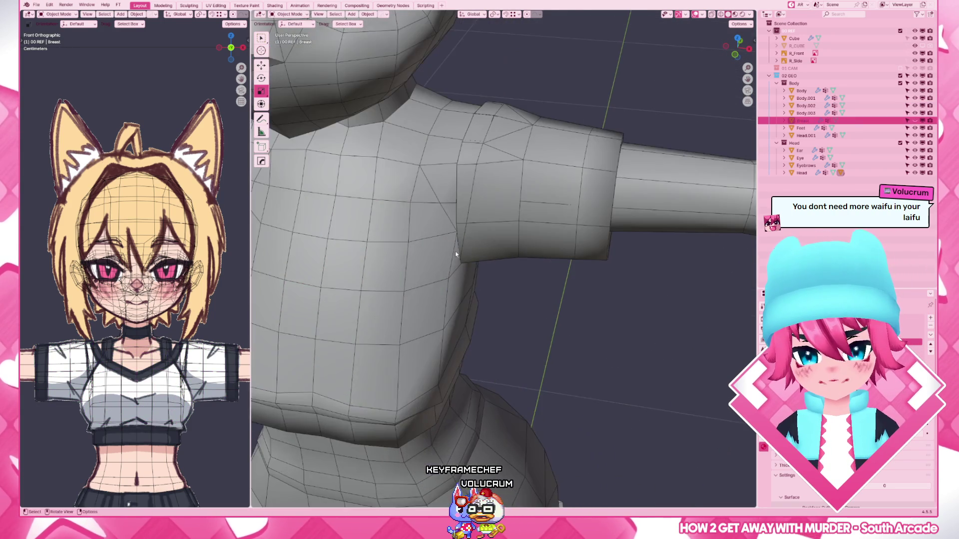
- Make the Body mesh active and enter Edit Mode facing the upper back
left_click(435, 232)
mouse_move(435, 231)
middle_mouse_down()
mouse_move(363, 200)
mouse_move(460, 280)
mouse_move(520, 278)
mouse_move(407, 272)
mouse_move(524, 256)
middle_mouse_up()
key("Tab")
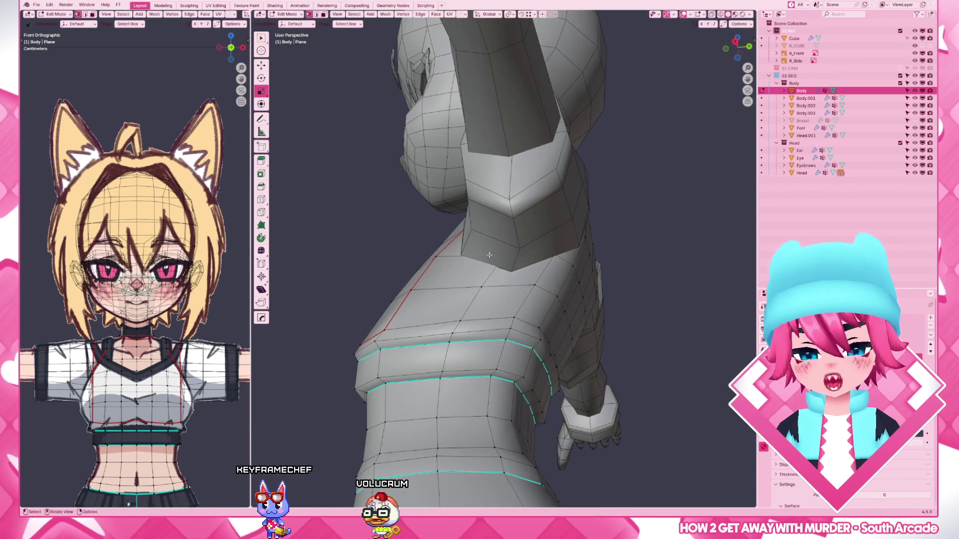
- Switch editing to the sleeve object Body.002 and move its shoulder vertices along Y
key("Tab")
left_click(529, 252)
key("Tab")
key("g")
key("y")
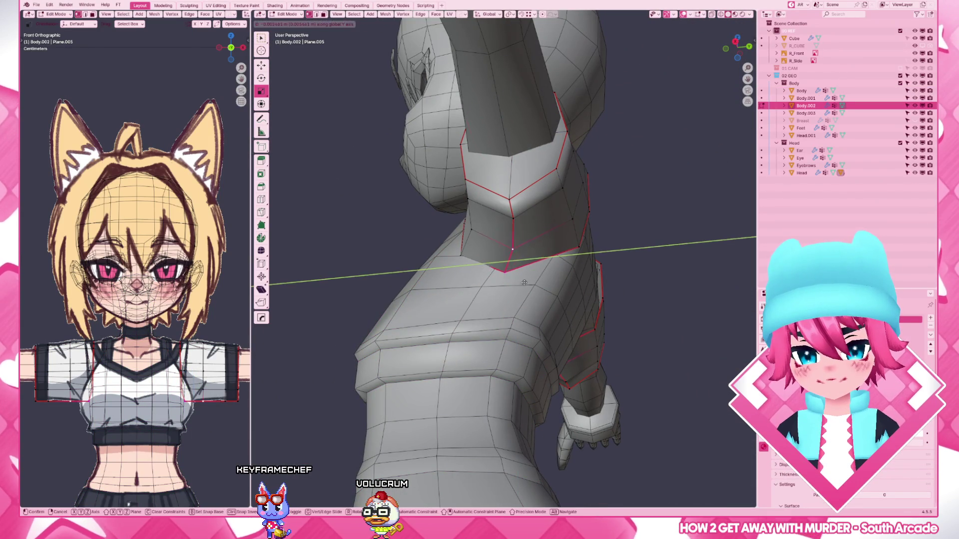
key("Return")
middle_click_drag(523, 276, 533, 278)
- Move a different shoulder vertex of the sleeve along the Y axis
key("g")
key("y")
key("Escape")
left_click(578, 264)
key("g")
key("y")
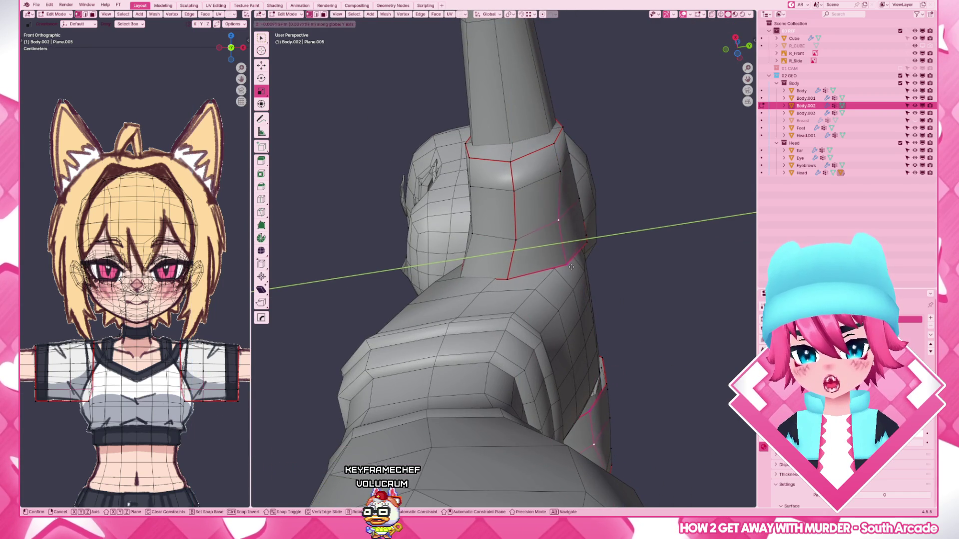
left_click(581, 267)
middle_click_drag(575, 262, 605, 252)
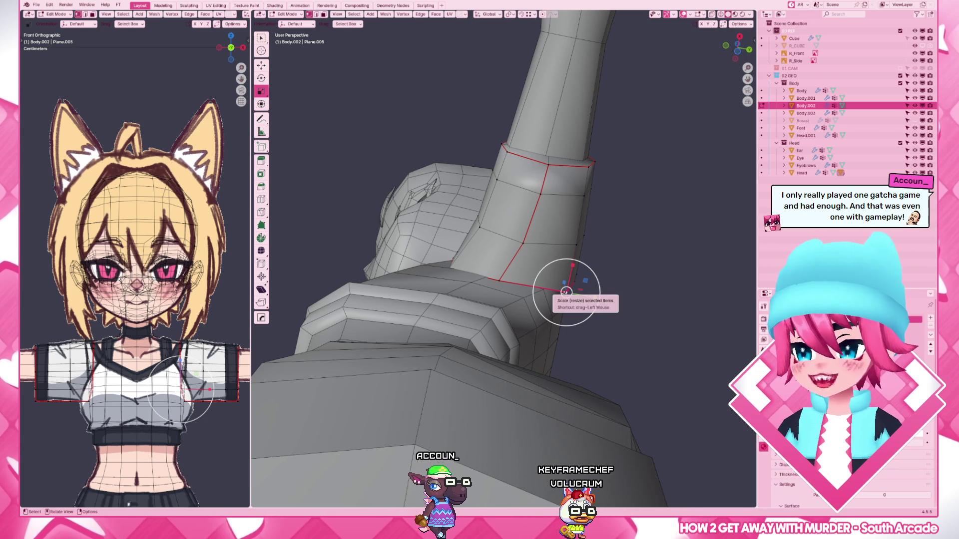
- Narrow the sleeve's bottom loop by scaling it along Y, then select the whole sleeve
left_click_drag(594, 298, 579, 297)
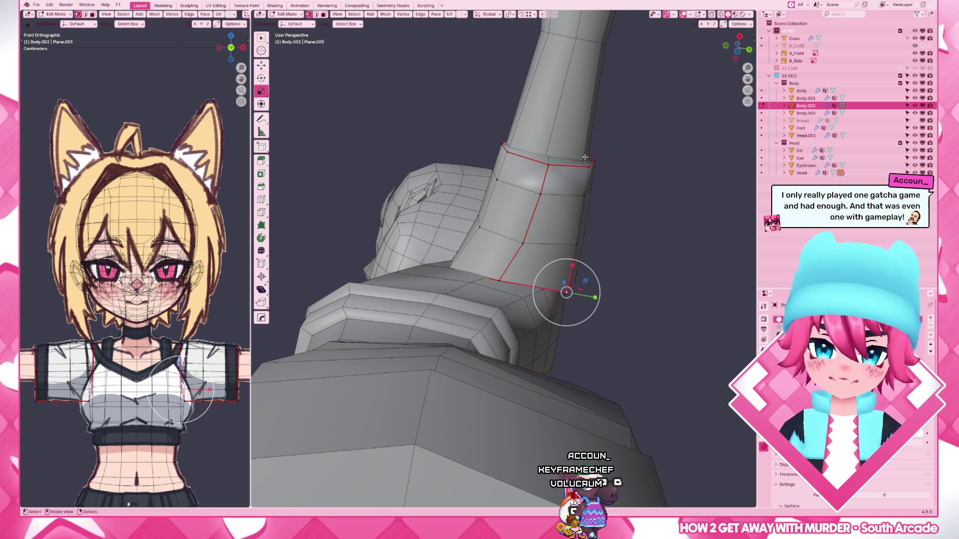
left_click(588, 217, "ctrl")
left_click_drag(590, 213, 590, 214)
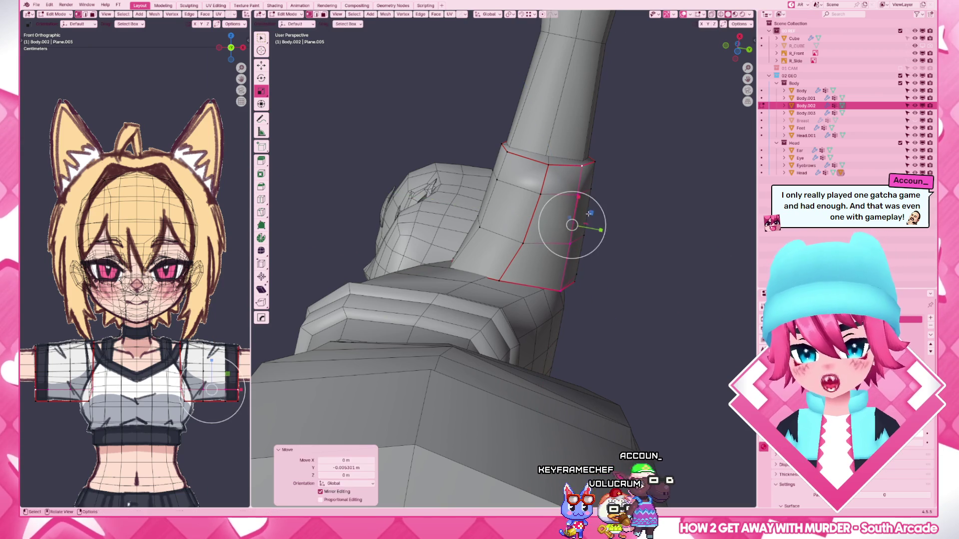
left_click_drag(563, 294, 563, 294)
left_click(563, 294)
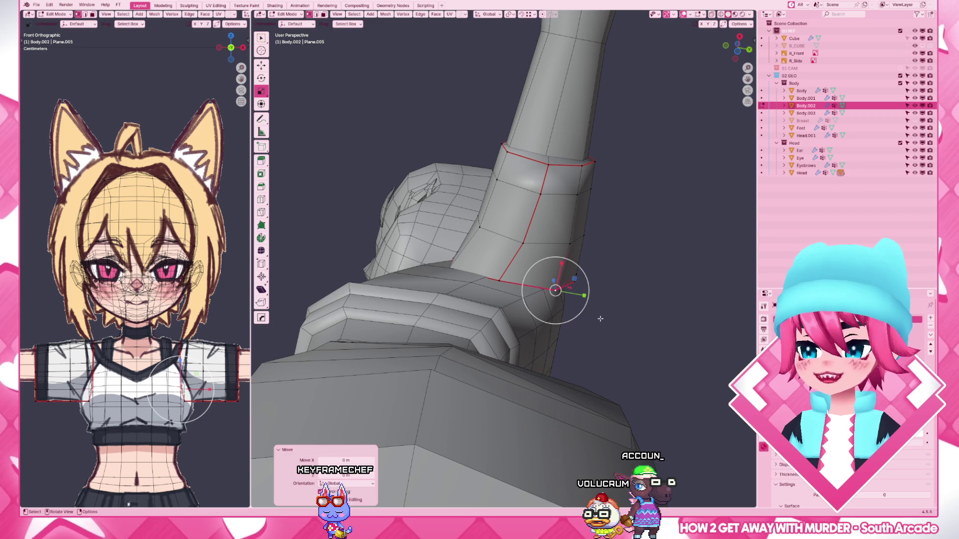
mouse_move(599, 318)
middle_mouse_down()
mouse_move(543, 375)
mouse_move(568, 340)
middle_mouse_up()
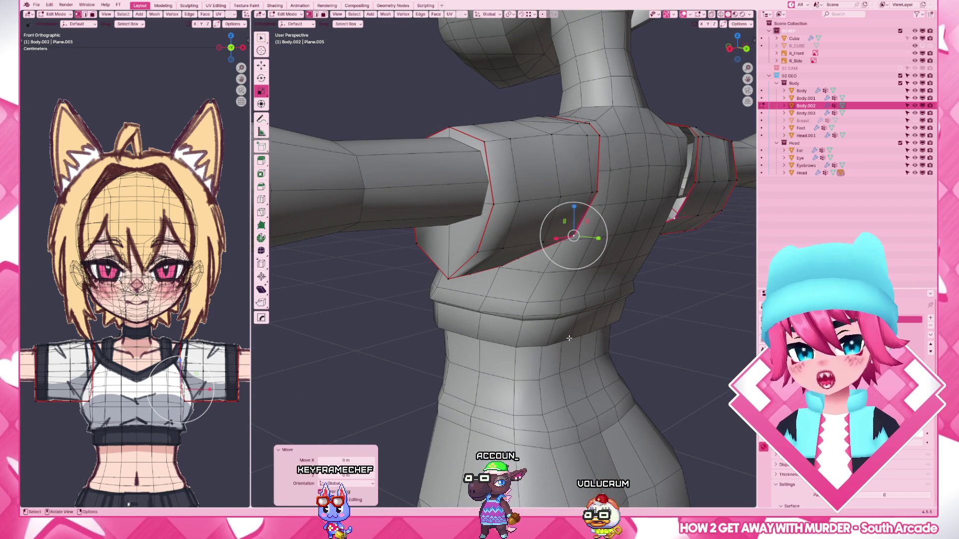
mouse_move(615, 277)
middle_mouse_down()
mouse_move(487, 251)
mouse_move(498, 239)
middle_mouse_up()
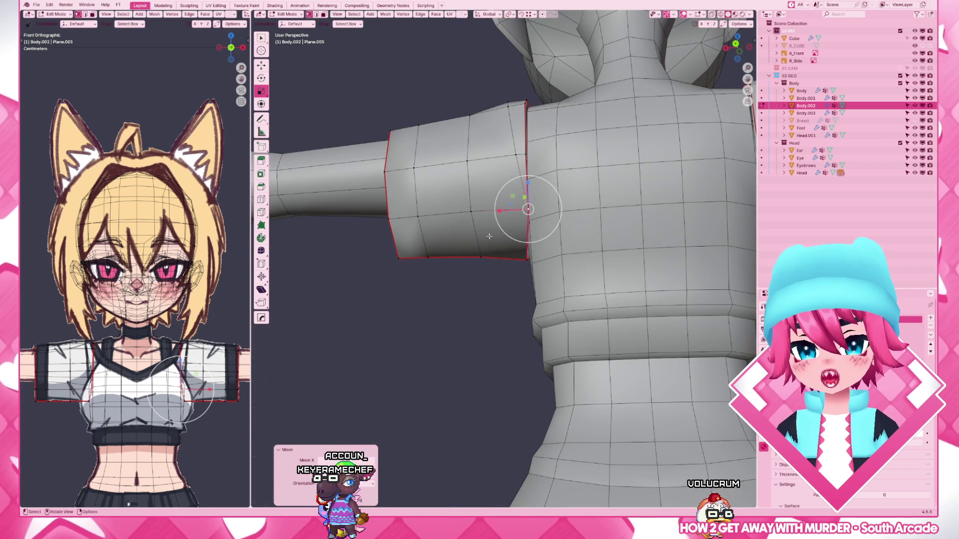
key("l")
- Abandon the F3 search and move a single shoulder vertex of the sleeve along Y instead
key("F3")
type("rese4t")
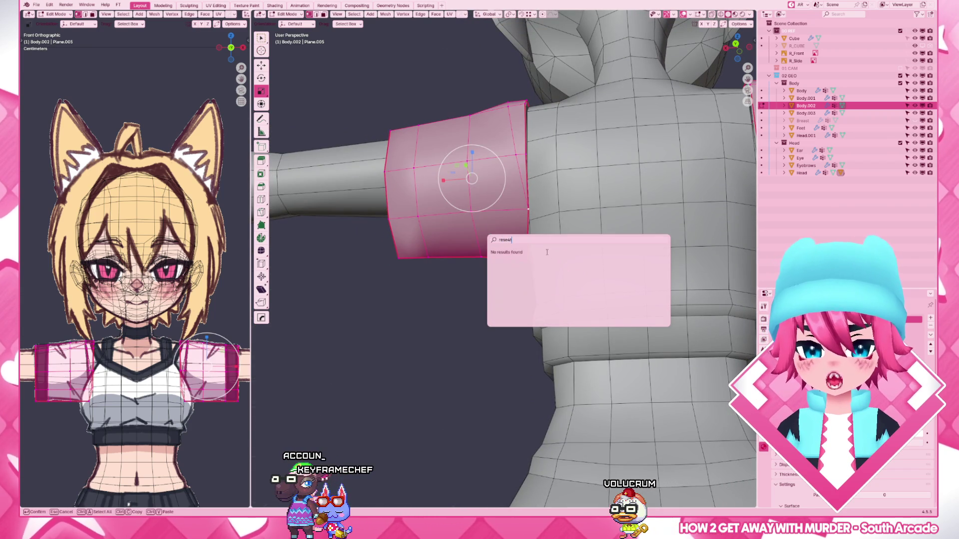
left_click(557, 260)
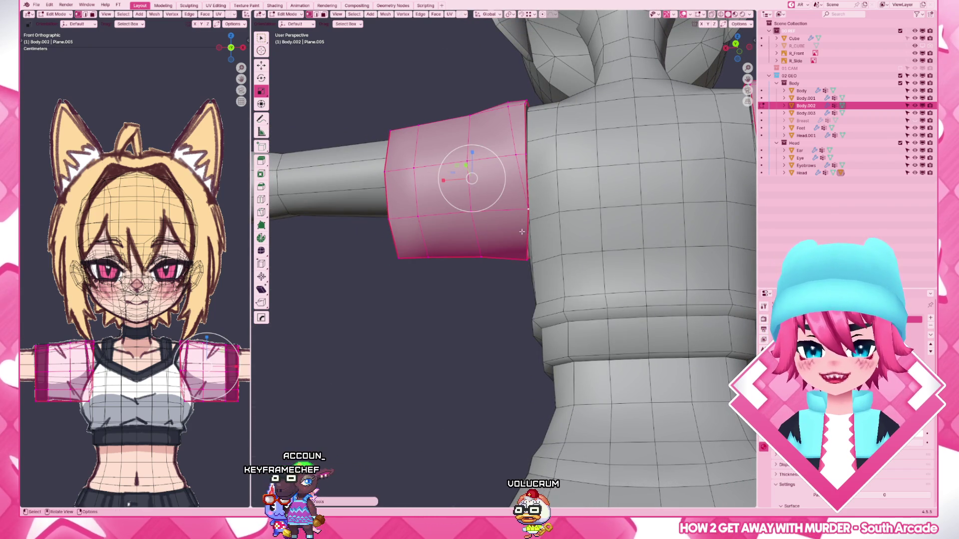
middle_click_drag(558, 260, 571, 260)
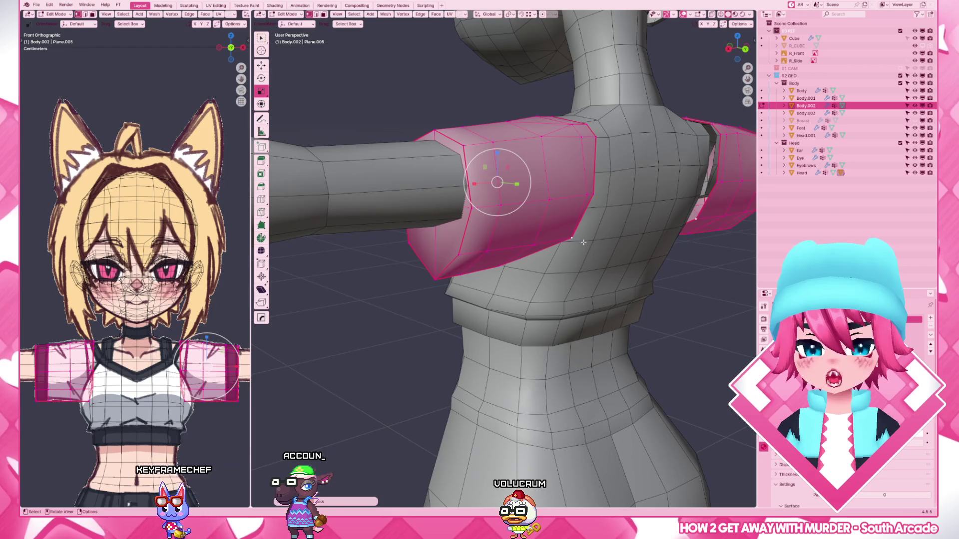
left_click(571, 239)
mouse_move(542, 280)
middle_mouse_down()
mouse_move(504, 205)
mouse_move(555, 213)
mouse_move(589, 237)
middle_mouse_up()
key("g")
key("y")
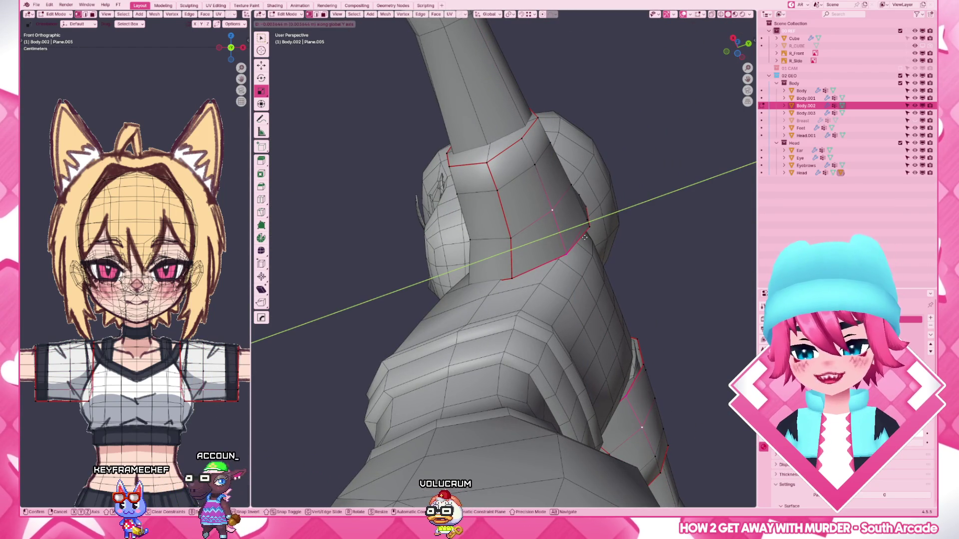
left_click(585, 237)
- Select and deselect the whole sleeve to check the fit, then leave Edit Mode on the sleeve
mouse_move(585, 237)
middle_mouse_down()
mouse_move(560, 225)
mouse_move(550, 234)
mouse_move(559, 225)
mouse_move(547, 240)
middle_mouse_up()
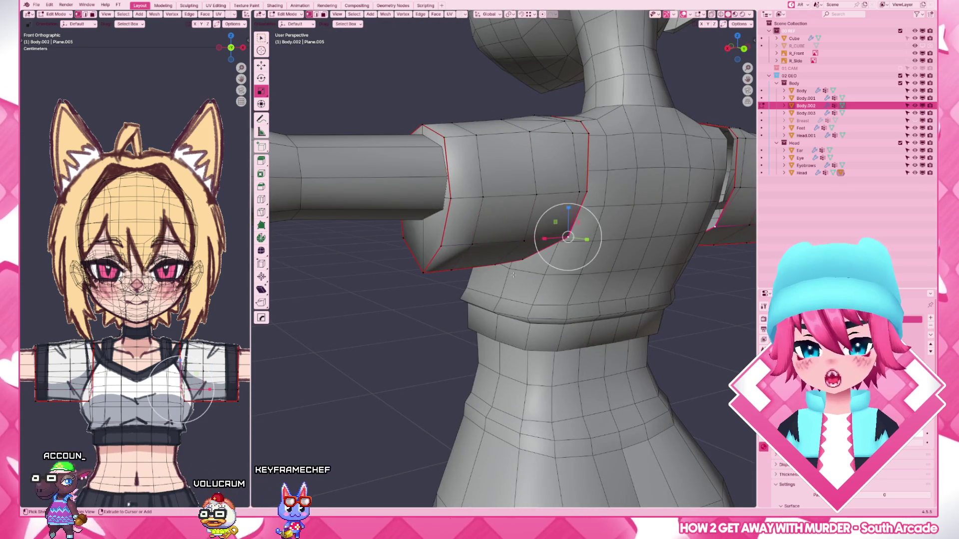
key("ctrl+l")
key("h")
mouse_move(498, 271)
middle_mouse_down()
mouse_move(547, 267)
mouse_move(573, 245)
middle_mouse_up()
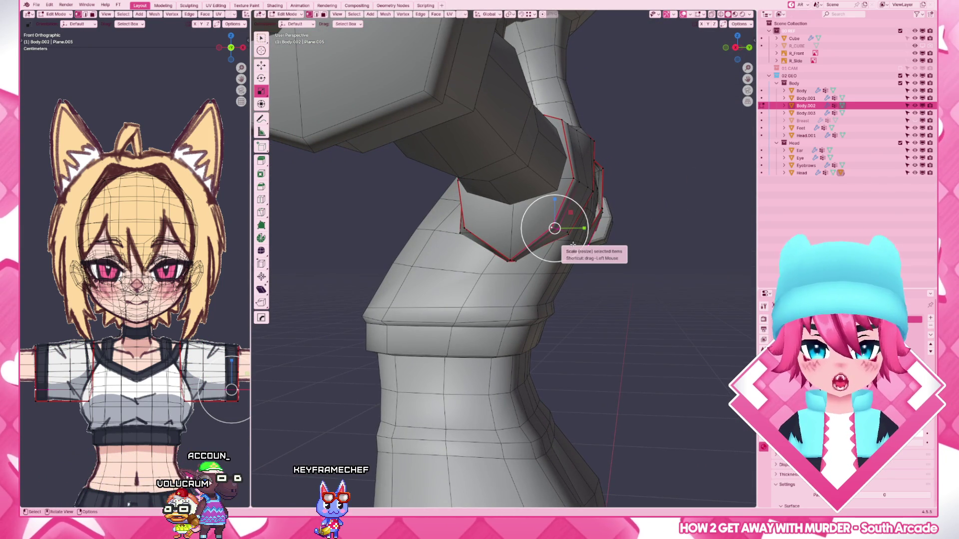
mouse_move(579, 239)
middle_mouse_down()
mouse_move(445, 261)
mouse_move(602, 279)
mouse_move(457, 285)
middle_mouse_up()
key("Tab")
- Enter Edit Mode on the Body mesh and slide vertices along the shoulder seam
left_click(449, 284)
key("Tab")
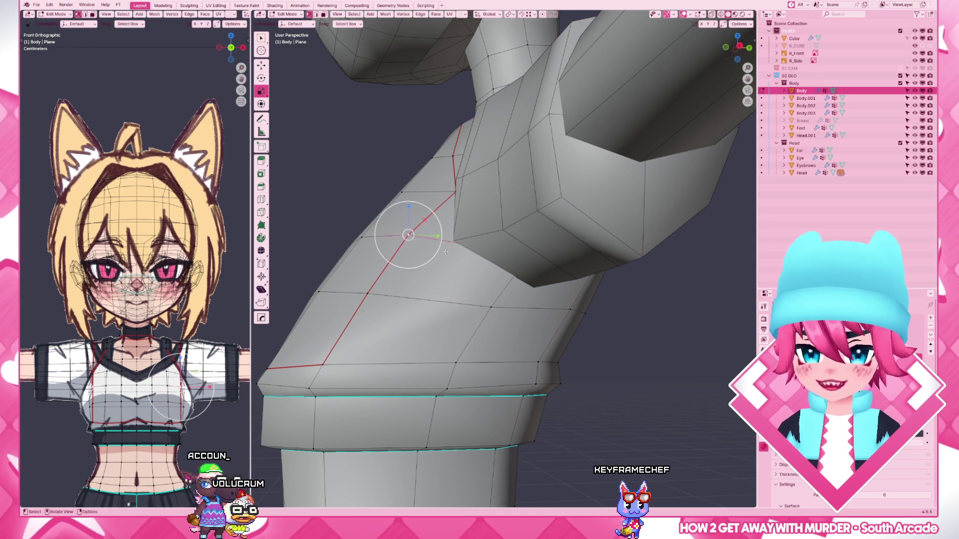
key("g")
key("g")
key("g")
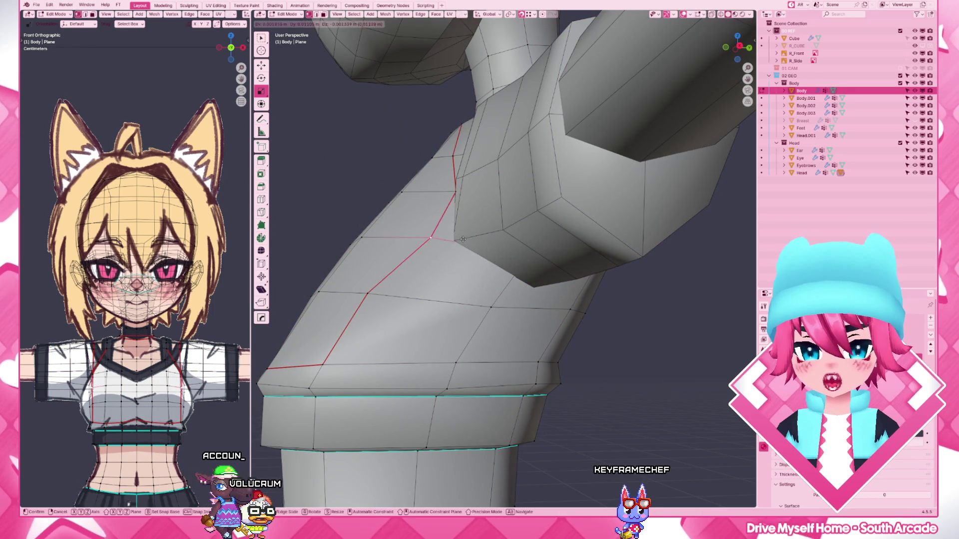
left_click(455, 240)
middle_click_drag(455, 241, 526, 259)
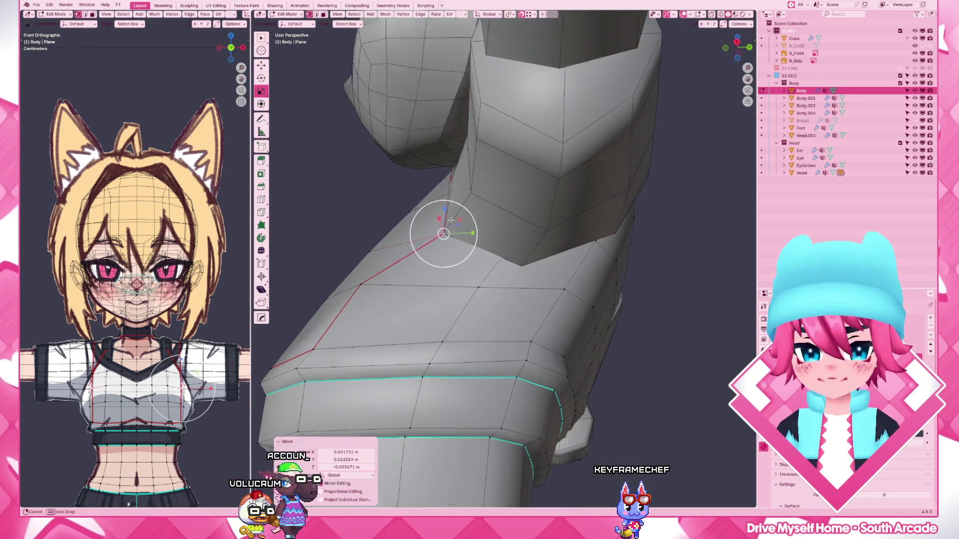
key("alt+z")
key("alt+z")
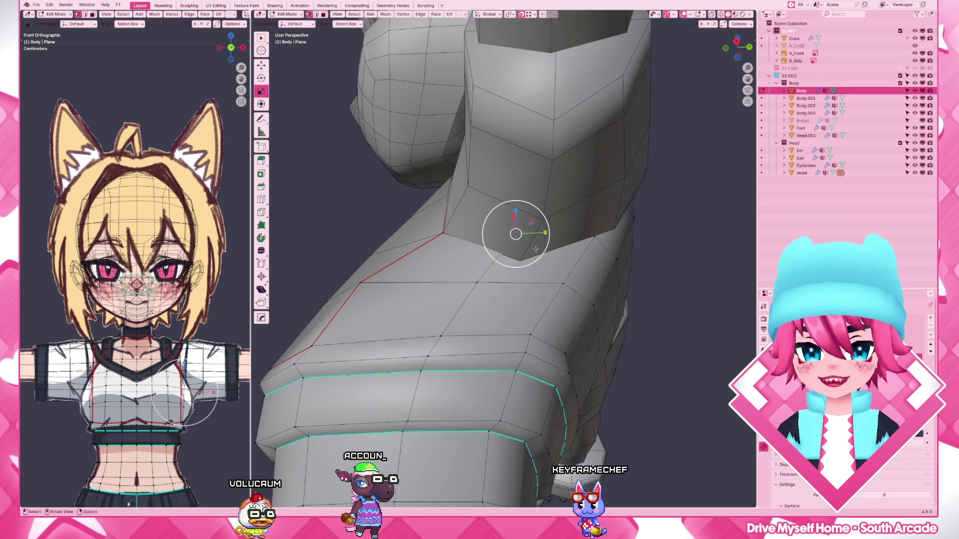
- Move armpit and torso vertices individually to smooth the shoulder joint
left_click(526, 259)
key("g")
middle_click_drag(527, 259, 564, 294, "alt")
left_click(541, 279)
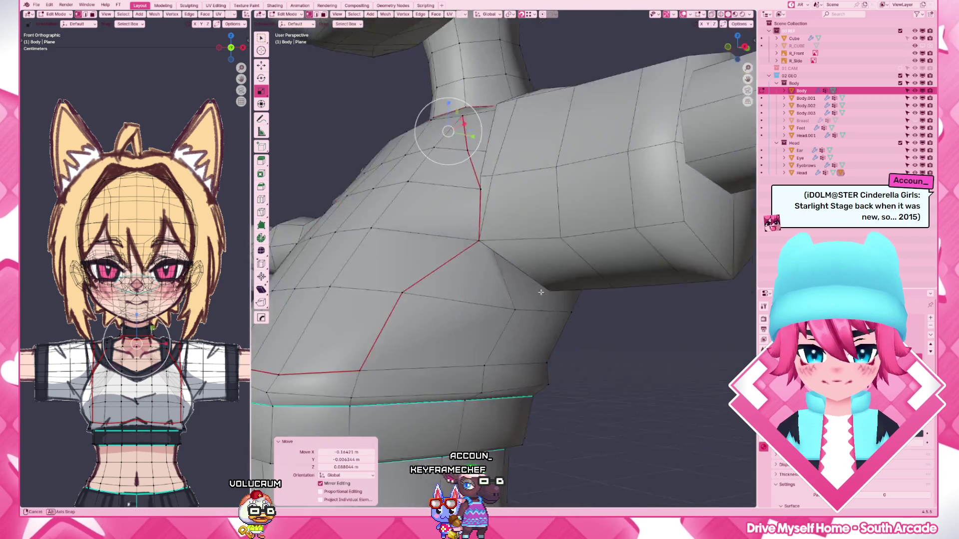
left_click(520, 247)
left_click(553, 263)
key("g")
left_click(613, 325)
middle_click_drag(613, 325, 525, 306)
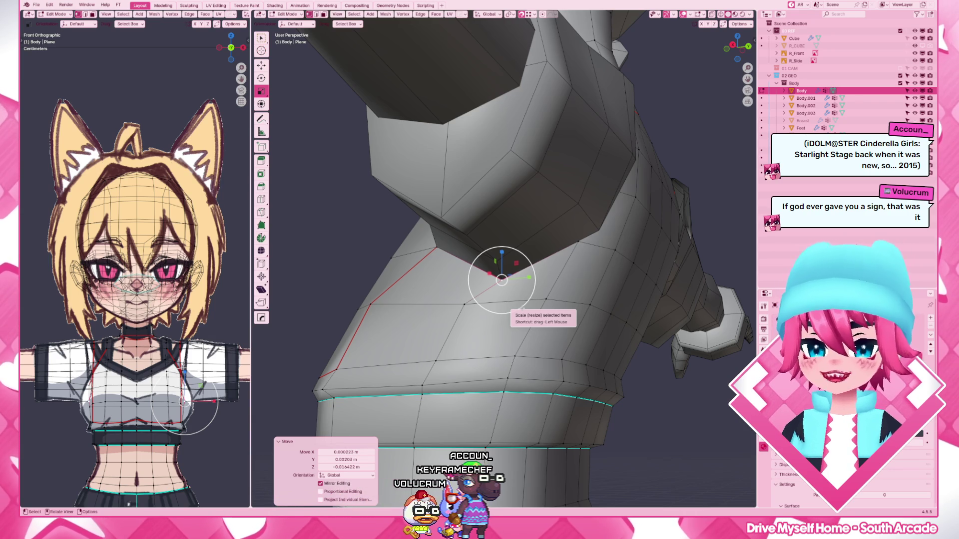
- Reposition vertices at the arm junction and the back of the shoulder
left_click(578, 242)
left_click(602, 231)
middle_click_drag(602, 231, 414, 225)
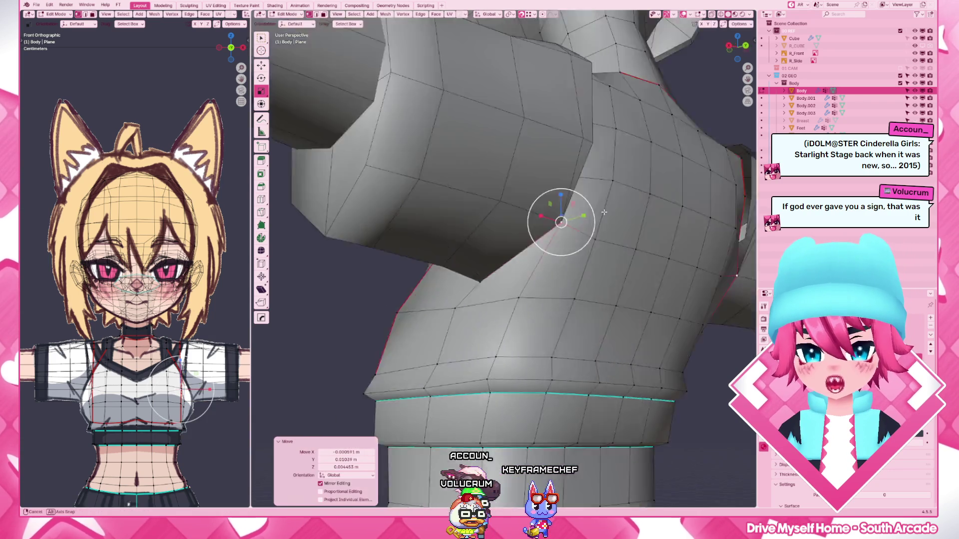
key("g")
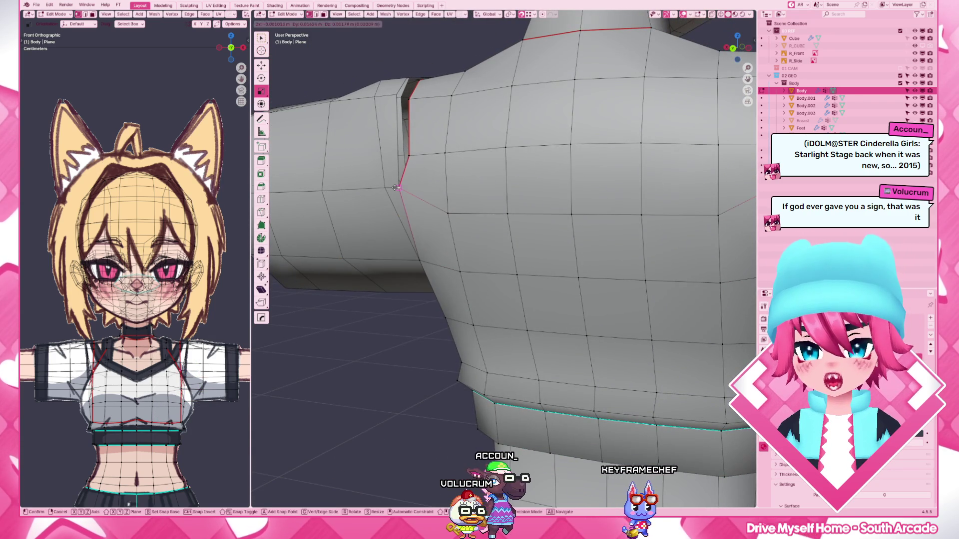
left_click(397, 187)
mouse_move(397, 188)
middle_mouse_down()
mouse_move(529, 235)
mouse_move(602, 223)
middle_mouse_up()
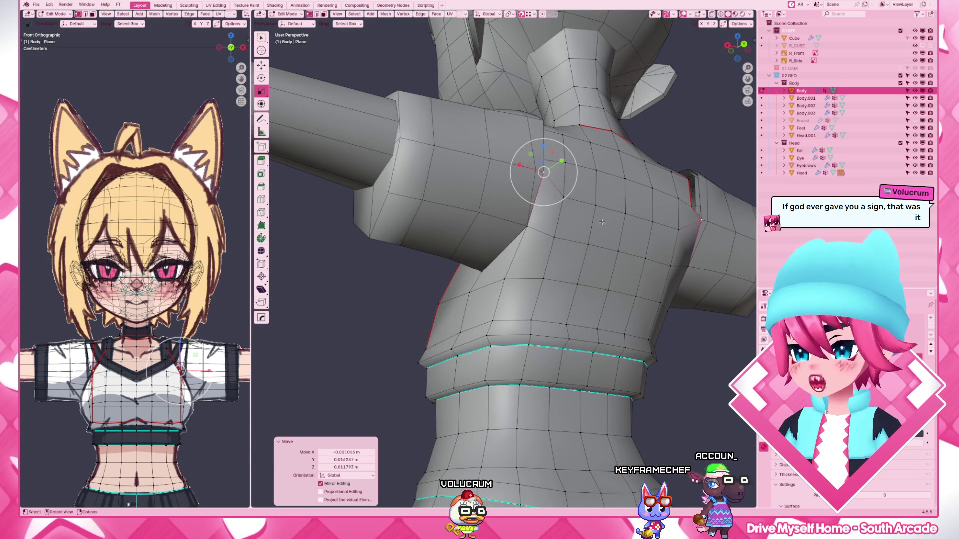
middle_click_drag(602, 222, 578, 218)
key("z")
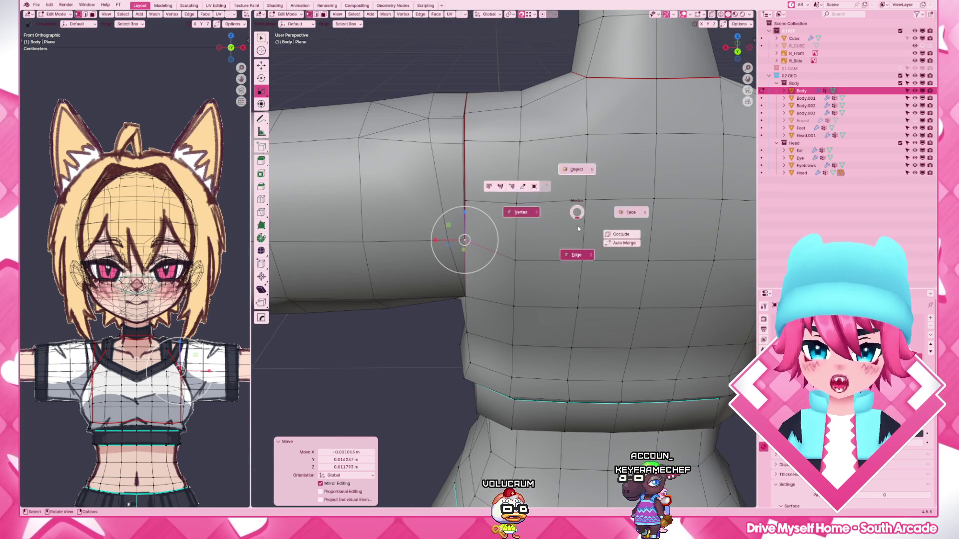
- Dissolve the extra edge on the back and return to vertex select mode
key("x")
key("Escape")
key("ctrl+Tab")
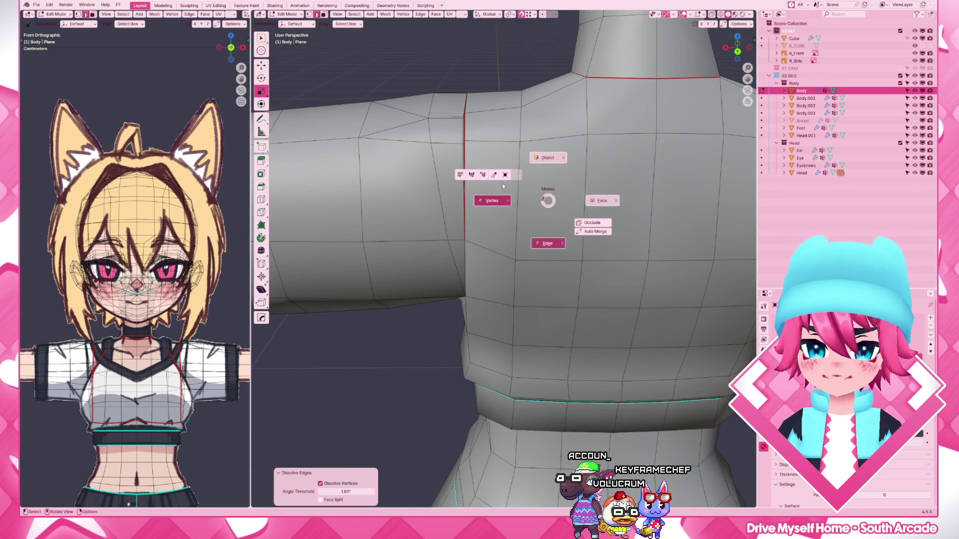
left_click(477, 140)
left_click(443, 147)
middle_click_drag(460, 133, 411, 165)
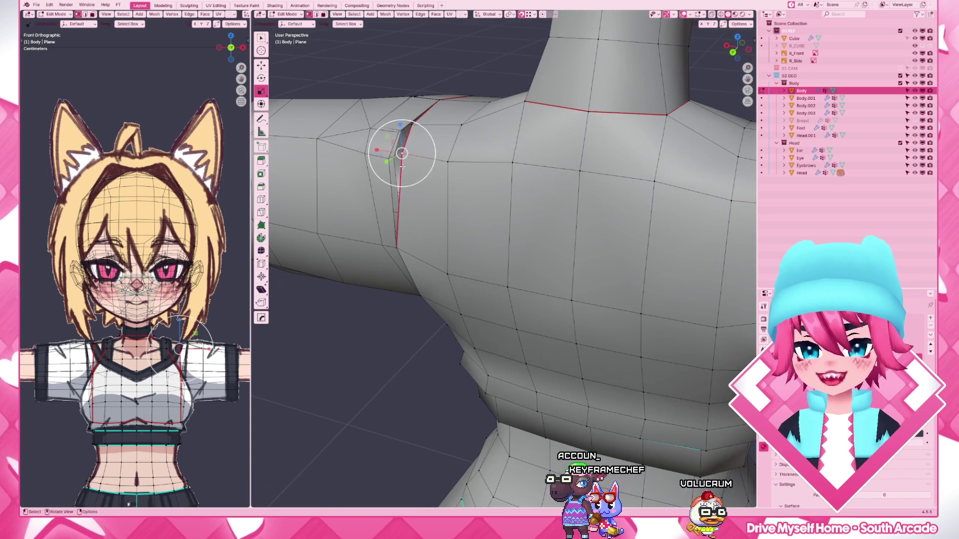
- Move the shoulder-seam vertices into place one by one
left_click(388, 158)
key("g")
left_click(412, 129)
mouse_move(413, 129)
middle_mouse_down()
mouse_move(605, 143)
mouse_move(524, 112)
mouse_move(559, 124)
middle_mouse_up()
key("g")
left_click(560, 123)
key("g")
left_click(539, 101)
scroll(557, 172, "down", 3)
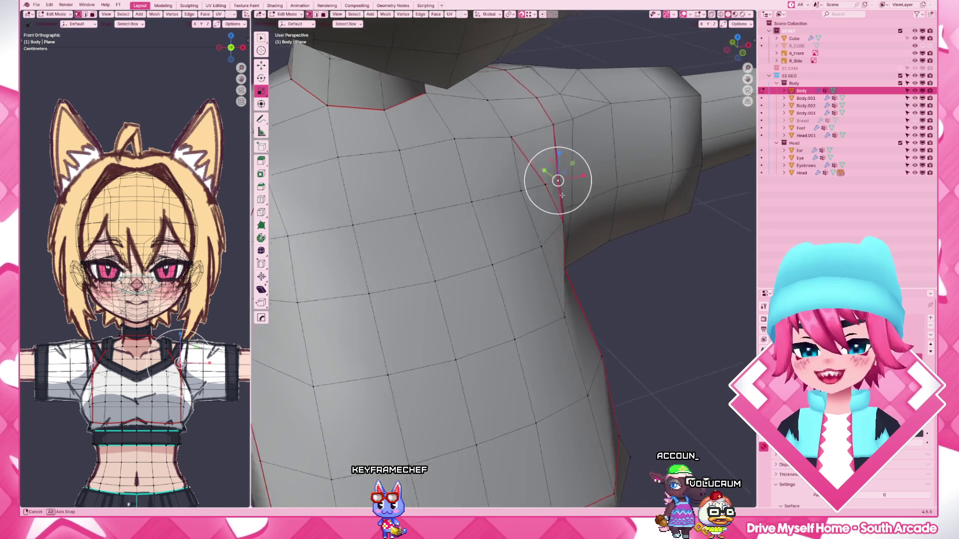
- Move a vertex near the chest seam, then undo and slide it up the seam
mouse_move(559, 172)
middle_mouse_down()
mouse_move(488, 188)
mouse_move(483, 258)
middle_mouse_up()
key("g")
left_click(493, 189)
key("ctrl+z")
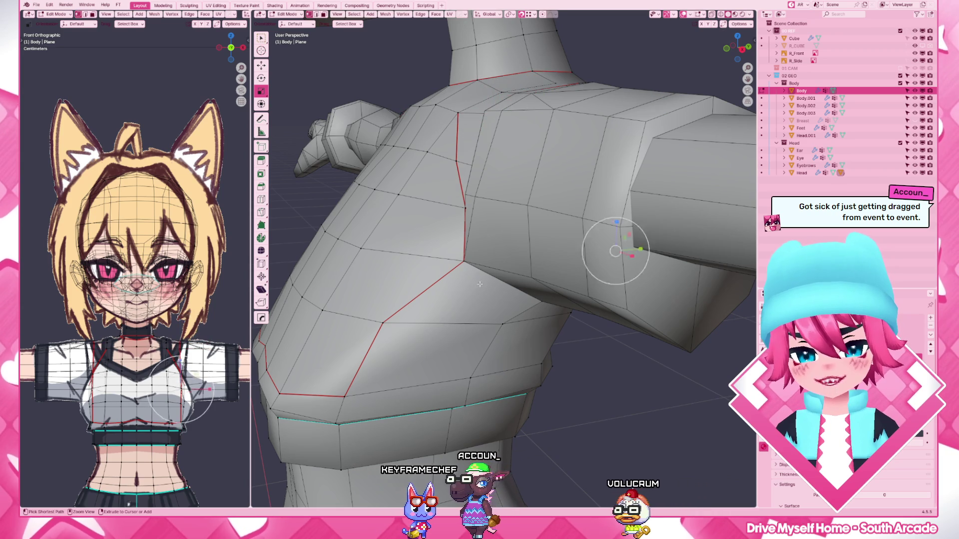
- Briefly check the sleeve object Body.002 from the front via the mode menu
left_click(615, 252)
middle_click_drag(481, 285, 524, 273)
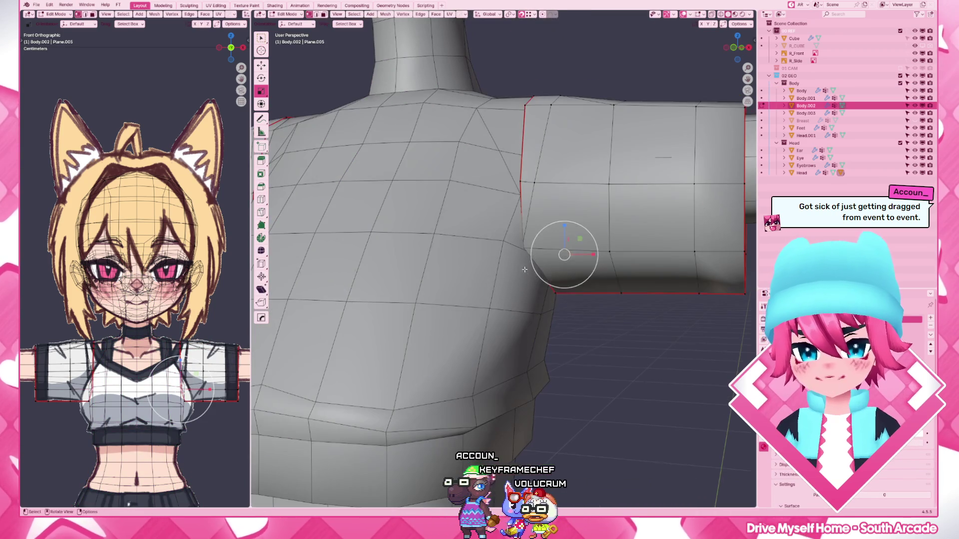
right_click(480, 251)
key("Escape")
key("Tab")
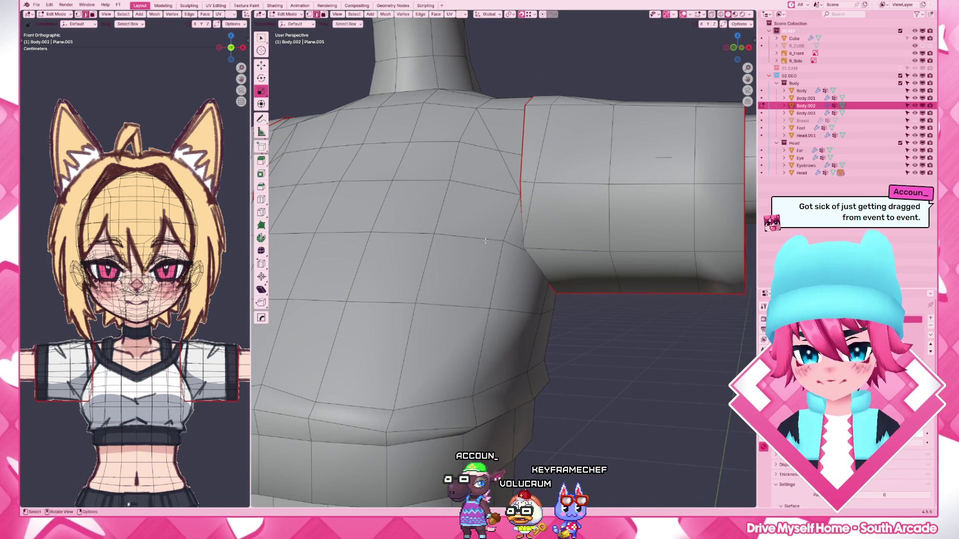
- Switch the active edit object to Body and bring up delete options for upper-back edges
middle_click_drag(526, 240, 449, 225)
key("alt+q")
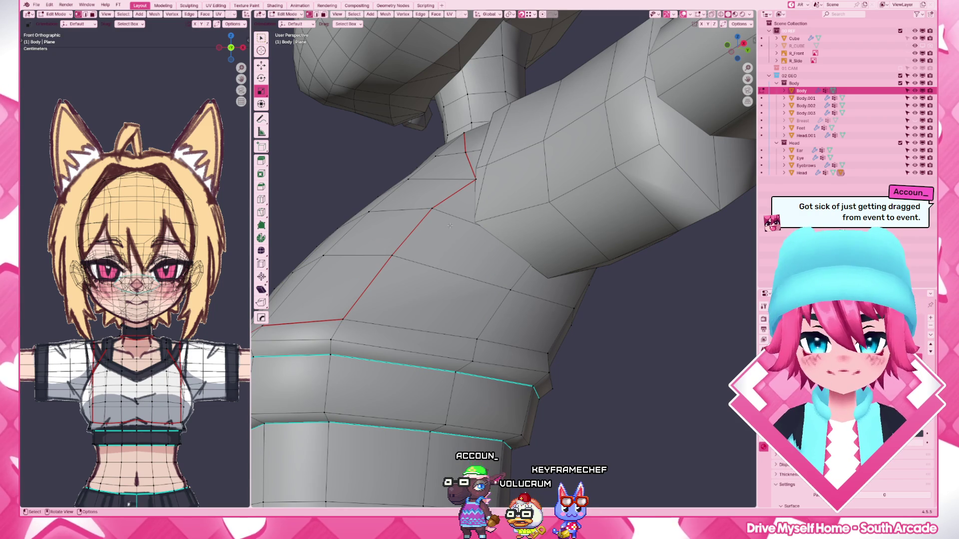
key("x")
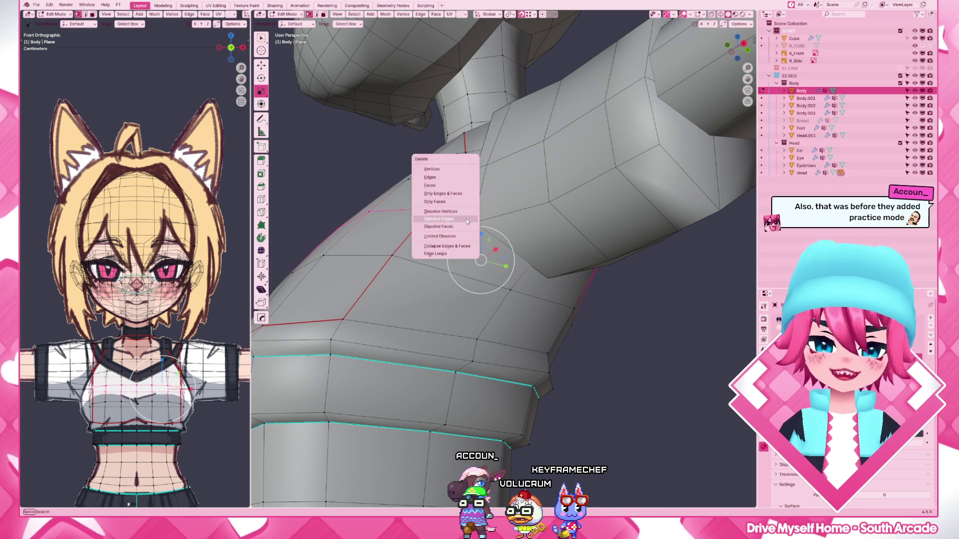
- Dissolve the extra shoulder edges and move the shoulder-seam vertex into place
left_click(472, 231)
mouse_move(473, 231)
middle_mouse_down()
mouse_move(540, 240)
mouse_move(555, 220)
middle_mouse_up()
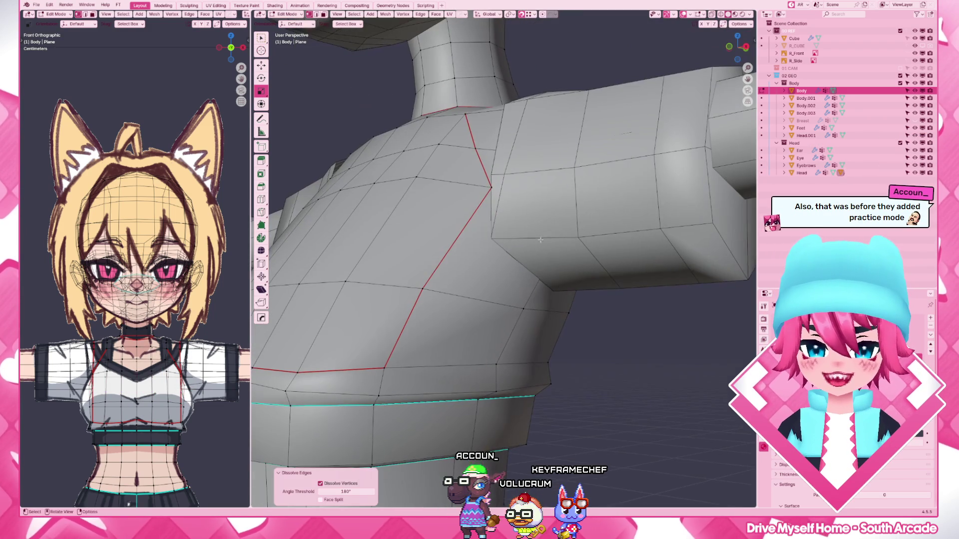
right_click(490, 188, "shift")
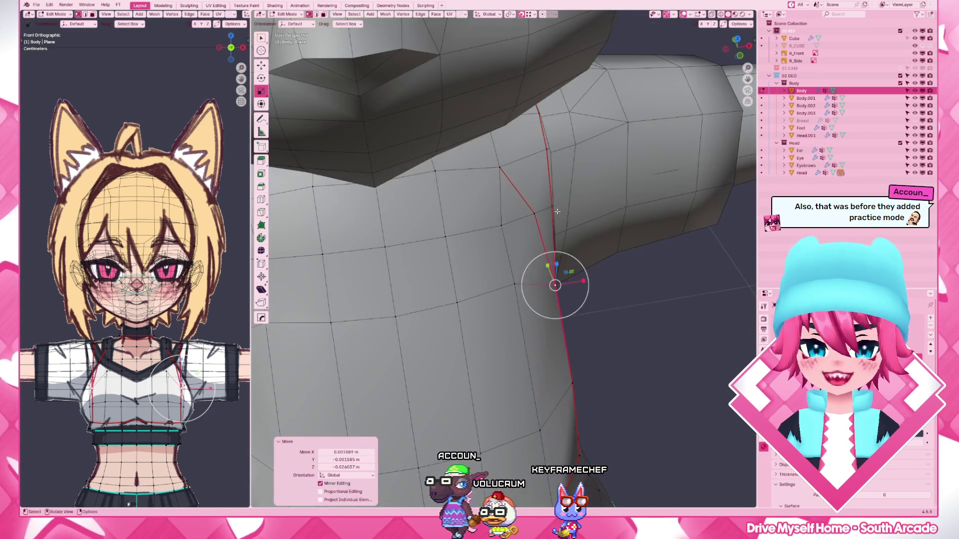
left_click(555, 221)
key("g")
left_click(550, 152)
mouse_move(550, 152)
middle_mouse_down()
mouse_move(591, 153)
mouse_move(575, 162)
mouse_move(402, 143)
middle_mouse_up()
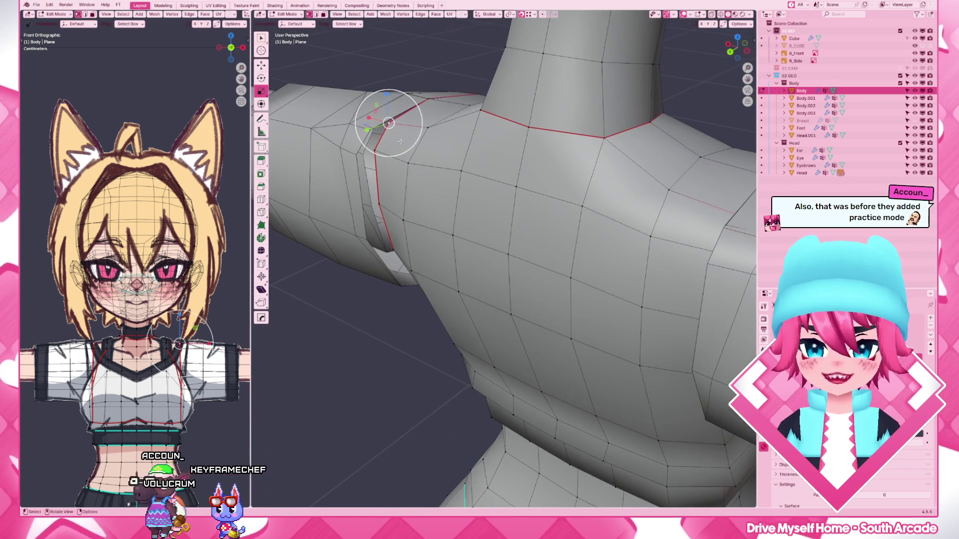
- Make Knife cuts across the shoulder to rebuild the edge flow
key("k")
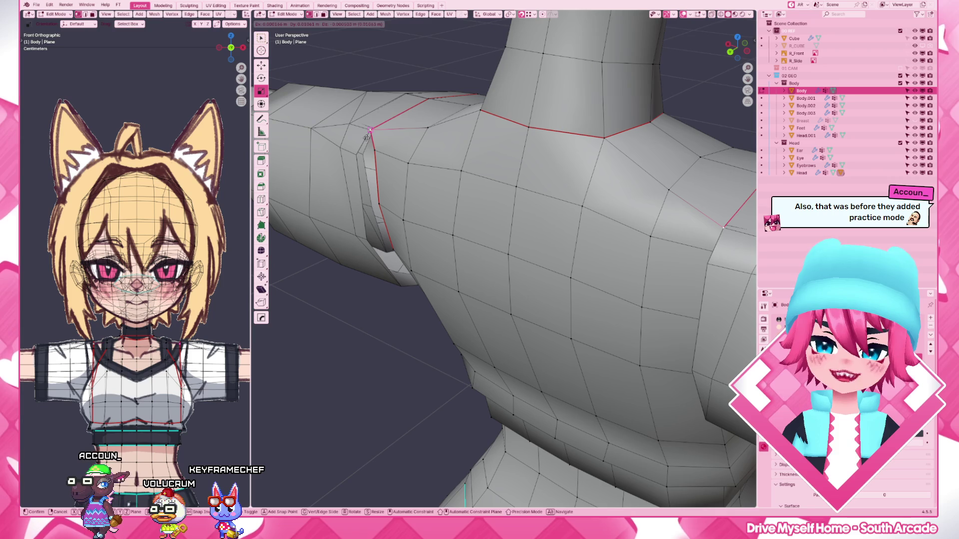
key("Escape")
mouse_move(367, 134)
middle_mouse_down()
mouse_move(357, 134)
mouse_move(404, 183)
mouse_move(506, 129)
mouse_move(556, 291)
mouse_move(415, 220)
middle_mouse_up()
key("Escape")
key("k")
left_click(556, 291)
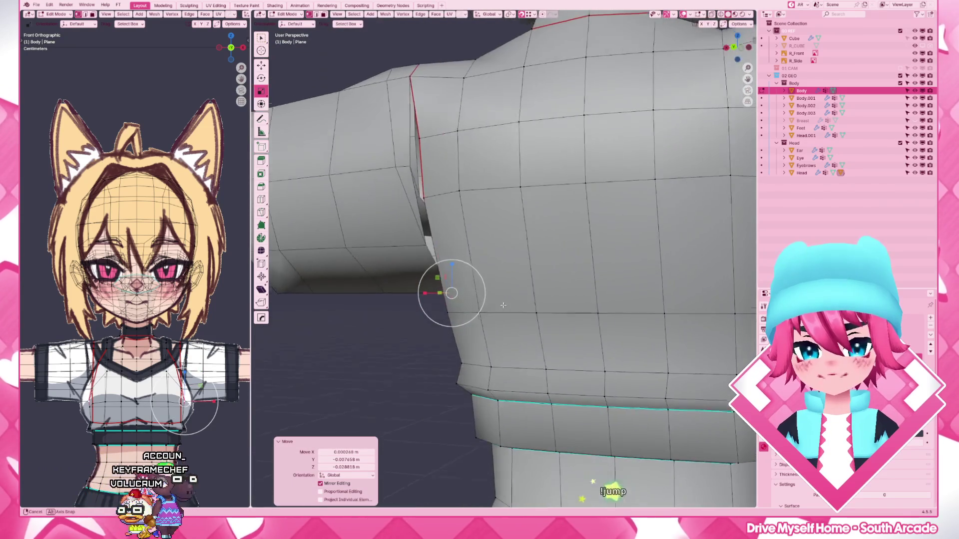
- Nudge a vertex up the shoulder seam, leave Edit Mode and pick the Body.001 mesh
left_click_drag(451, 293, 423, 245)
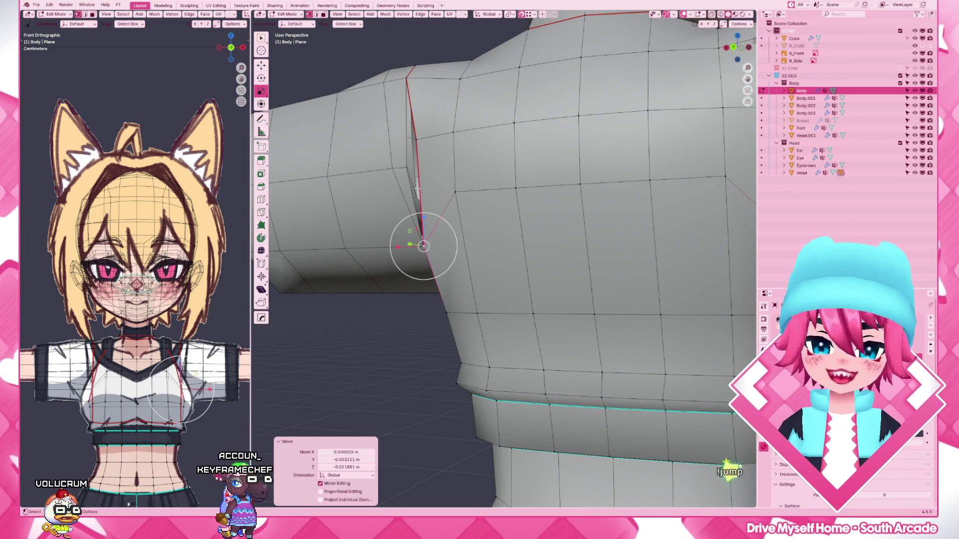
left_click(423, 151)
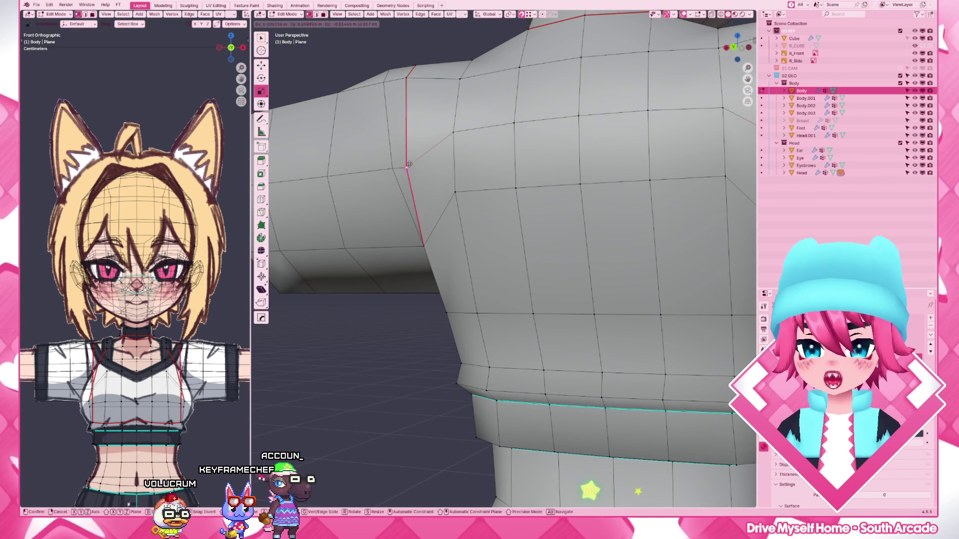
key("Tab")
scroll(475, 235, "down", 5)
left_click(475, 235)
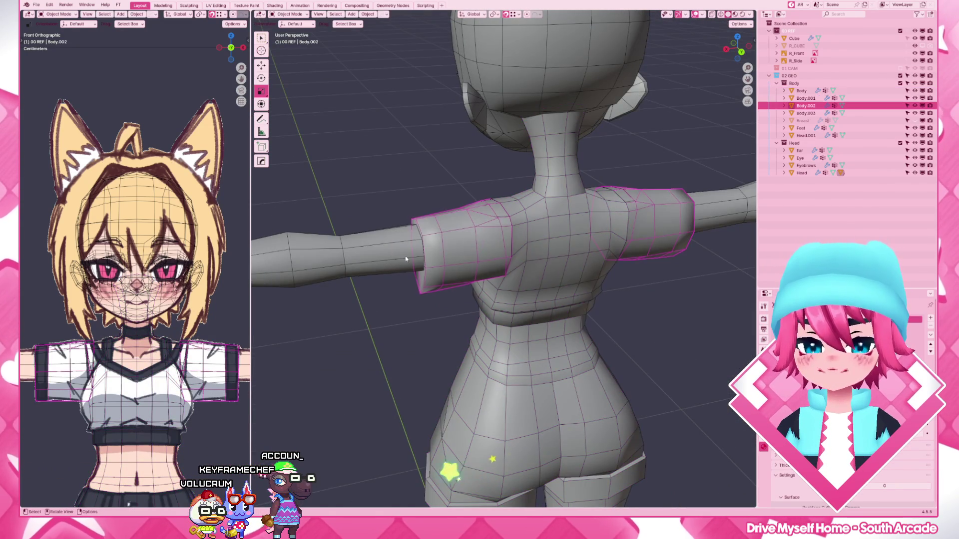
- In wireframe, box-select Body.001's upper-arm faces under both sleeves and delete their edges
key("Tab")
key("shift+z")
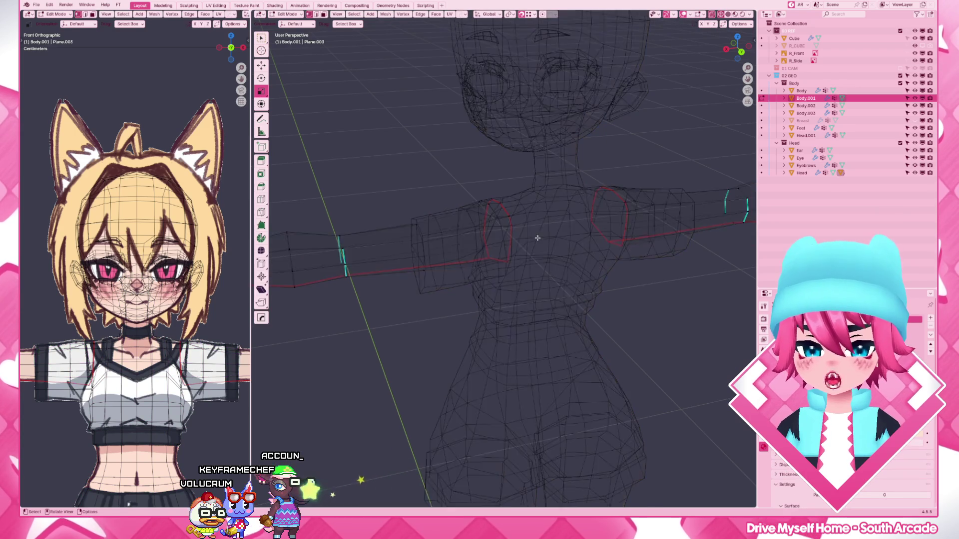
left_click_drag(547, 300, 436, 189)
middle_click_drag(436, 190, 480, 136)
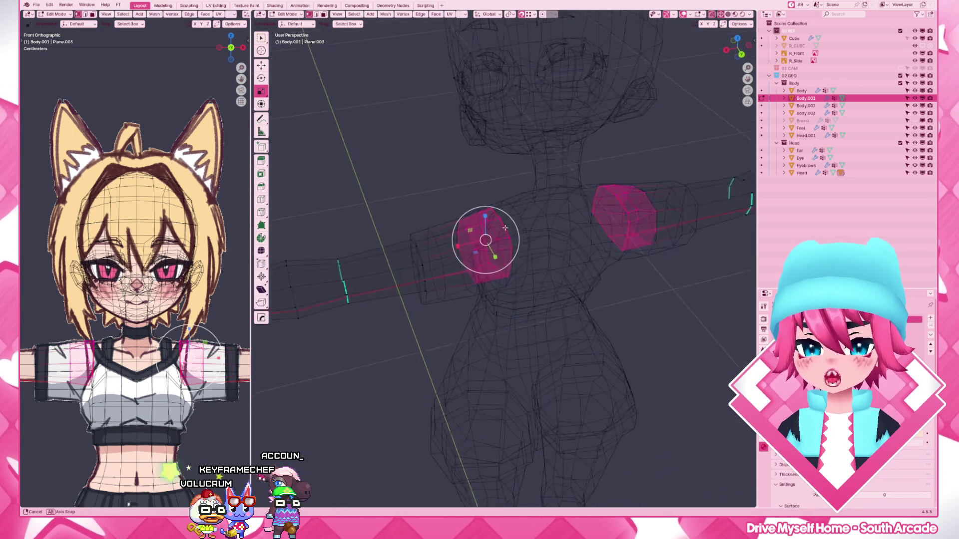
middle_click_drag(469, 255, 470, 214)
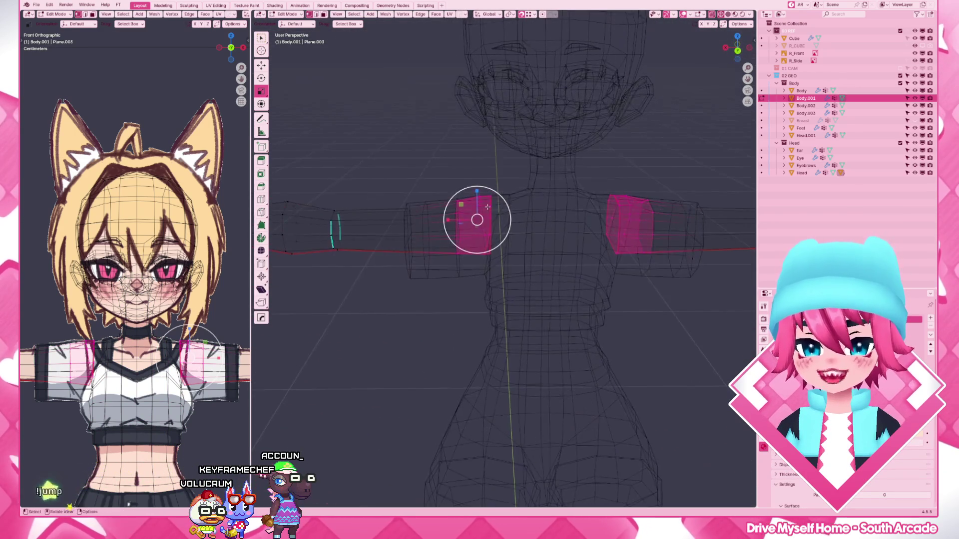
key("x")
left_click(477, 162)
- Return to solid shading, review the result from several angles and leave Edit Mode
key("shift+z")
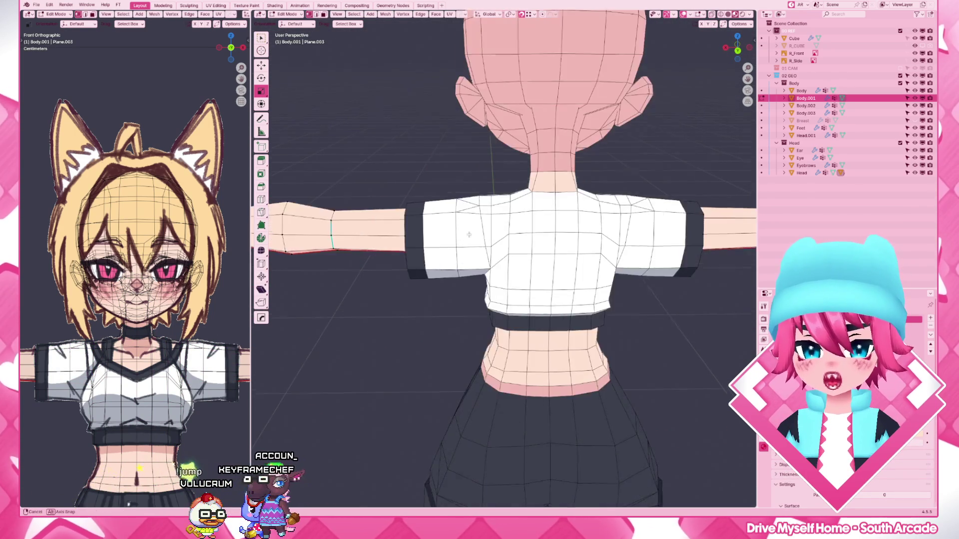
middle_click_drag(477, 162, 569, 173)
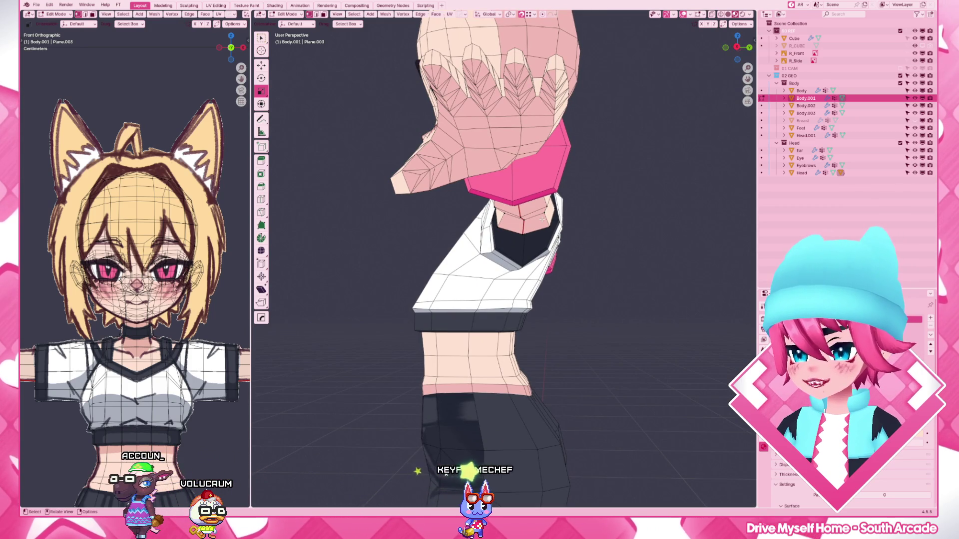
mouse_move(496, 233)
middle_mouse_down()
mouse_move(584, 292)
mouse_move(452, 271)
middle_mouse_up()
key("shift+z")
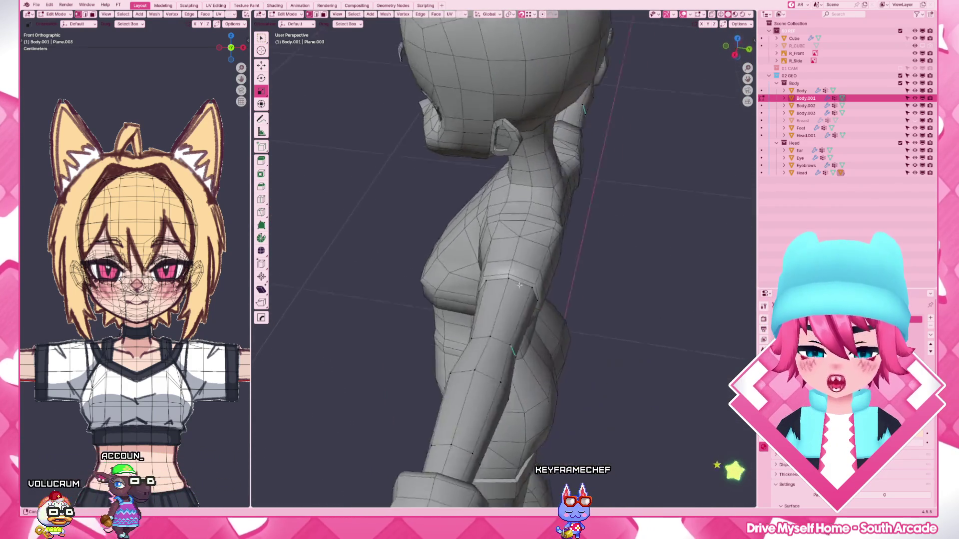
key("Tab")
- Make the Body mesh active and enter vertex editing via the mode pie menu
left_click(452, 272)
mouse_move(452, 272)
middle_mouse_down()
mouse_move(523, 209)
mouse_move(481, 300)
middle_mouse_up()
left_click(497, 226)
scroll(494, 229, "up", 5)
key("ctrl+Tab")
left_click(385, 229)
scroll(385, 229, "down", 4)
- Box-select the upper-chest faces and Vertex Slide them into better positions
left_click_drag(514, 258, 366, 203)
key("g")
key("g")
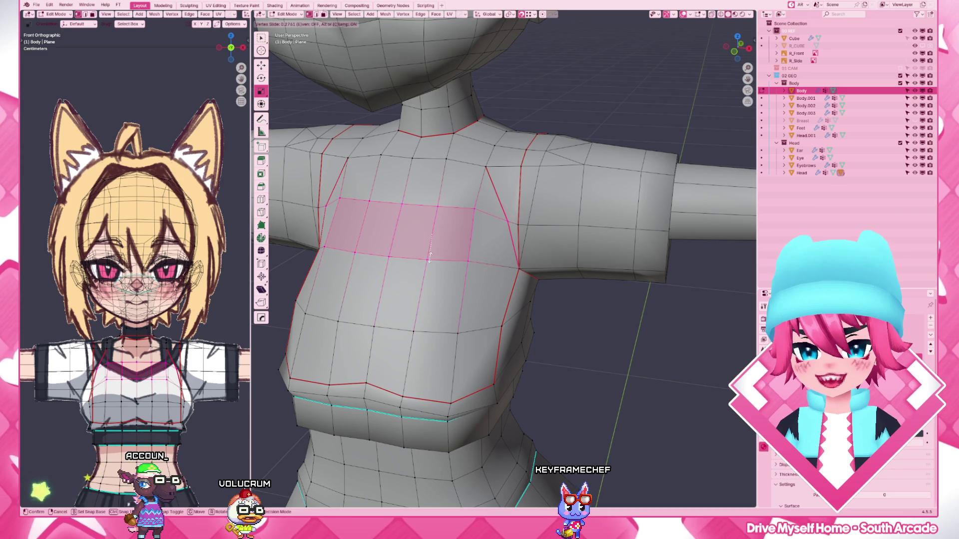
left_click(439, 225)
left_click(514, 215)
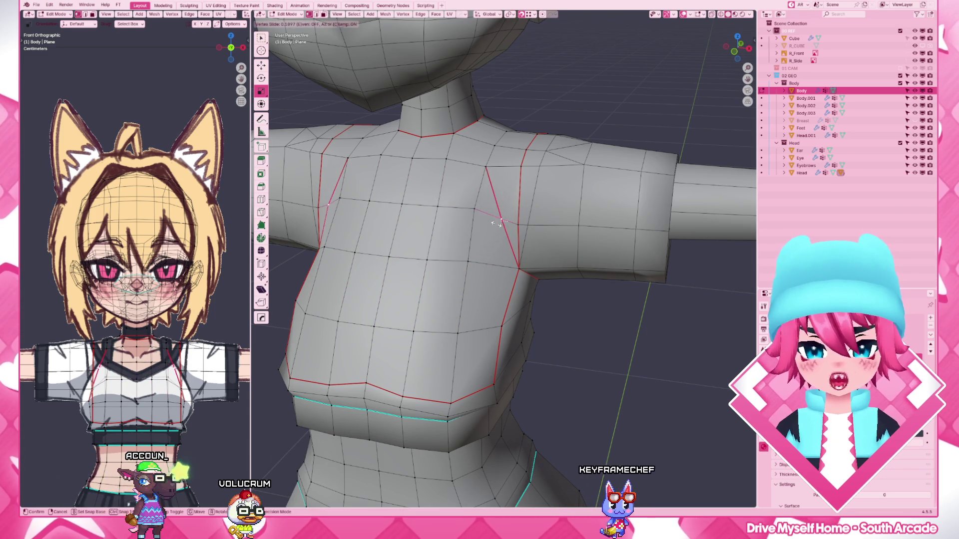
left_click(495, 225)
middle_click_drag(497, 217, 498, 258)
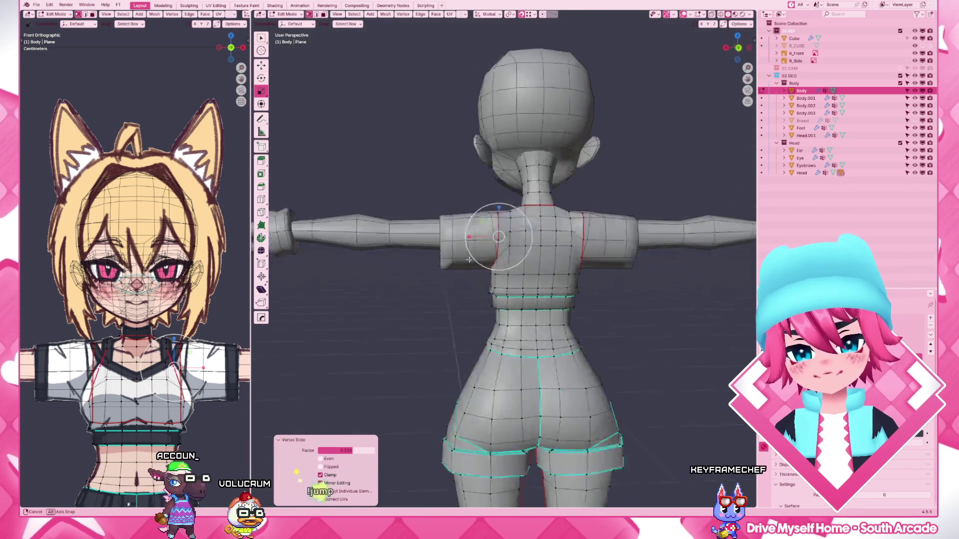
scroll(498, 258, "up", 2)
- Select the upper-back edge path and edge-slide it into a higher position across the shoulder blades
left_click(490, 221)
left_click(663, 221, "ctrl")
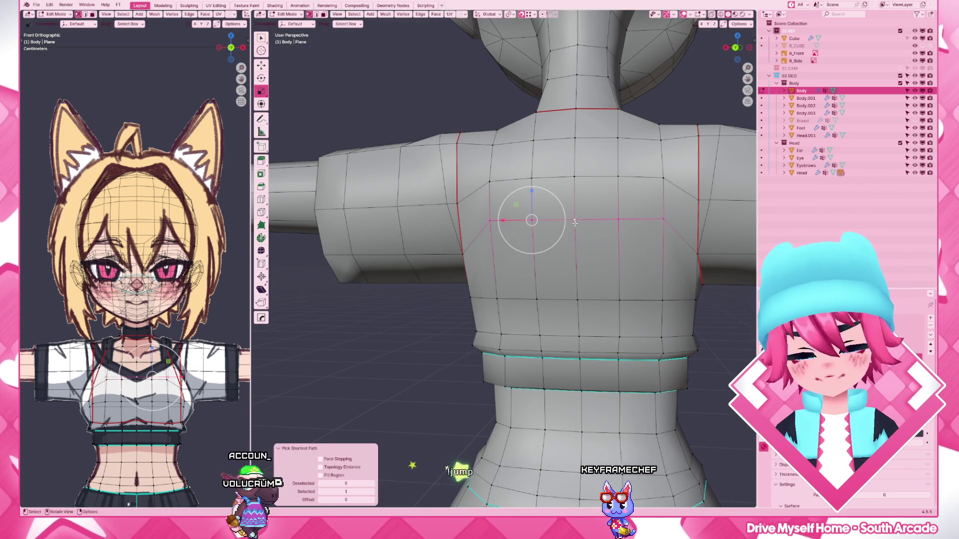
key("shift+v")
key("g")
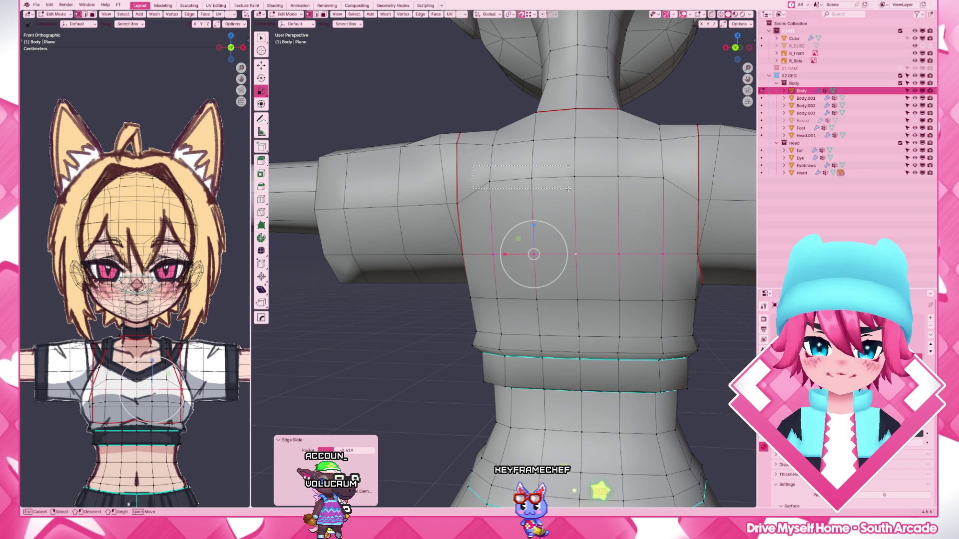
key("g")
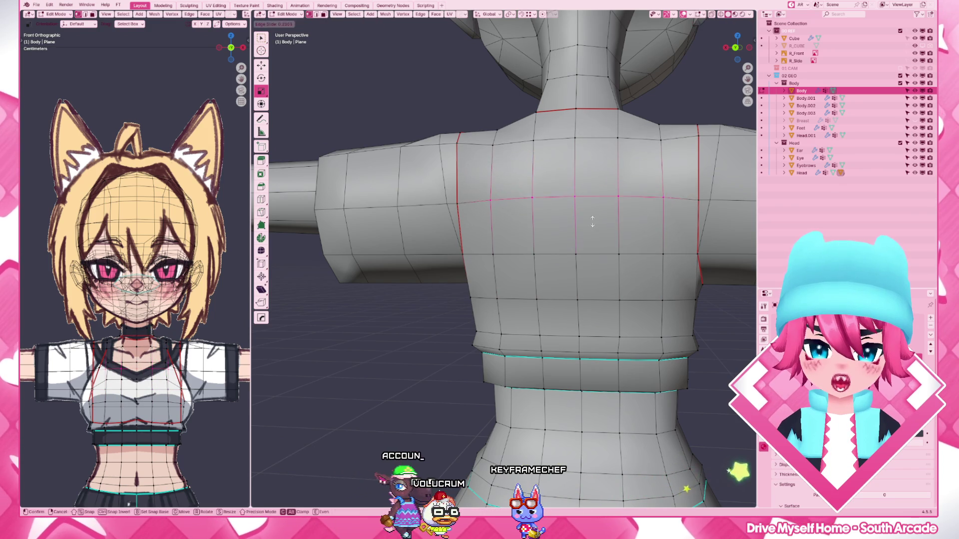
left_click(592, 223)
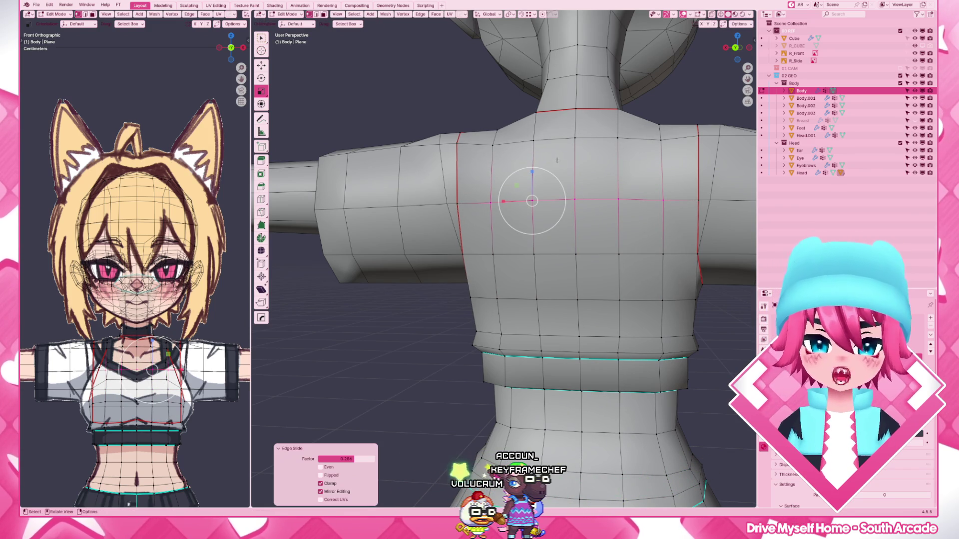
middle_click_drag(456, 146, 562, 232)
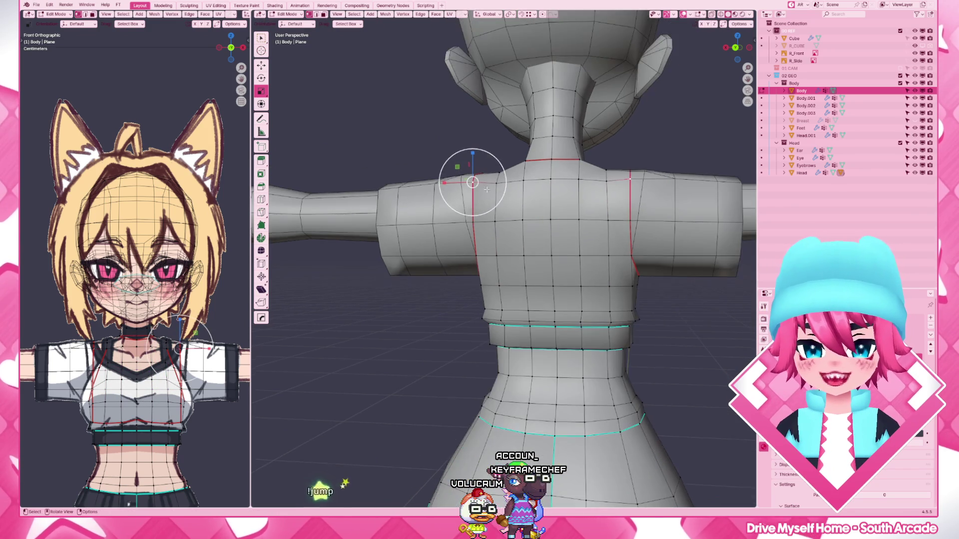
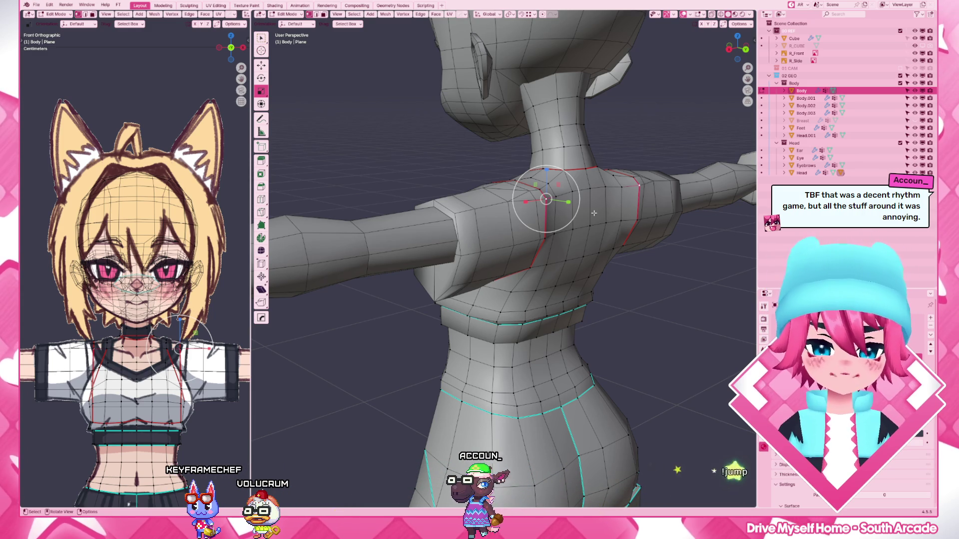
scroll(594, 212, "up", 2)
- Pick the underarm and chest edge paths on the Body mesh, testing moves and cancelling them
middle_click_drag(593, 213, 562, 222)
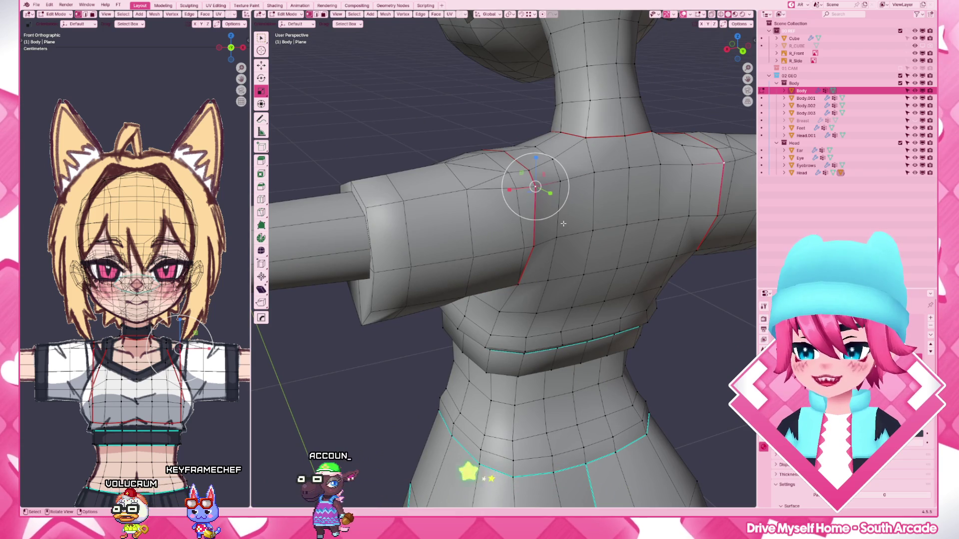
mouse_move(563, 223)
middle_mouse_down()
mouse_move(609, 269)
mouse_move(610, 292)
middle_mouse_up()
left_click(622, 281, "ctrl")
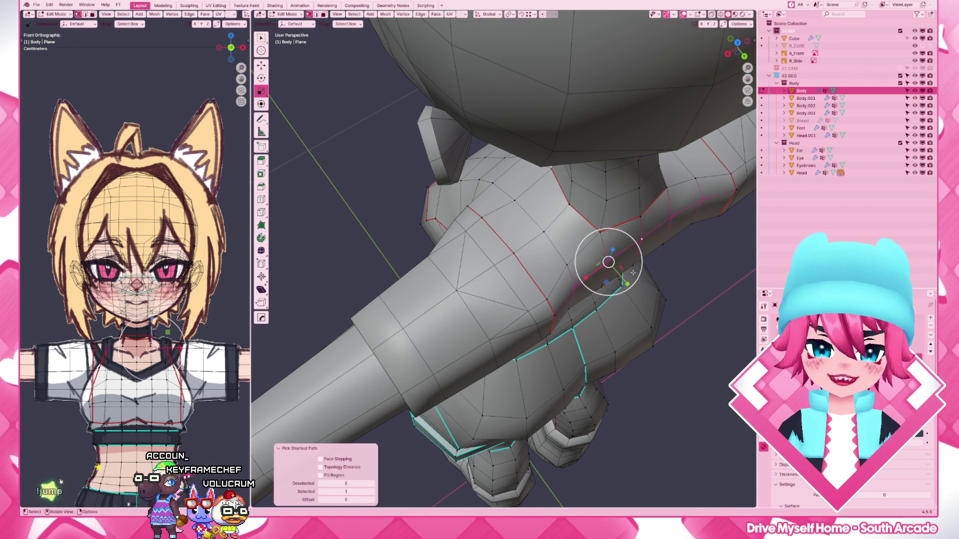
key("g")
key("Escape")
mouse_move(636, 280)
middle_mouse_down()
mouse_move(612, 267)
mouse_move(650, 301)
middle_mouse_up()
left_click(613, 267, "ctrl")
key("g")
key("y")
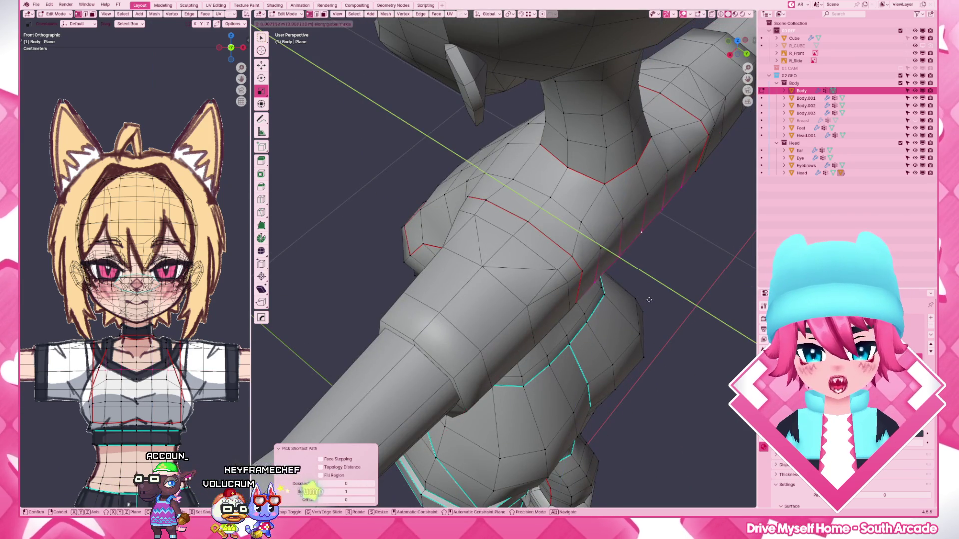
key("Escape")
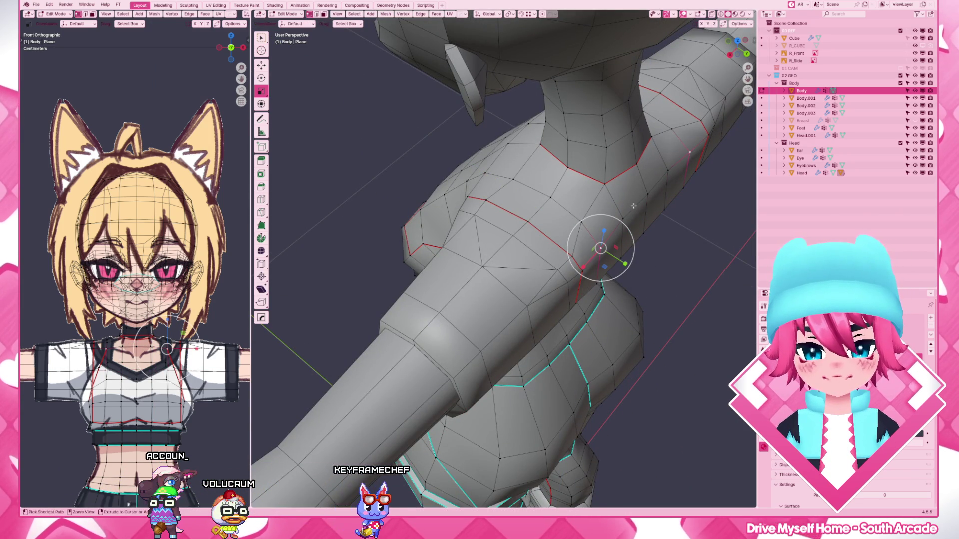
- Slide the chest edge path in three small Y-axis moves, checking from below the arm
key("g")
key("y")
left_click(642, 223)
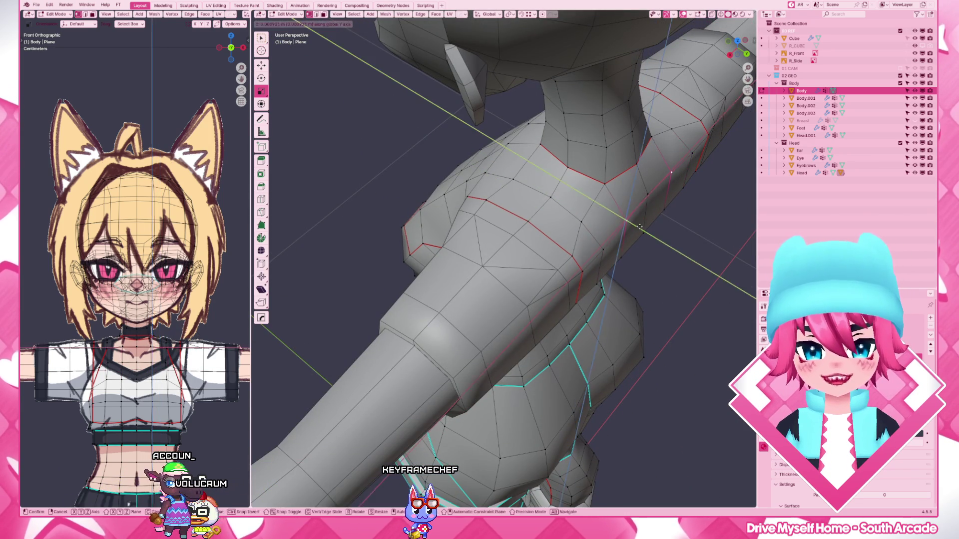
key("g")
key("y")
left_click(642, 223)
middle_click_drag(642, 223, 620, 251)
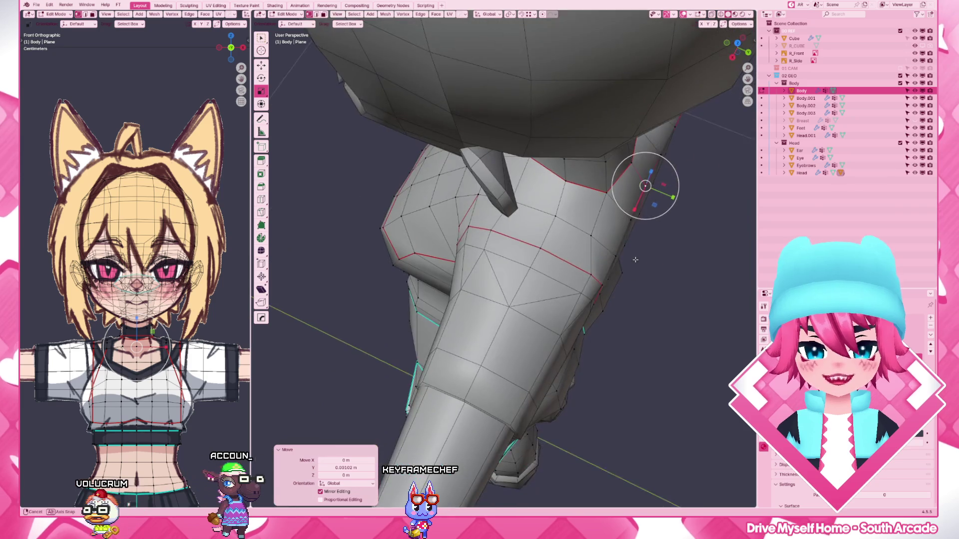
key("g")
key("y")
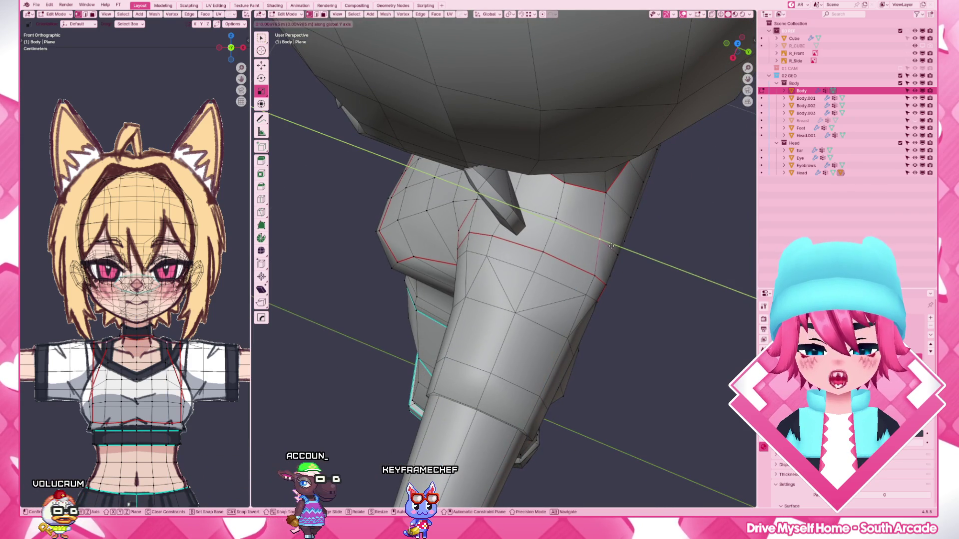
left_click(612, 245)
- Scale the chest edge loop, then enter wireframe edit mode on the Body.002 breast mesh
mouse_move(612, 246)
middle_mouse_down()
mouse_move(626, 267)
mouse_move(583, 236)
middle_mouse_up()
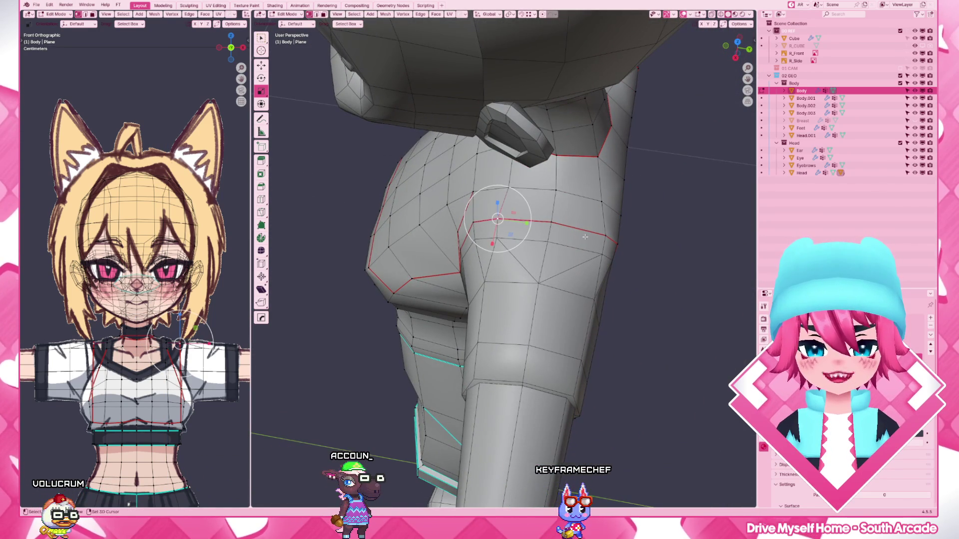
key("s")
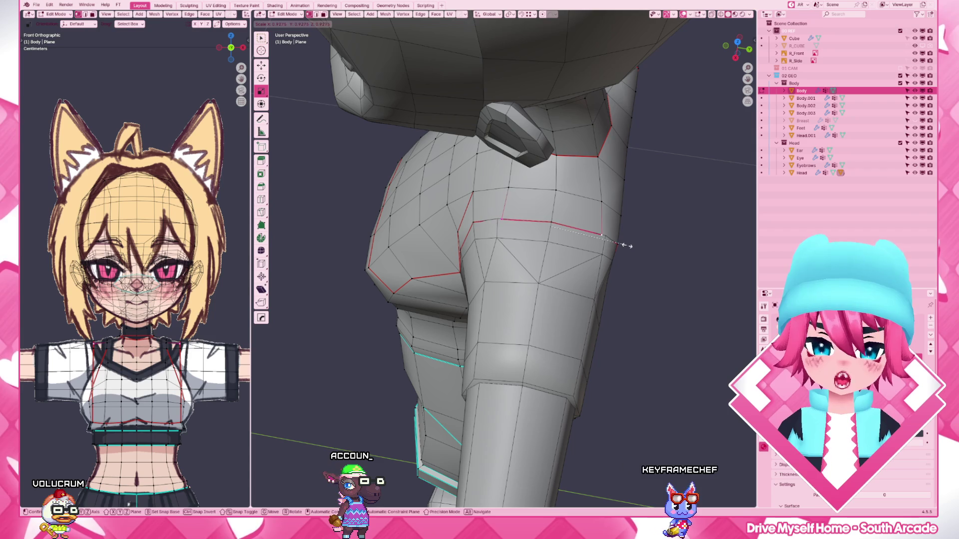
left_click(609, 255)
key("z")
key("Tab")
mouse_move(604, 236)
middle_mouse_down()
mouse_move(518, 187)
mouse_move(566, 188)
middle_mouse_up()
- Back in solid shading, scale the breast edge loop along Y, cancelling a second attempt
key("z")
left_click(571, 180)
key("s")
key("y")
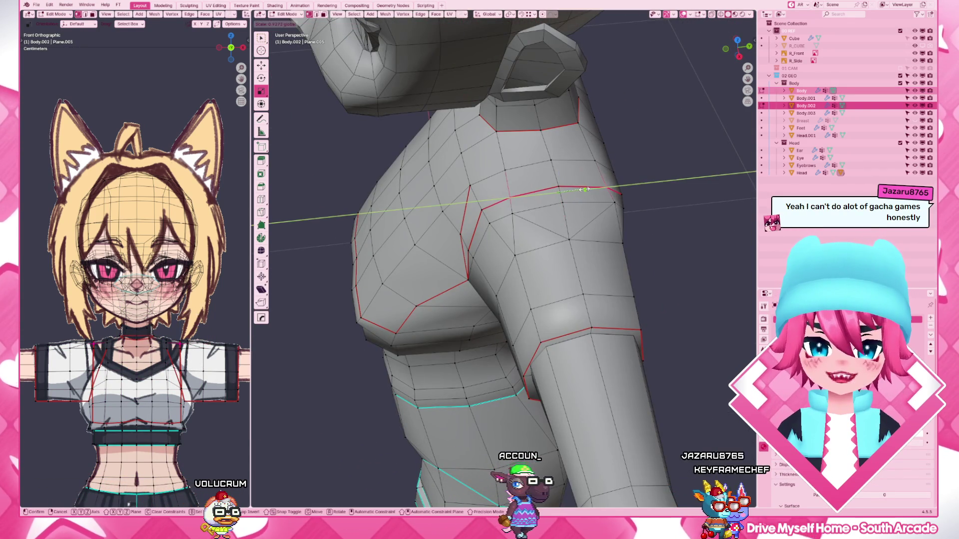
left_click(584, 190)
middle_click_drag(585, 190, 593, 223)
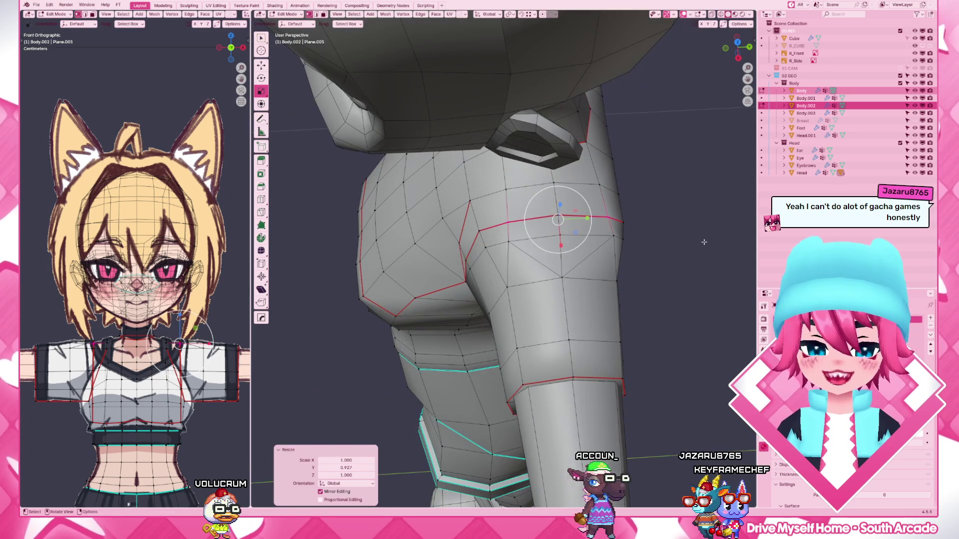
key("s")
key("y")
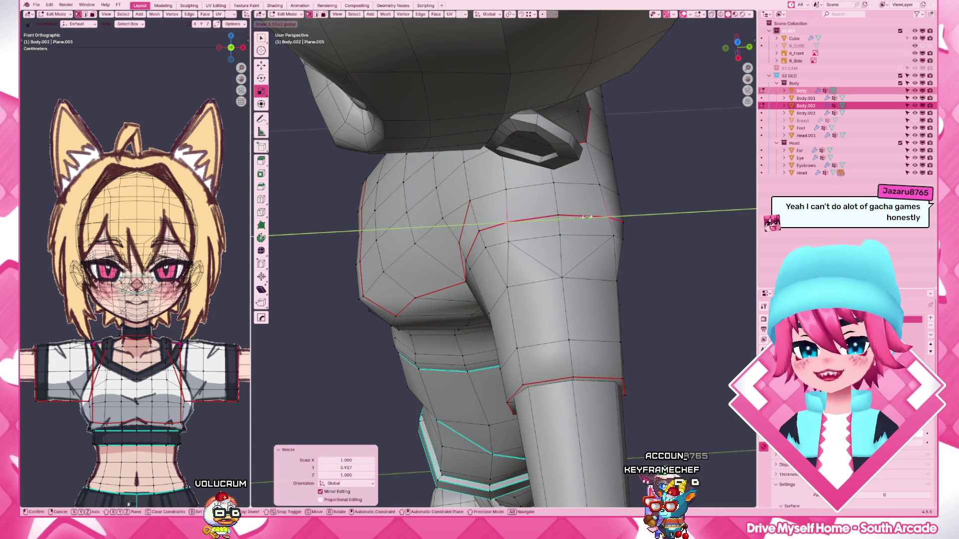
key("Escape")
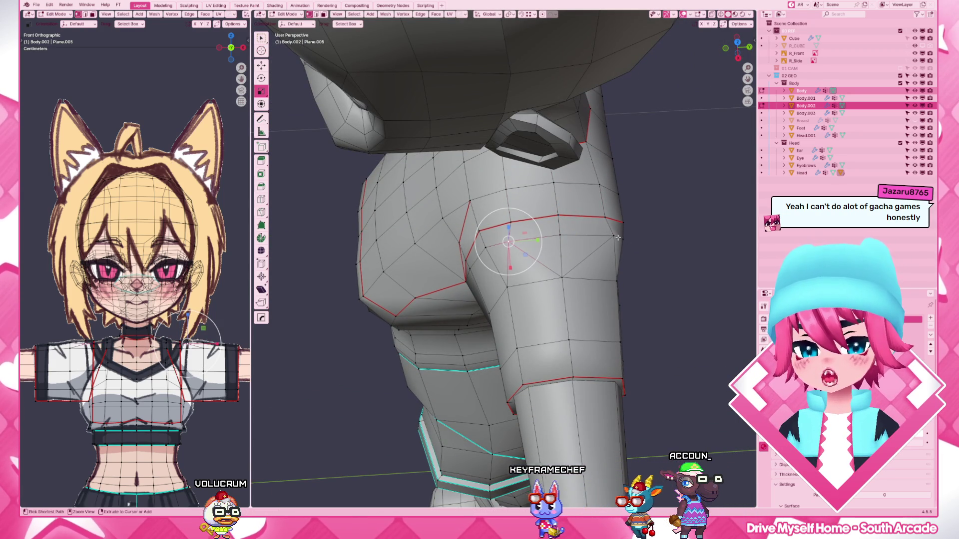
- Shrink another breast edge path to about 0.917, then pick a shoulder vertex on the Body mesh
left_click(617, 238, "ctrl")
middle_click_drag(617, 238, 613, 288)
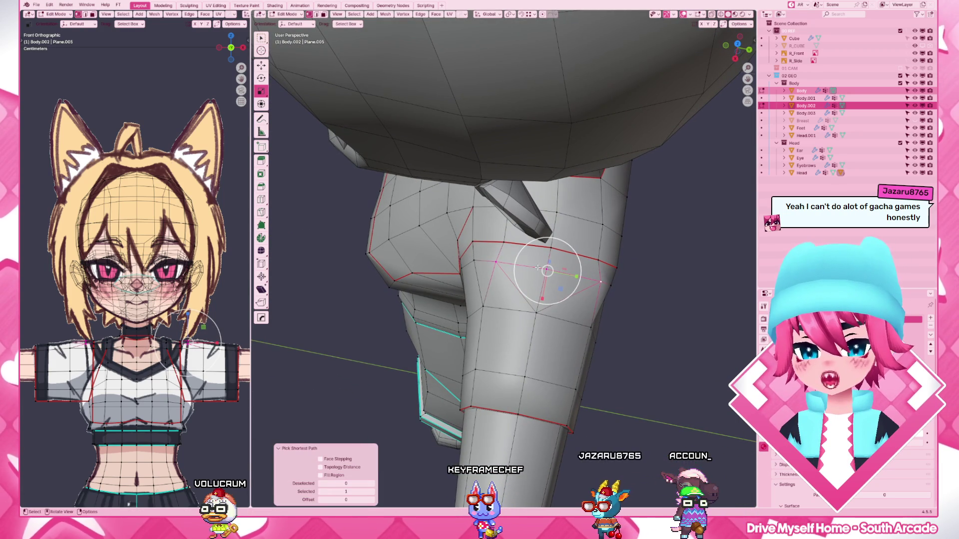
key("s")
left_click(636, 285)
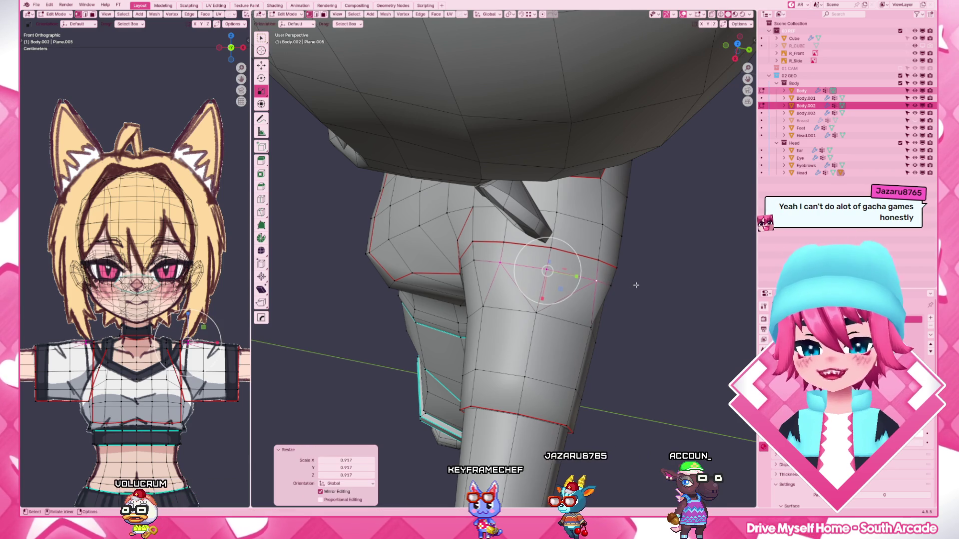
mouse_move(636, 280)
middle_mouse_down()
mouse_move(543, 223)
mouse_move(526, 300)
mouse_move(495, 277)
mouse_move(540, 263)
middle_mouse_up()
left_click(469, 260)
- At object level join the breast mesh into the Body and select the whole combined mesh
key("Tab")
scroll(465, 252, "down", 5)
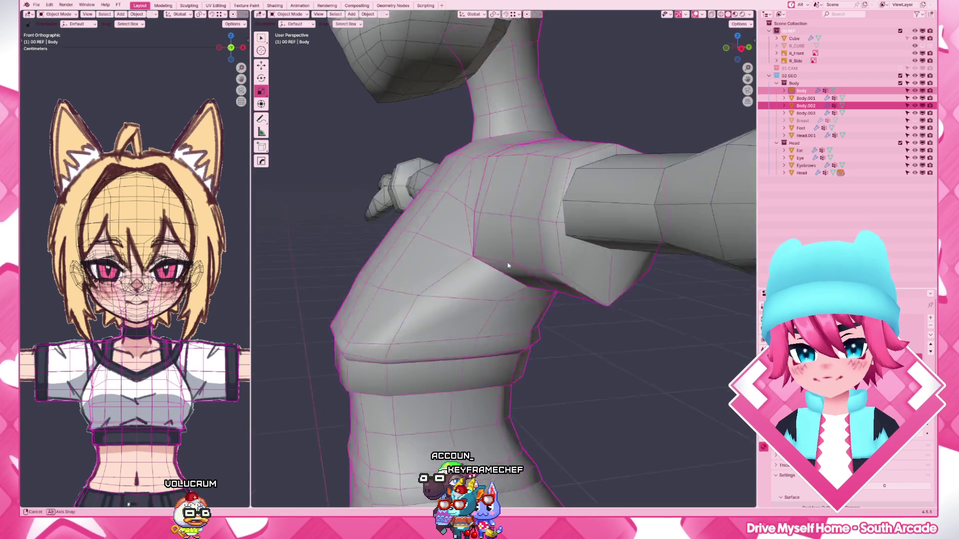
mouse_move(464, 253)
middle_mouse_down()
mouse_move(543, 273)
mouse_move(522, 247)
middle_mouse_up()
key("F3")
key("Escape")
key("Tab")
key("l")
- Run Merge by Distance to remove the overlapping vertices, deselect and go to right side view
key("F3")
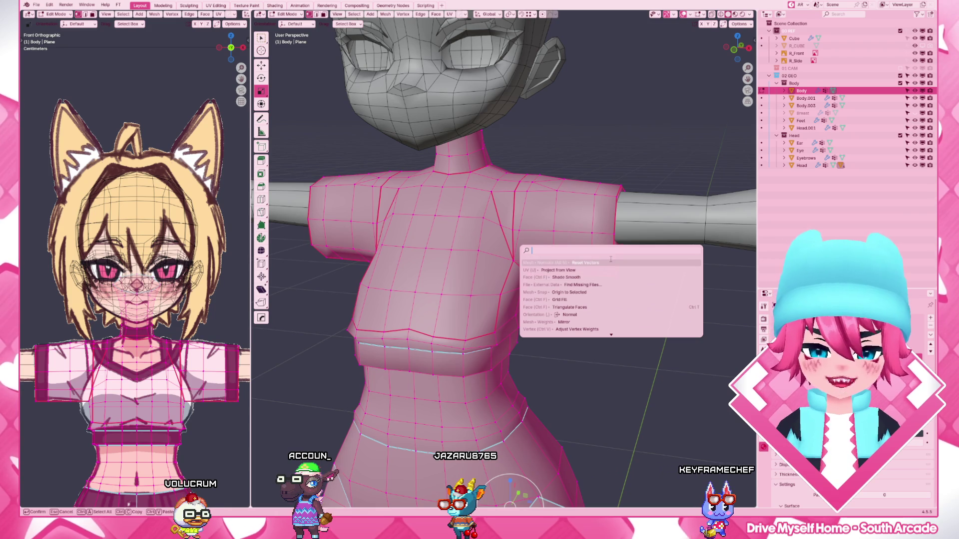
type("merge")
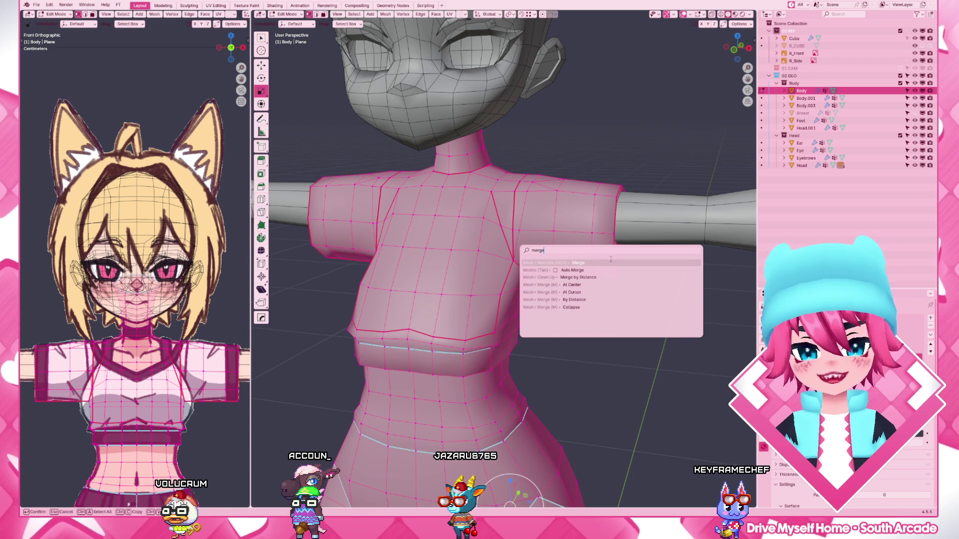
key("Down")
key("Down")
key("Return")
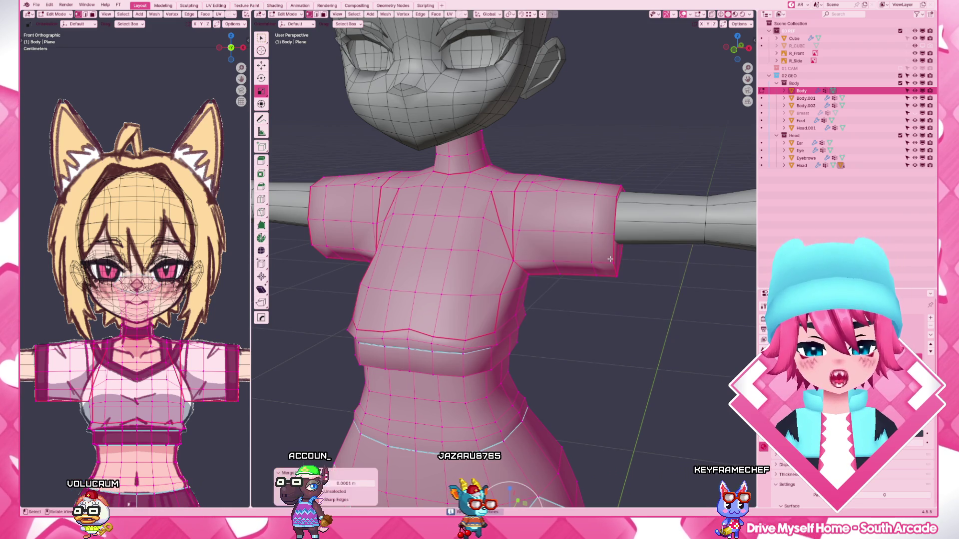
key("F9")
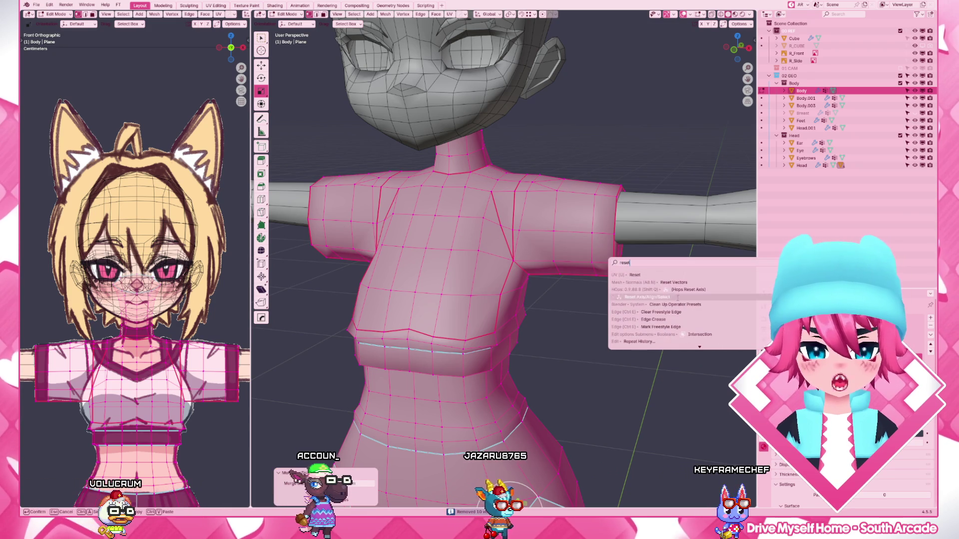
key("Escape")
key("alt+a")
key("KP_3")
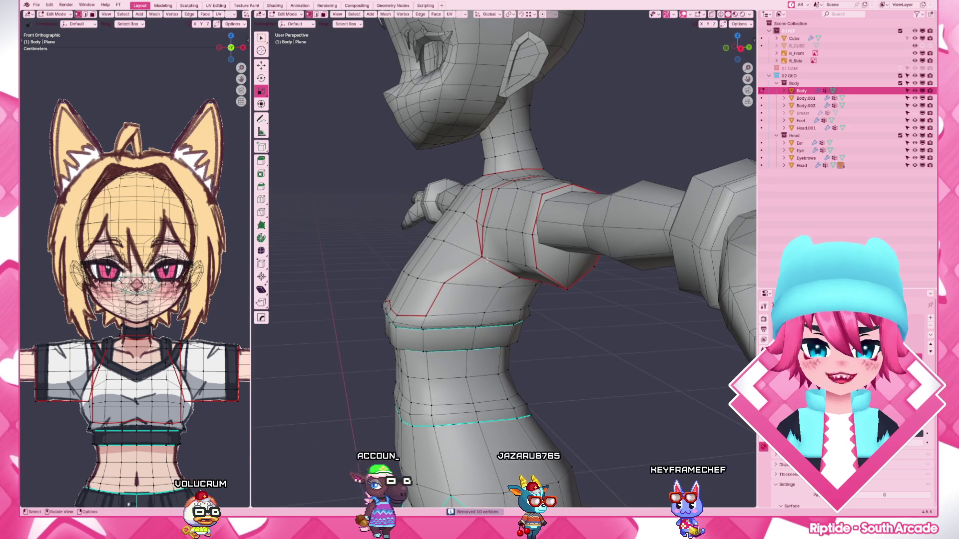
key("c")
- Move a chest vertex along Y, then nudge it again in the right side view
middle_click_drag(477, 254, 480, 283)
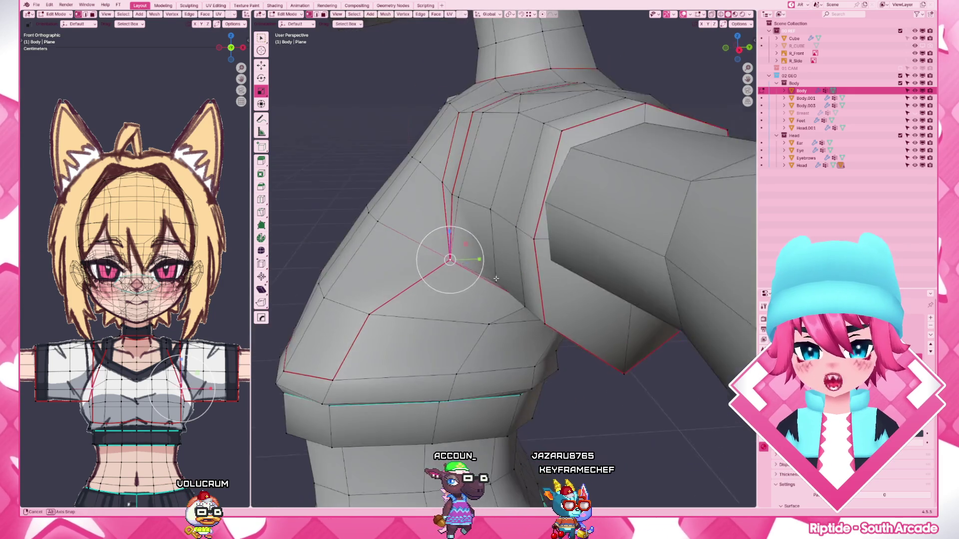
key("Escape")
key("g")
key("y")
left_click(480, 283)
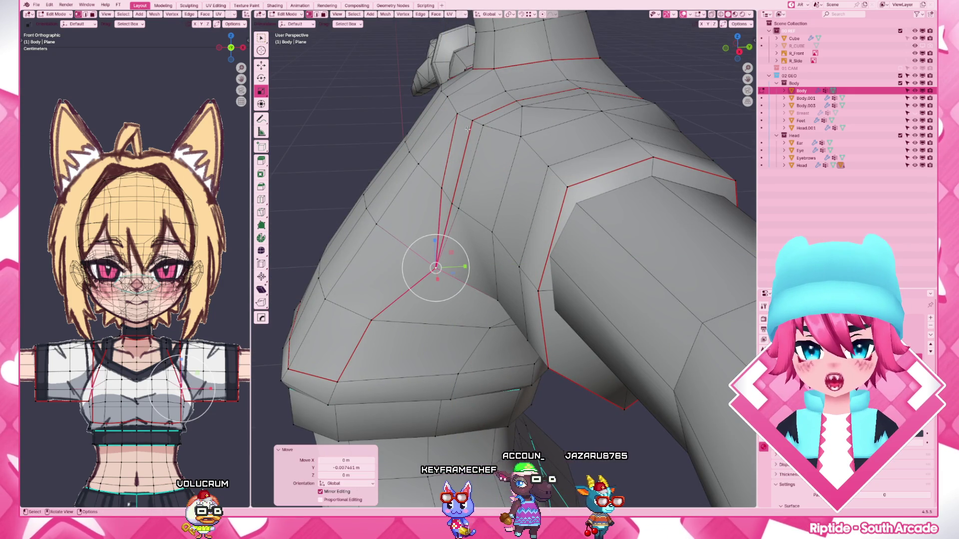
key("KP_3")
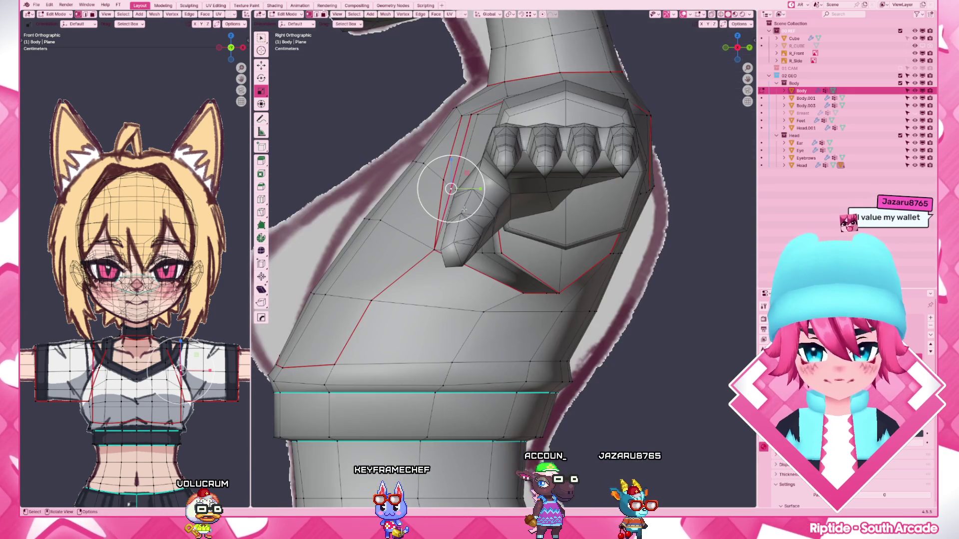
key("g")
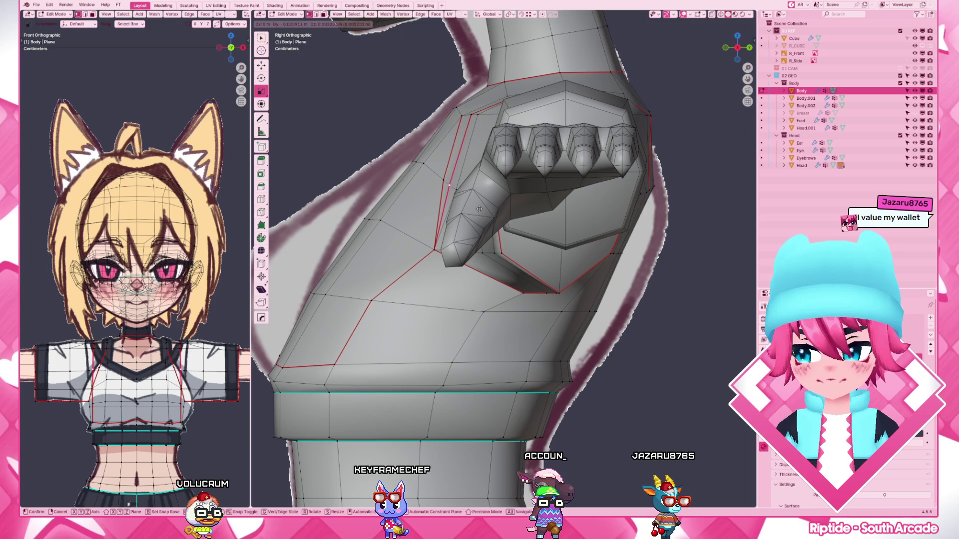
left_click(449, 185)
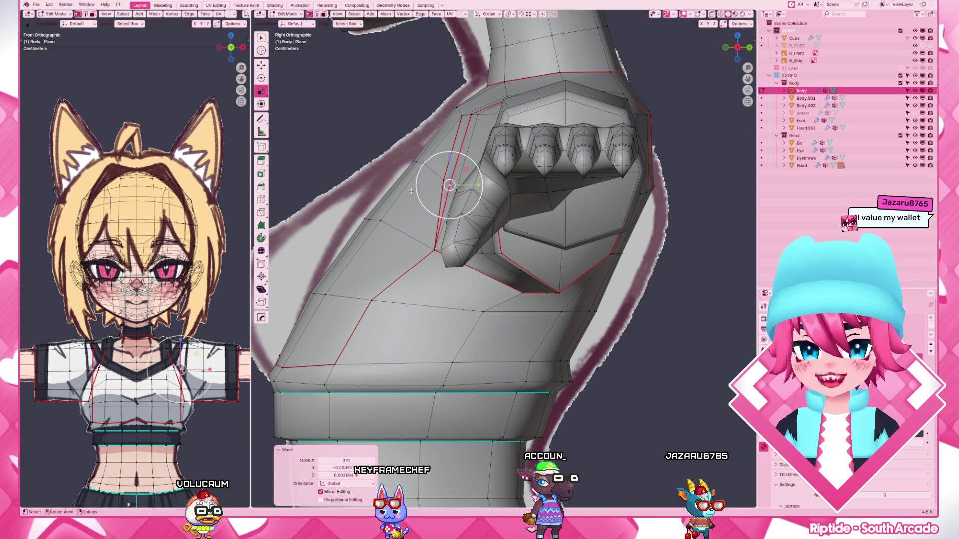
- Box-select and move the vertex beside the hand reference, then return to object level and invert selection
key("b")
left_click_drag(428, 174, 455, 194)
key("g")
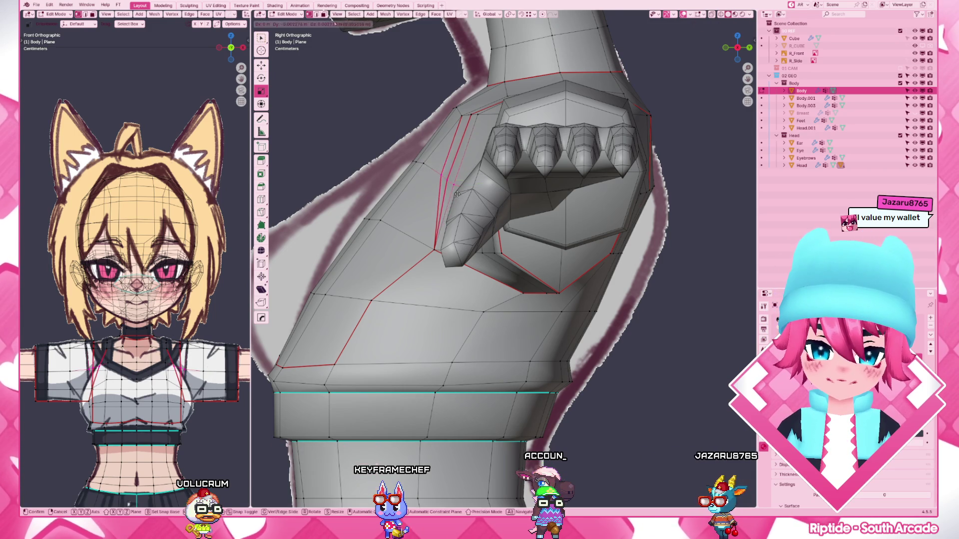
left_click(459, 188)
mouse_move(458, 188)
middle_mouse_down()
mouse_move(594, 278)
mouse_move(564, 282)
middle_mouse_up()
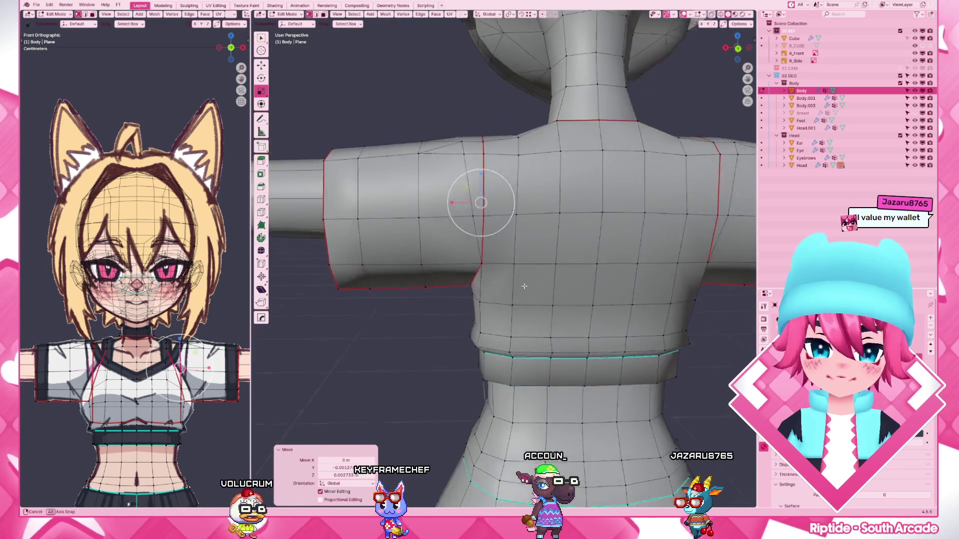
key("Tab")
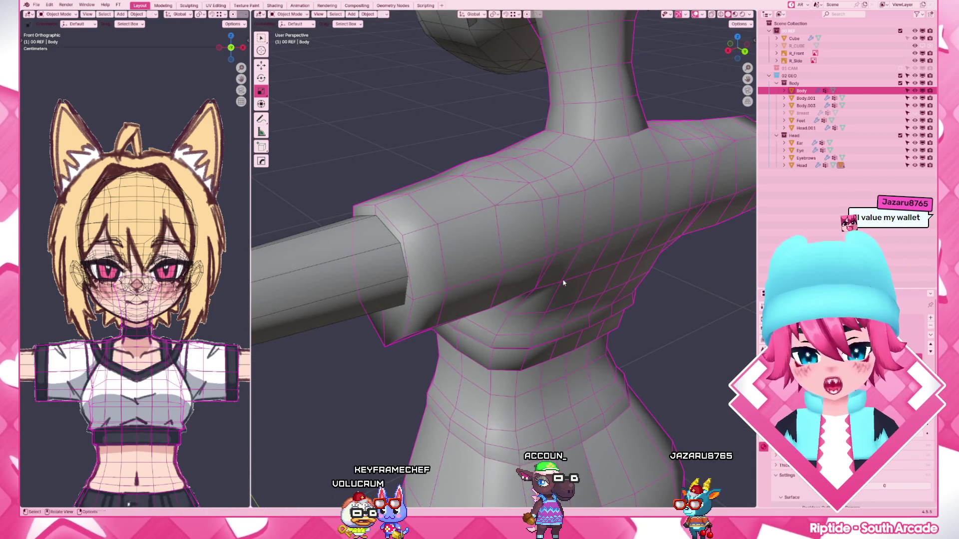
key("ctrl+i")
- Unhide all objects and drag the Cube into the Body collection in the outliner
key("KP_3")
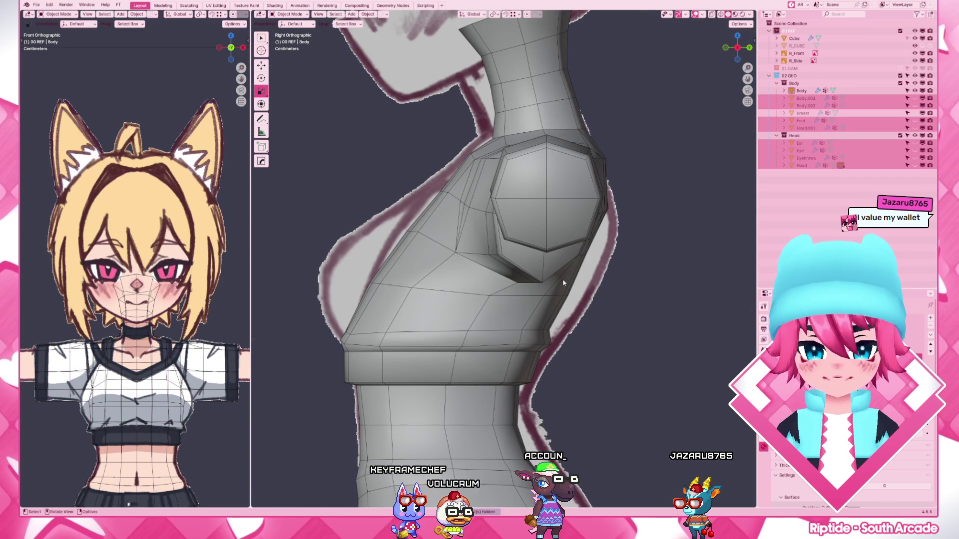
middle_click_drag(555, 222, 645, 255)
scroll(645, 255, "down", 3)
key("alt+a")
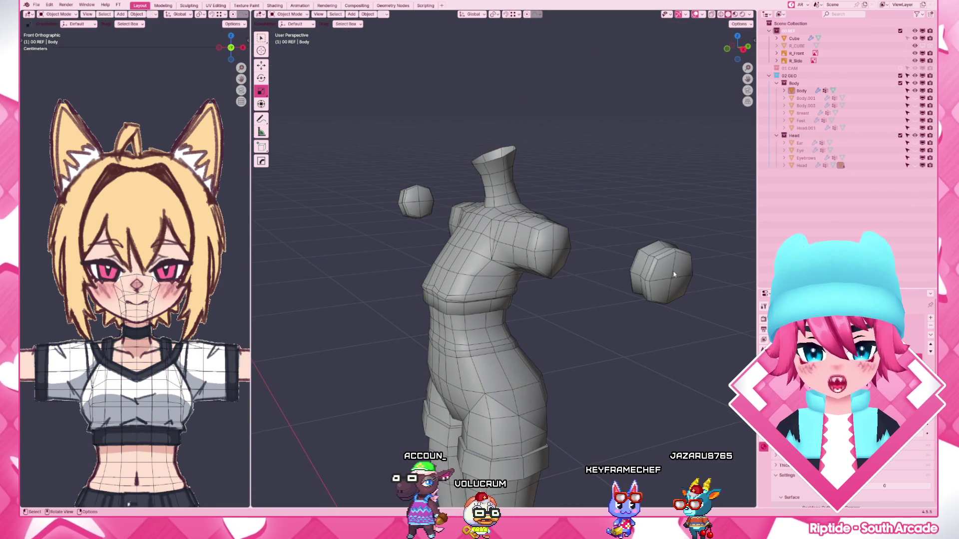
scroll(600, 263, "down", 3)
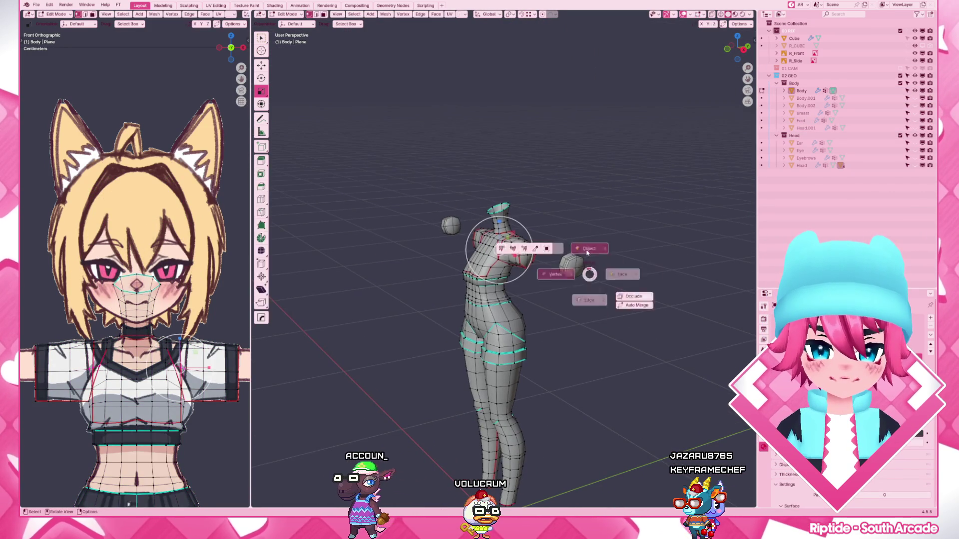
key("alt+h")
key("alt+a")
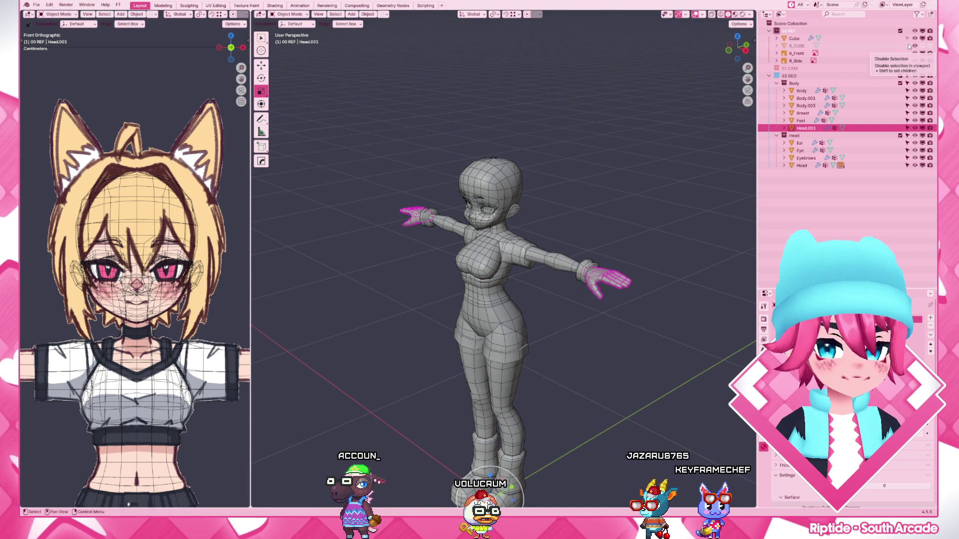
left_click_drag(794, 37, 793, 89)
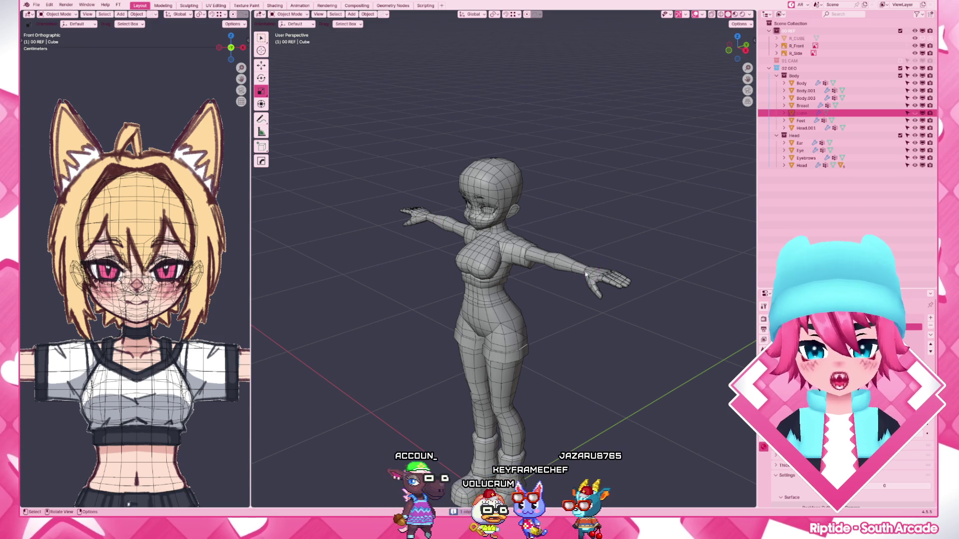
- Hide hands, arms and everything except the Body, then edit the Body mesh from the right view
key("h")
left_click(558, 259)
key("h")
left_click(527, 265)
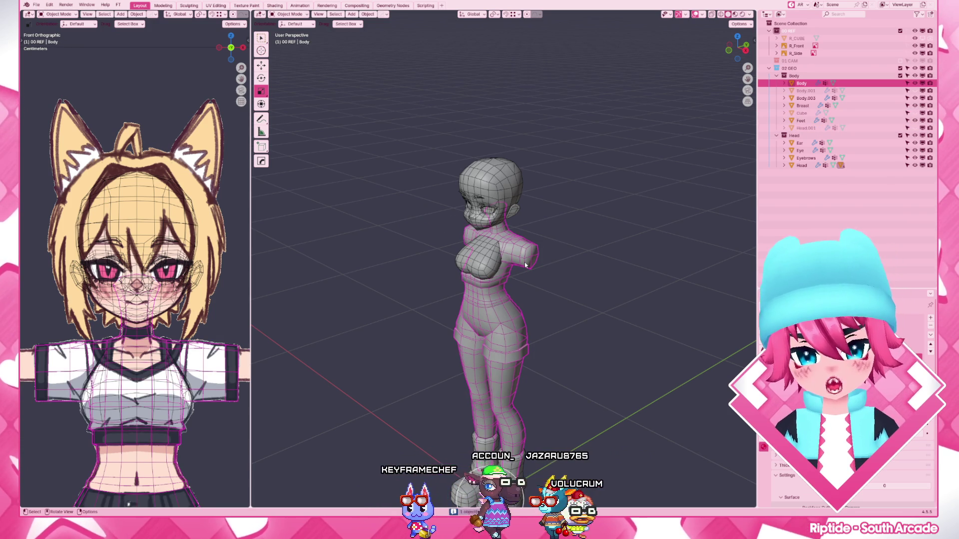
key("ctrl+i")
key("h")
key("alt+h")
key("KP_3")
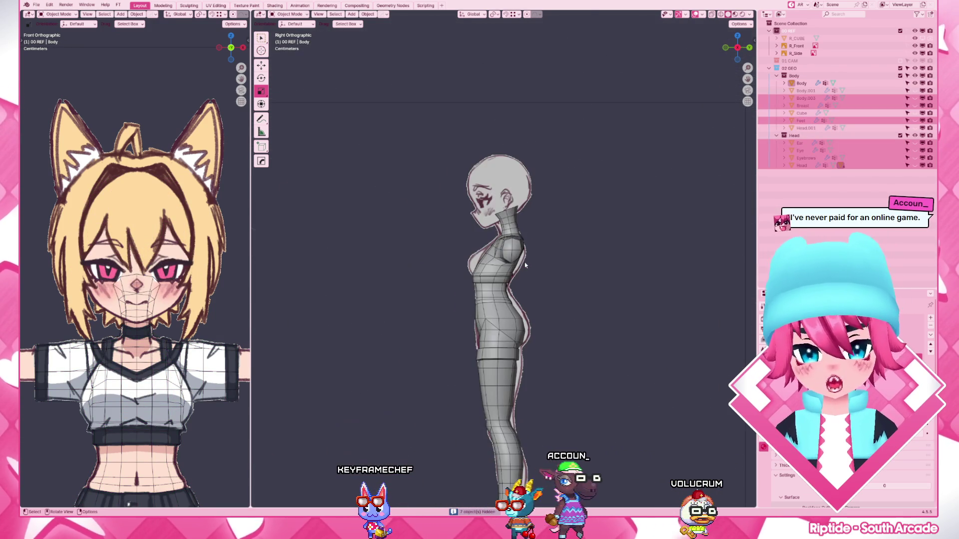
scroll(525, 259, "up", 3)
scroll(526, 258, "up", 3)
left_click(526, 258)
key("Tab")
scroll(450, 160, "up", 2)
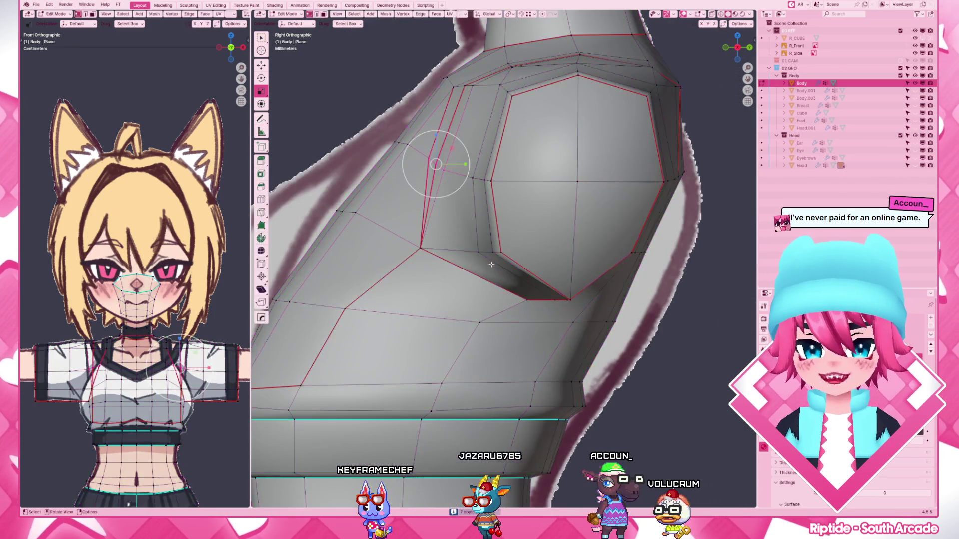
scroll(454, 214, "up", 1)
scroll(427, 207, "up", 1)
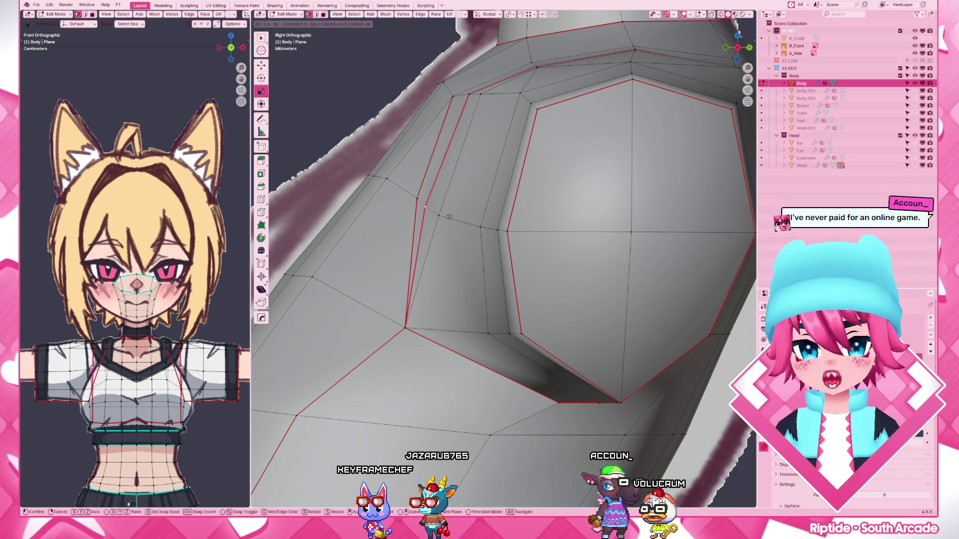
- Nudge vertices beside the breast and move an underarm vertex along the Y axis
left_click_drag(424, 207, 424, 206)
left_click(439, 216)
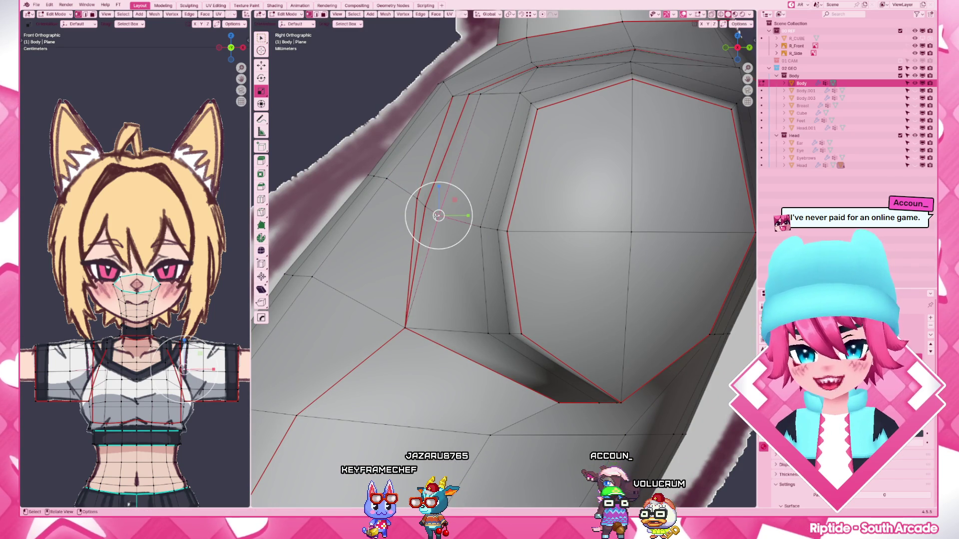
left_click_drag(430, 206, 434, 210)
scroll(439, 215, "down", 1)
scroll(404, 209, "down", 1)
scroll(367, 207, "down", 1)
middle_click_drag(484, 325, 451, 219)
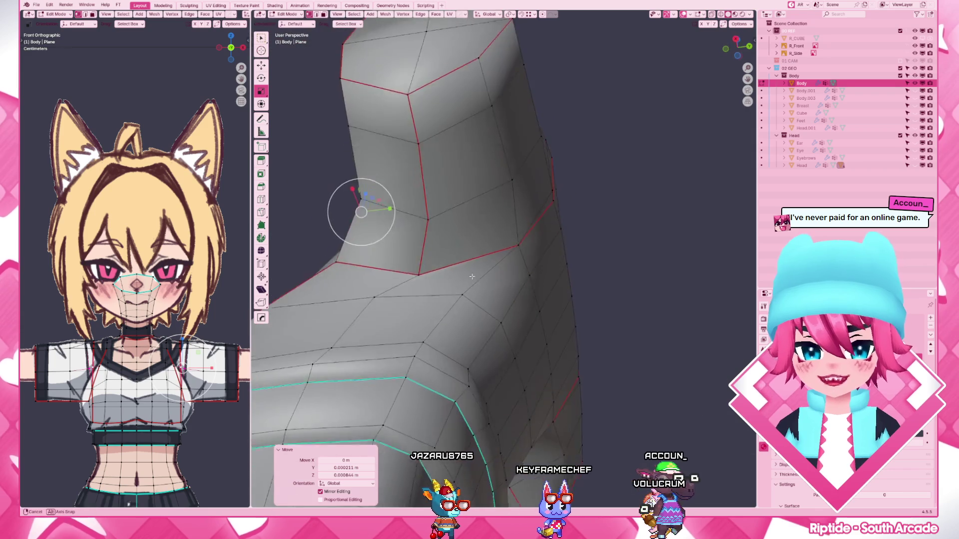
left_click(451, 219)
key("g")
key("y")
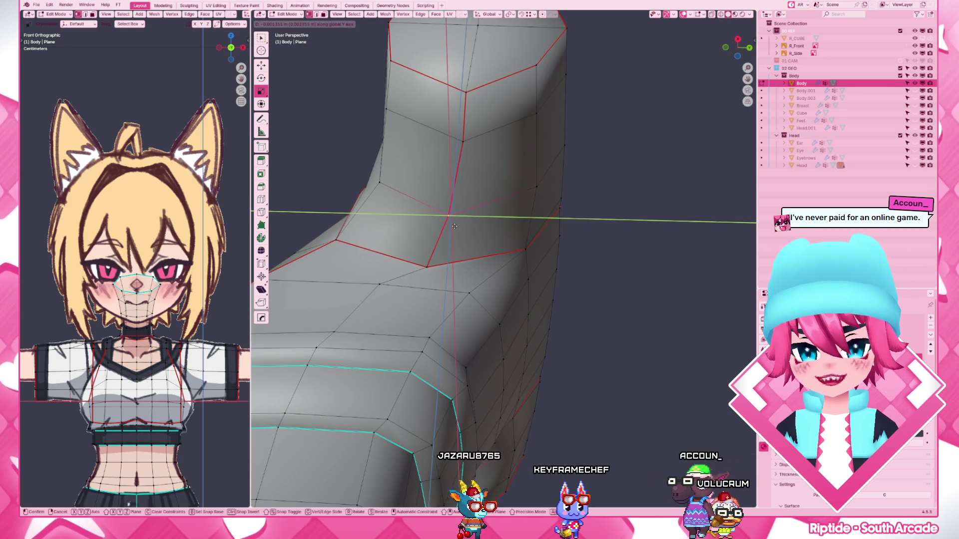
left_click(415, 277)
left_click(367, 288)
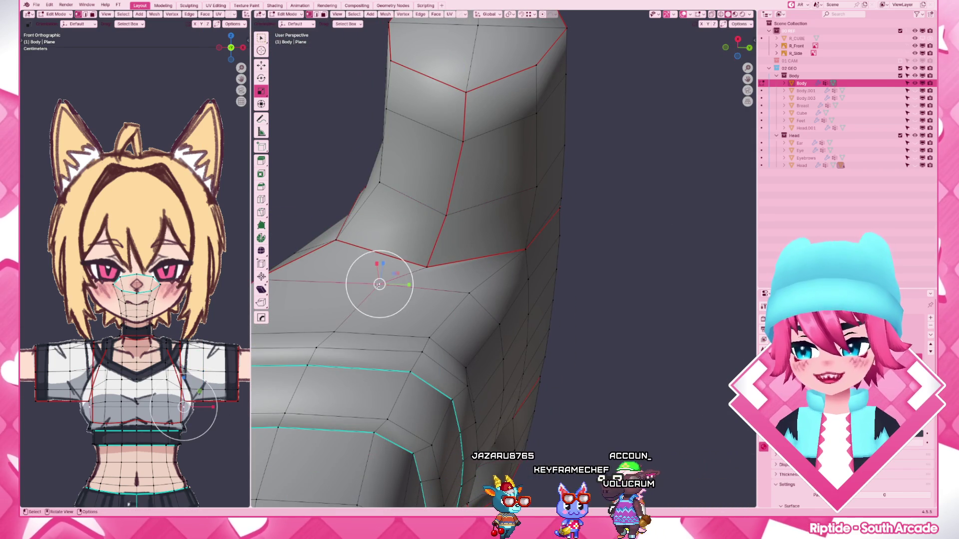
- From the side view adjust the vertices under the breast and armpit, orbiting to check the shoulder
key("KP_3")
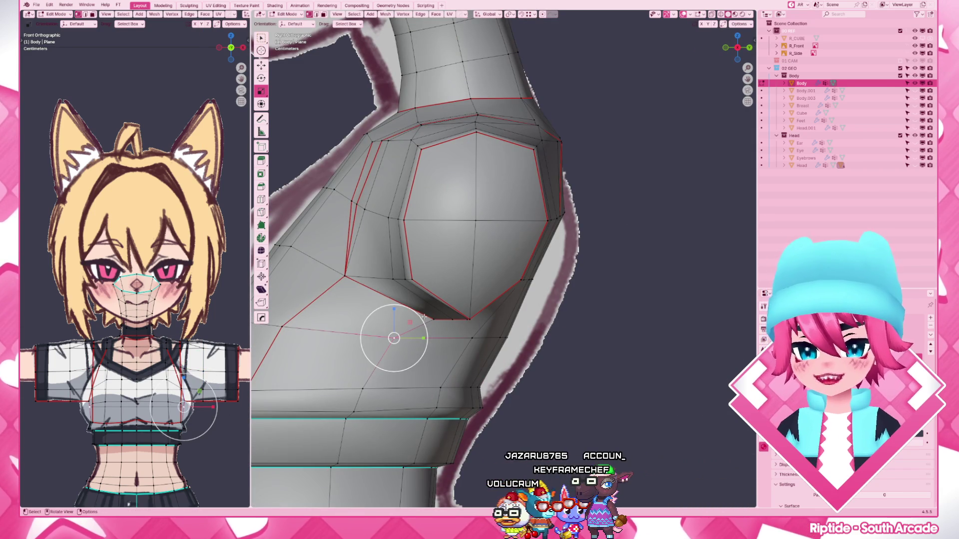
left_click(434, 321)
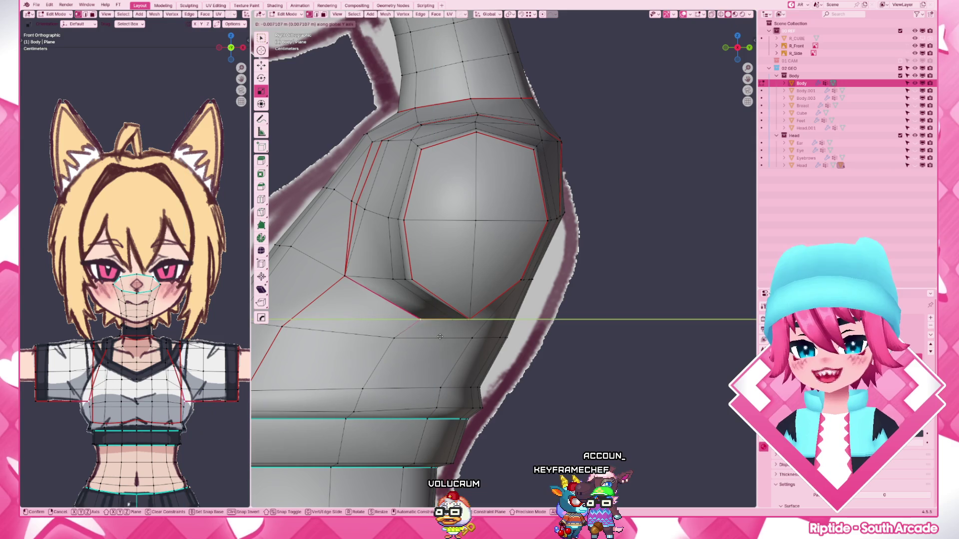
left_click(429, 337)
left_click(454, 321)
mouse_move(454, 321)
middle_mouse_down()
mouse_move(463, 269)
mouse_move(502, 277)
middle_mouse_up()
left_click(452, 267)
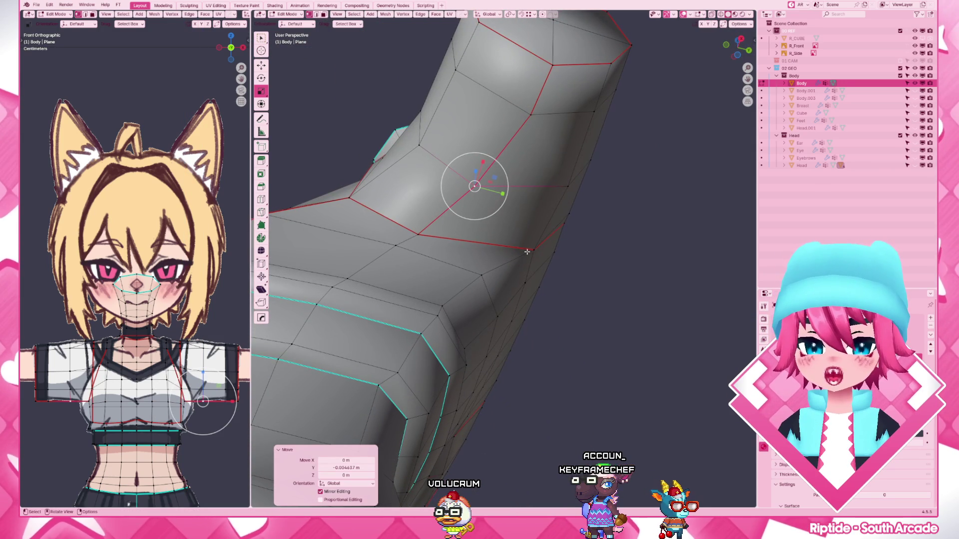
left_click(527, 252)
middle_click_drag(547, 275, 426, 357)
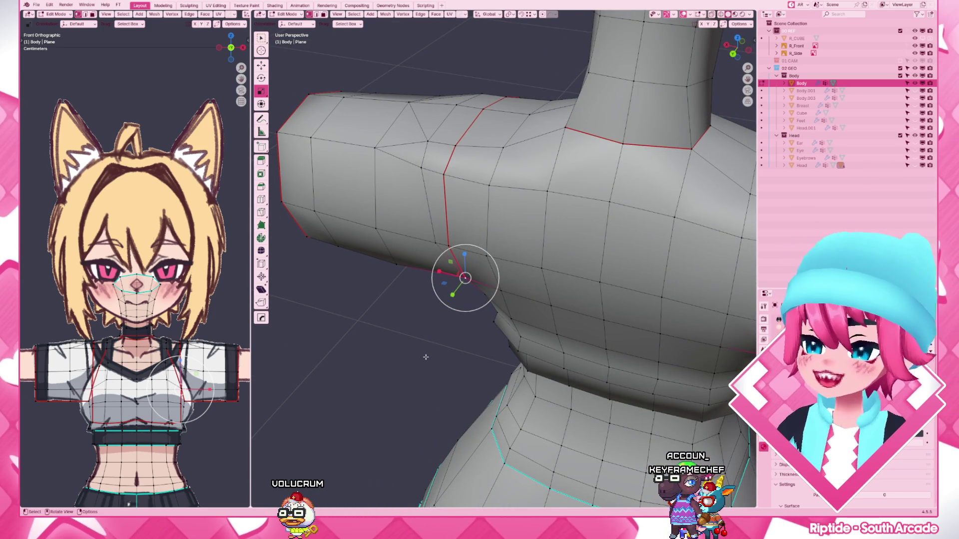
mouse_move(426, 357)
middle_mouse_down()
mouse_move(549, 265)
mouse_move(547, 300)
mouse_move(456, 262)
middle_mouse_up()
- Move the armpit vertex along Y and vertex-slide two shoulder vertices along their edges
key("g")
key("y")
key("Escape")
key("g")
key("y")
left_click(549, 295)
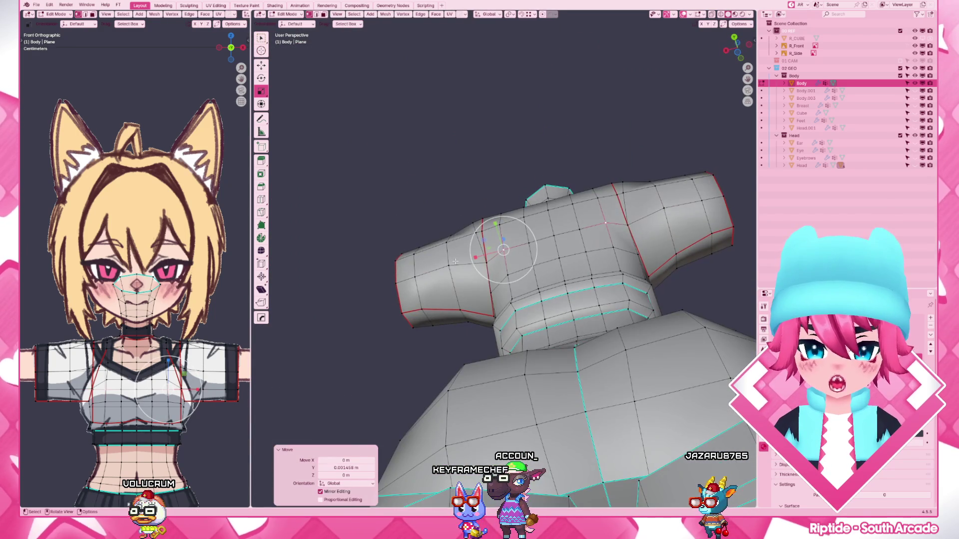
left_click(453, 264)
key("g")
key("g")
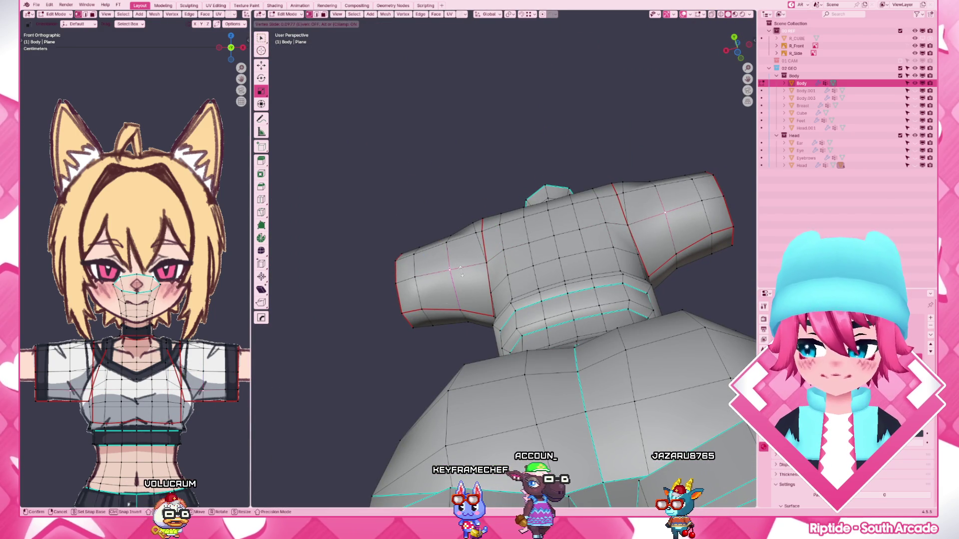
left_click(450, 276)
key("g")
key("g")
left_click(415, 278)
- Return to the side view and begin another Y-axis move of a chest vertex
mouse_move(434, 280)
middle_mouse_down()
mouse_move(445, 354)
mouse_move(568, 330)
middle_mouse_up()
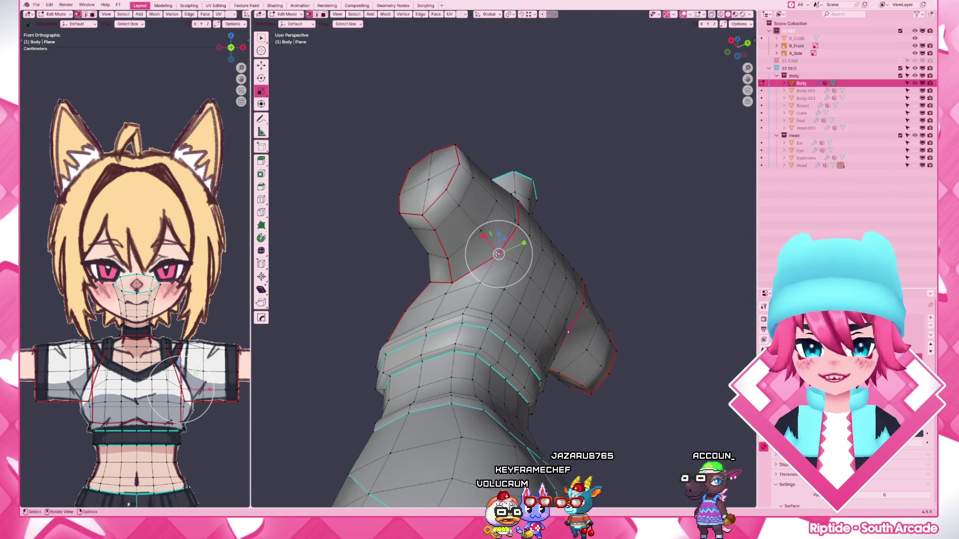
key("KP_3")
scroll(503, 267, "up", 4)
key("g")
key("y")
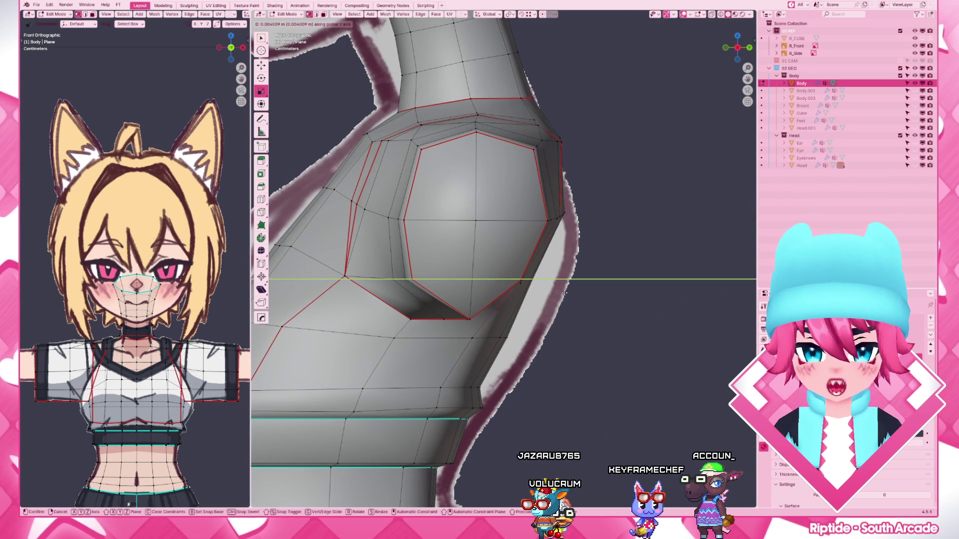
- In right side view, vertex-slide and Y-move the vertices under the breast into place
left_click(524, 299)
mouse_move(524, 300)
middle_mouse_down()
mouse_move(551, 322)
mouse_move(507, 341)
mouse_move(412, 344)
mouse_move(504, 363)
middle_mouse_up()
key("KP_3")
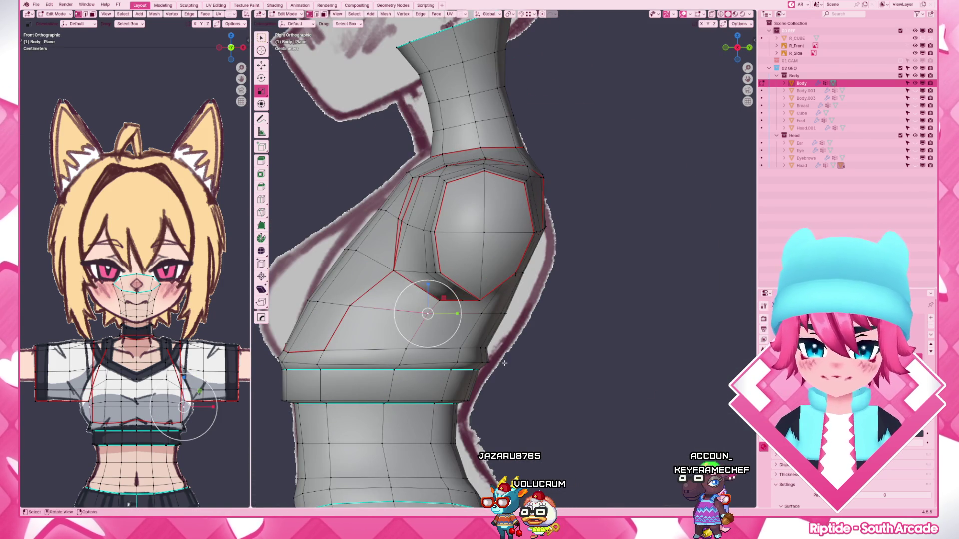
key("shift+v")
left_click(438, 300)
key("g")
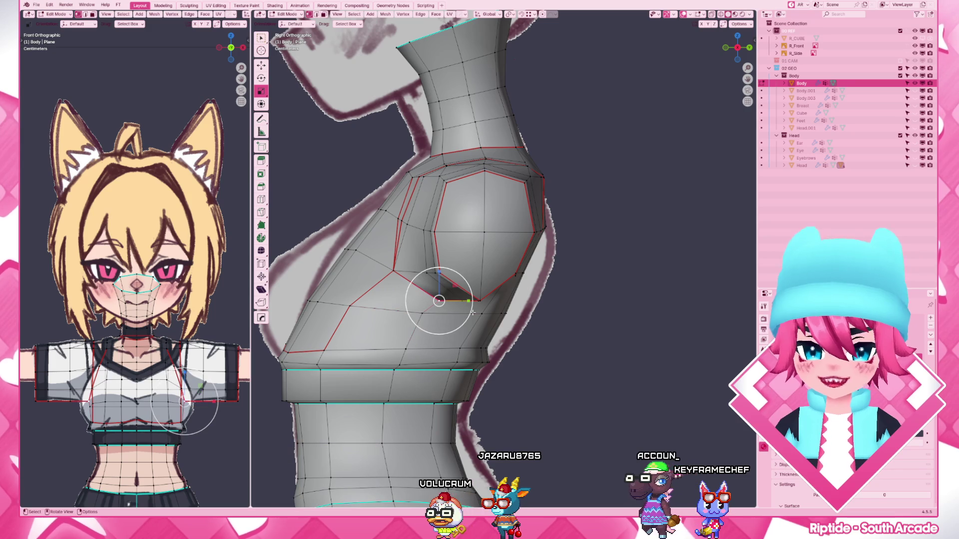
key("y")
left_click(465, 312)
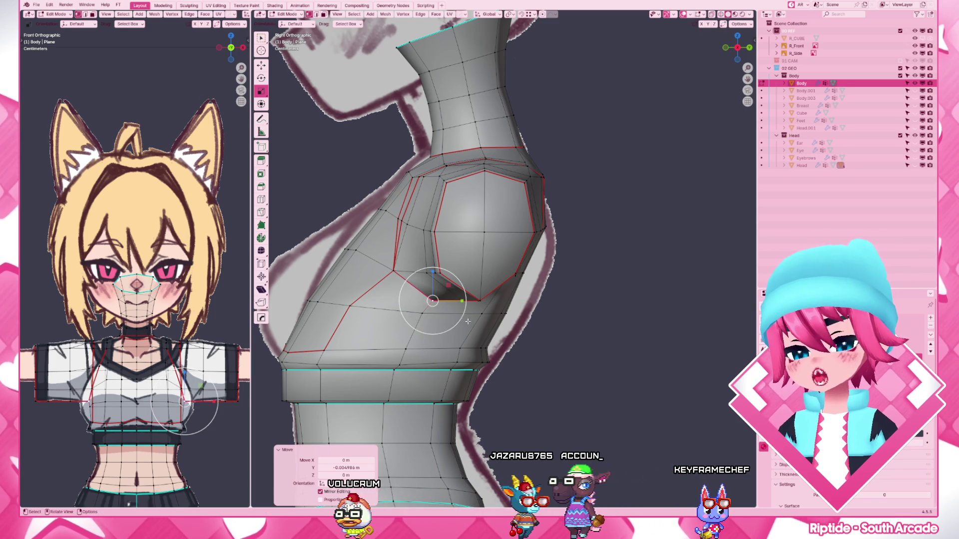
key("g")
key("y")
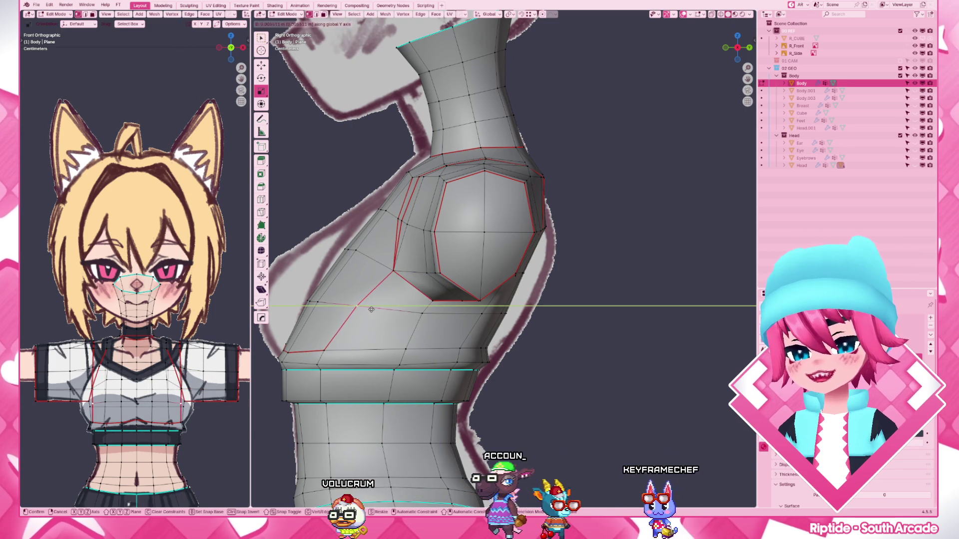
left_click(372, 309)
key("shift+v")
left_click(320, 365)
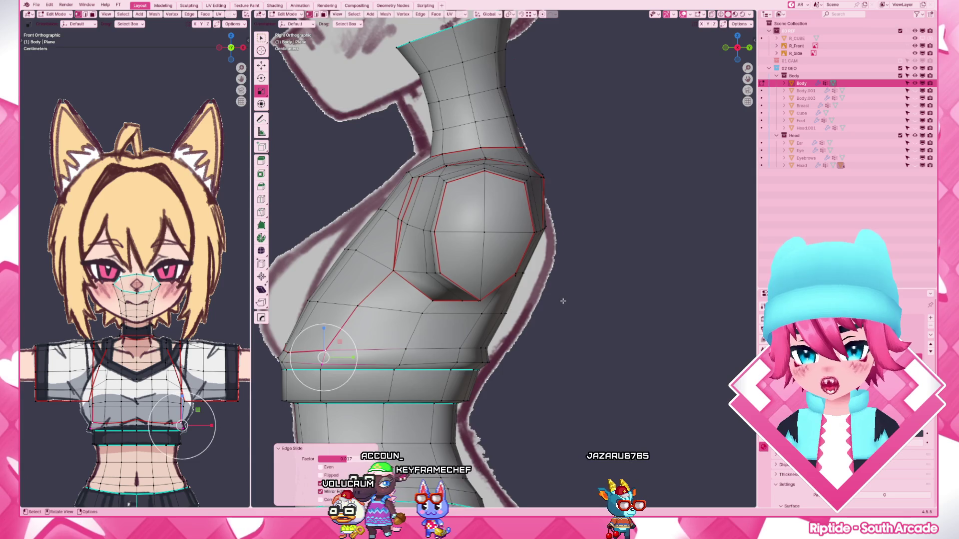
scroll(507, 289, "down", 4)
scroll(499, 248, "up", 2)
scroll(500, 248, "up", 3)
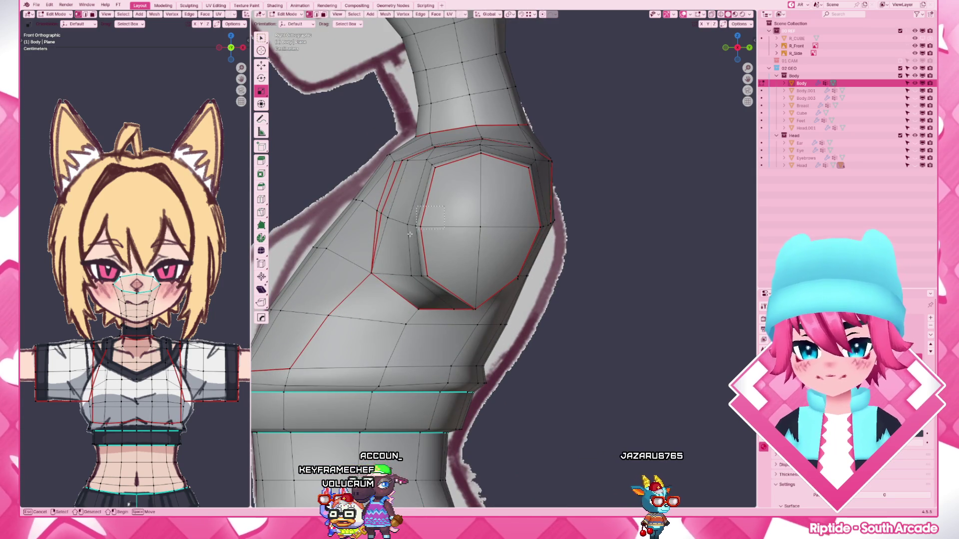
- Box-select vertices beside the breast and move them down with proportional falloff
left_click_drag(397, 207, 445, 240)
key("g")
scroll(420, 225, "down", 2)
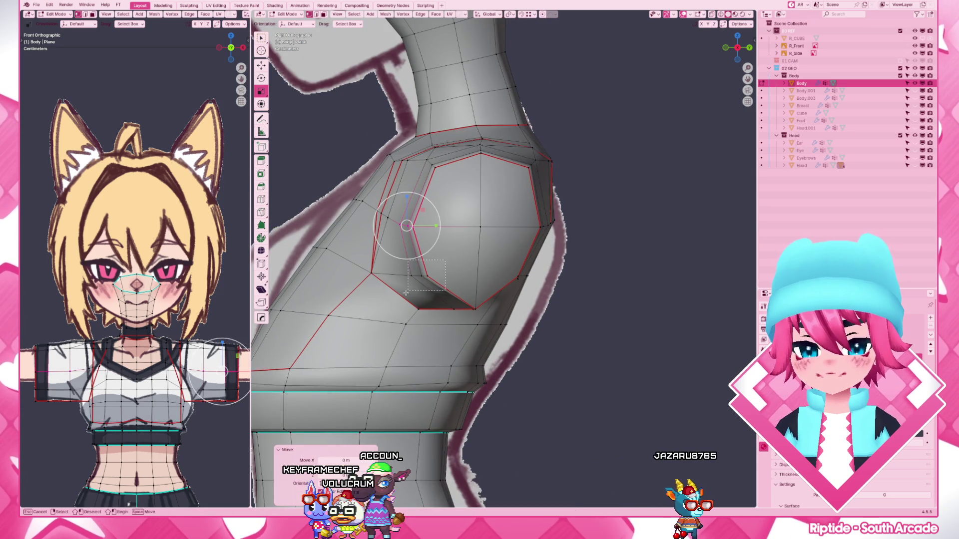
left_click(430, 290)
mouse_move(430, 289)
middle_mouse_down()
mouse_move(463, 272)
mouse_move(408, 212)
middle_mouse_up()
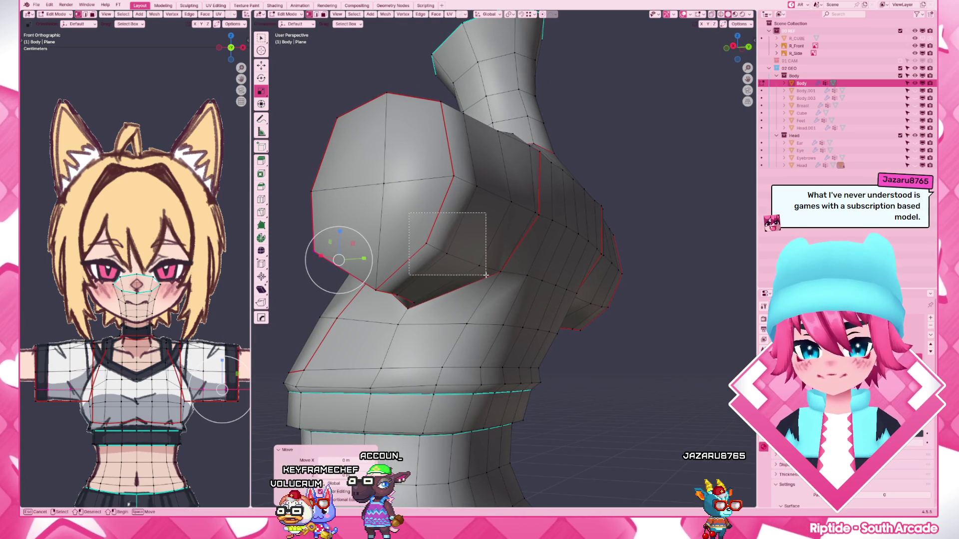
left_click_drag(486, 275, 486, 275)
middle_click_drag(485, 275, 486, 275)
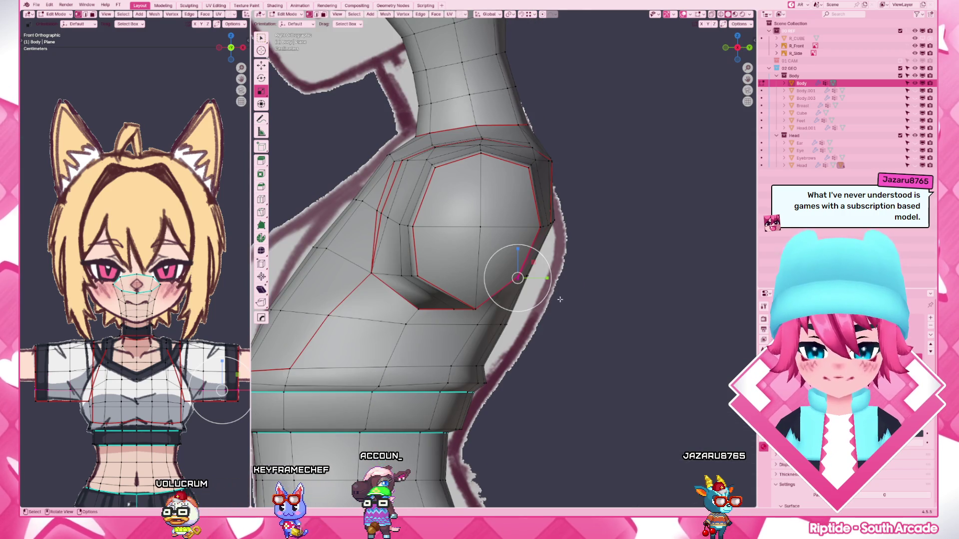
scroll(561, 299, "down", 5)
middle_click_drag(561, 299, 513, 320)
key("g")
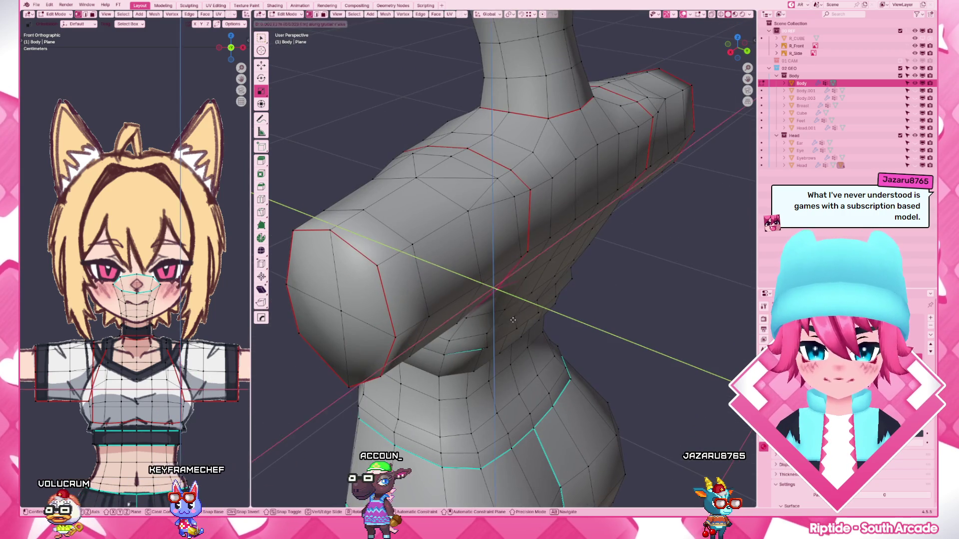
left_click(519, 324)
- Move a shortest-path vertex run along Y from the front, then return to object mode on Body
mouse_move(519, 325)
middle_mouse_down()
mouse_move(309, 283)
mouse_move(545, 302)
middle_mouse_up()
left_click(309, 284, "ctrl")
key("g")
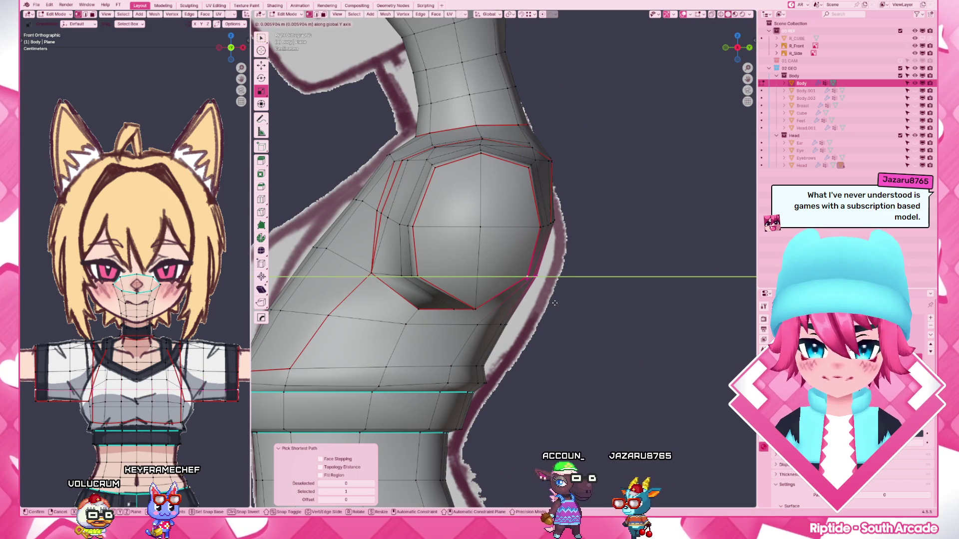
left_click(531, 276)
scroll(532, 277, "down", 5)
key("Tab")
mouse_move(532, 276)
middle_mouse_down()
mouse_move(455, 297)
mouse_move(532, 306)
mouse_move(535, 296)
middle_mouse_up()
scroll(454, 298, "up", 2)
scroll(455, 297, "up", 4)
left_click(514, 261)
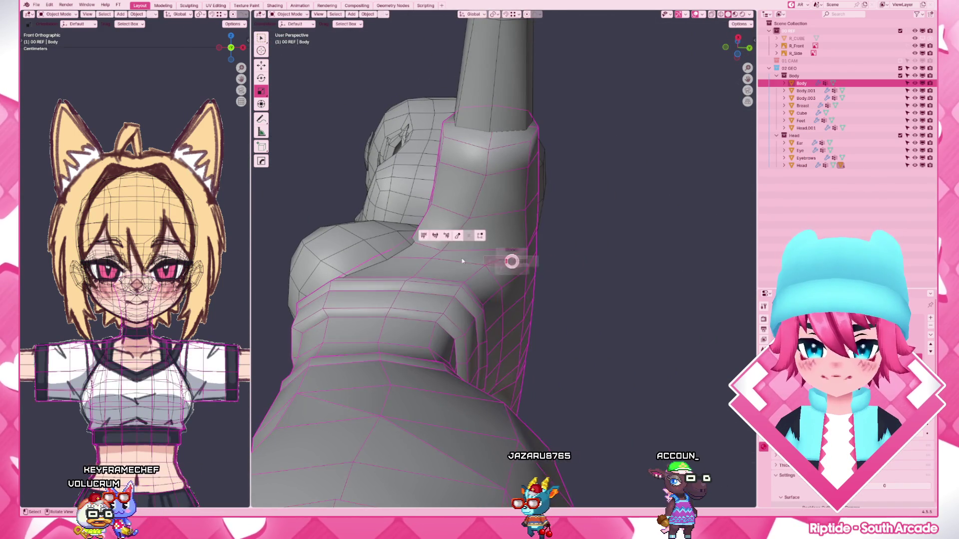
- Select the edge loop around the breast and shift it along Y in right side view
key("Tab")
mouse_move(526, 240)
middle_mouse_down()
mouse_move(535, 267)
mouse_move(488, 265)
mouse_move(482, 275)
middle_mouse_up()
key("Tab")
key("Tab")
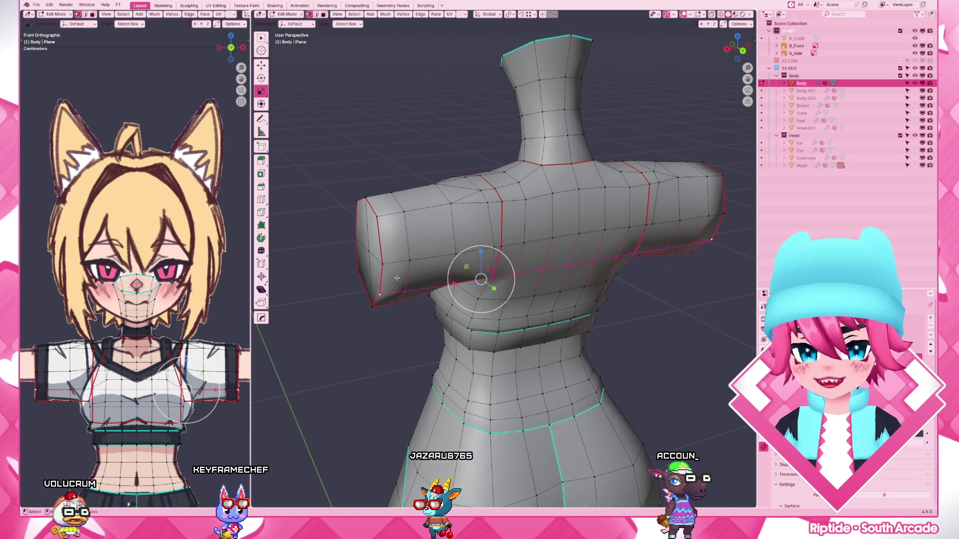
left_click(608, 229, "ctrl")
key("KP_3")
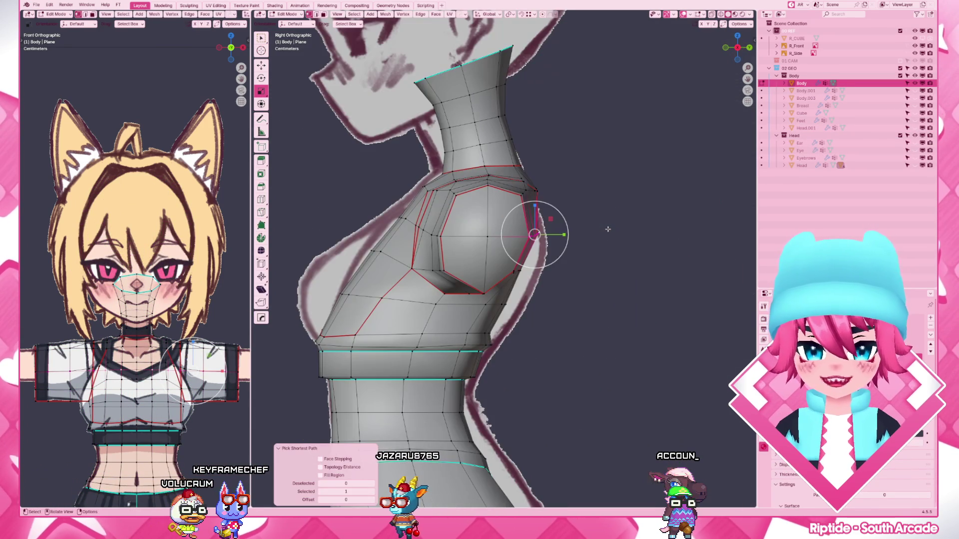
key("g")
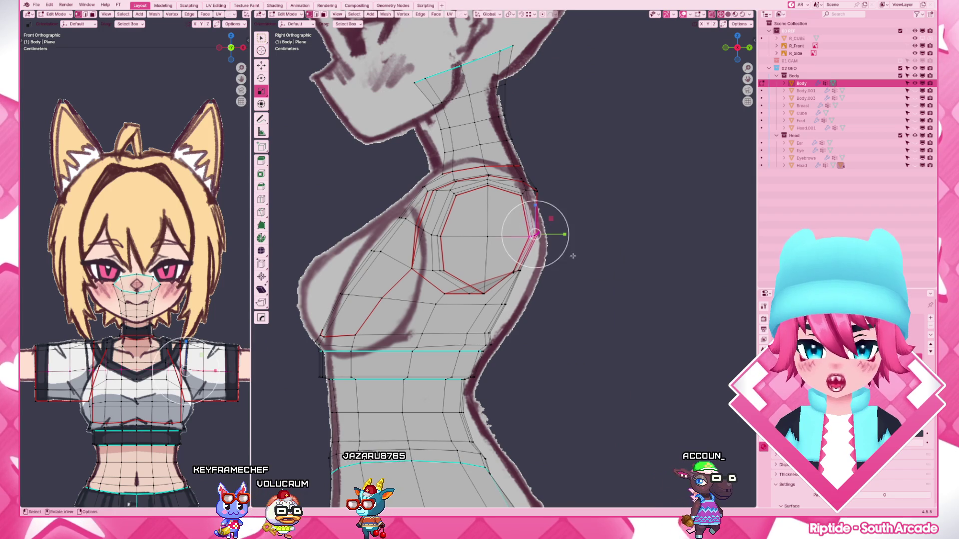
key("y")
left_click(571, 256)
- Cancel a stray move, switch back to object mode and orbit to see the whole body
middle_click_drag(570, 256, 531, 221)
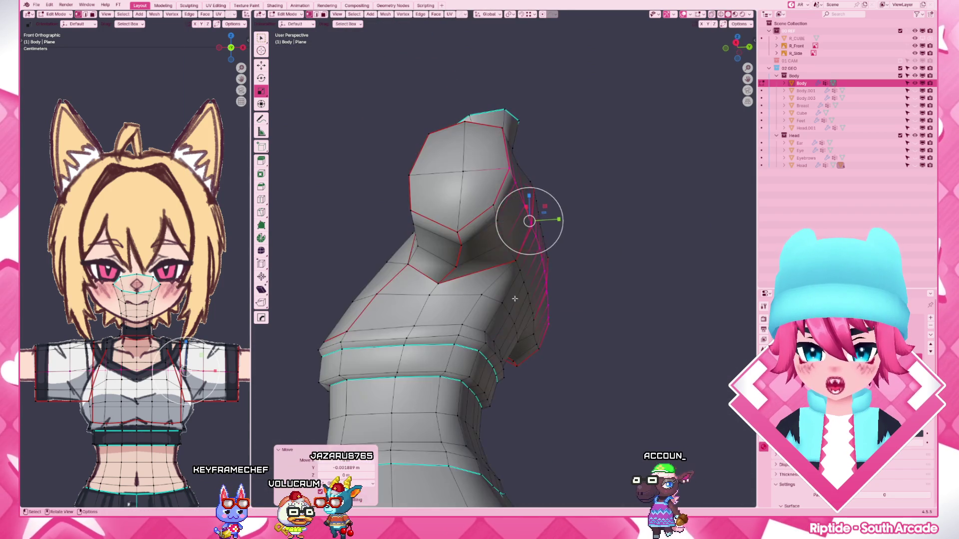
key("g")
key("y")
key("Escape")
key("g")
key("Escape")
middle_click_drag(437, 266, 440, 268)
key("ctrl+Tab")
left_click(514, 278)
mouse_move(514, 277)
middle_mouse_down()
mouse_move(496, 332)
mouse_move(530, 298)
mouse_move(517, 298)
mouse_move(583, 302)
middle_mouse_up()
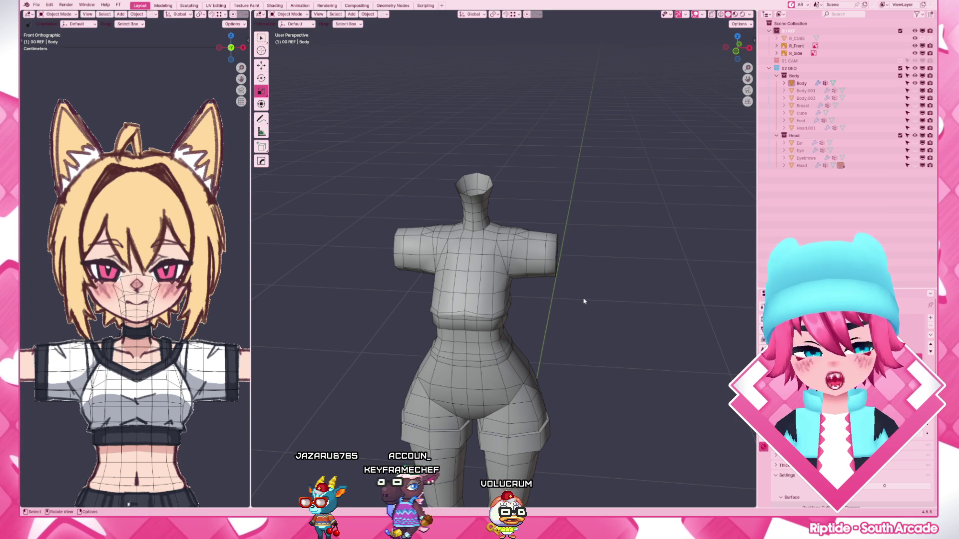
- From front view, move the Body's armpit vertex and select the vertex row across the chest
key("KP_3")
key("KP_1")
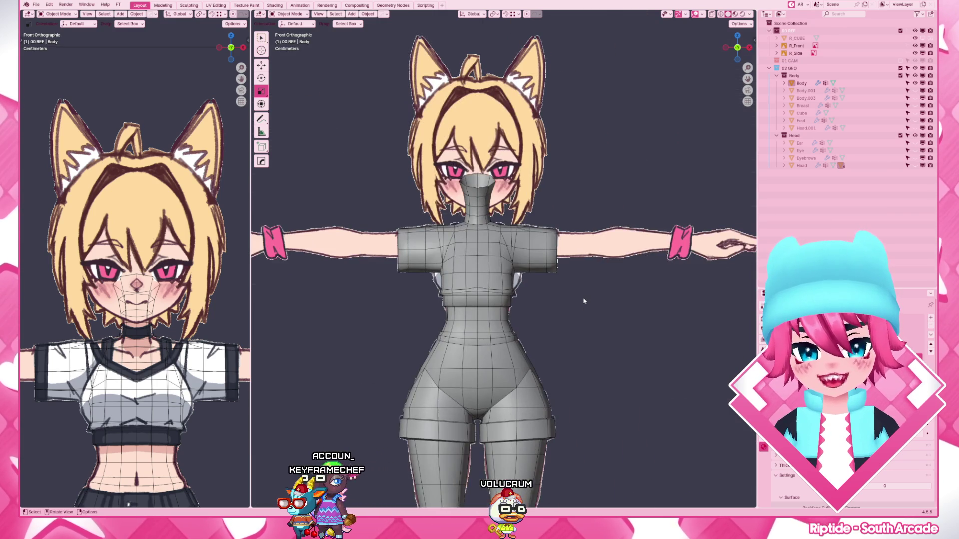
scroll(583, 302, "up", 5)
left_click(519, 260)
key("Tab")
scroll(518, 260, "up", 3)
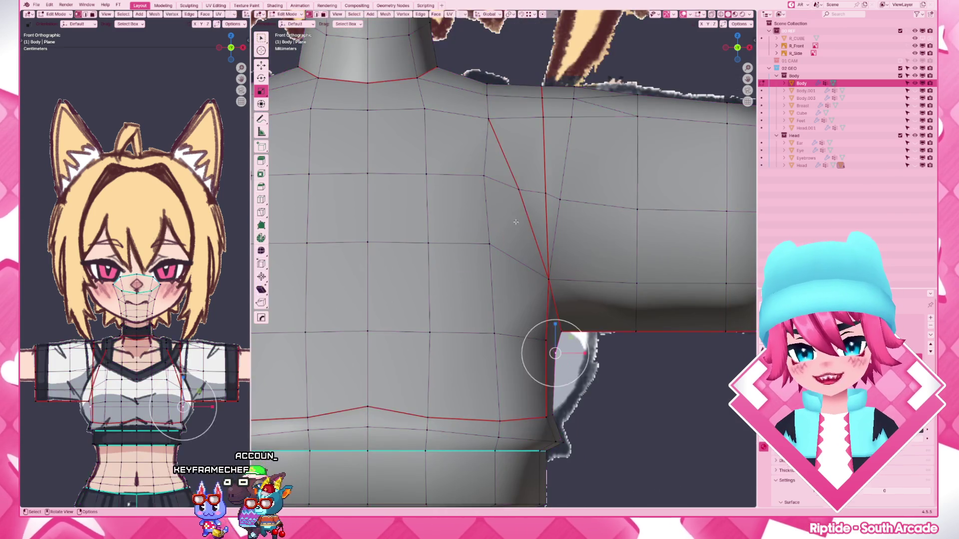
left_click(514, 188)
key("g")
left_click(546, 194)
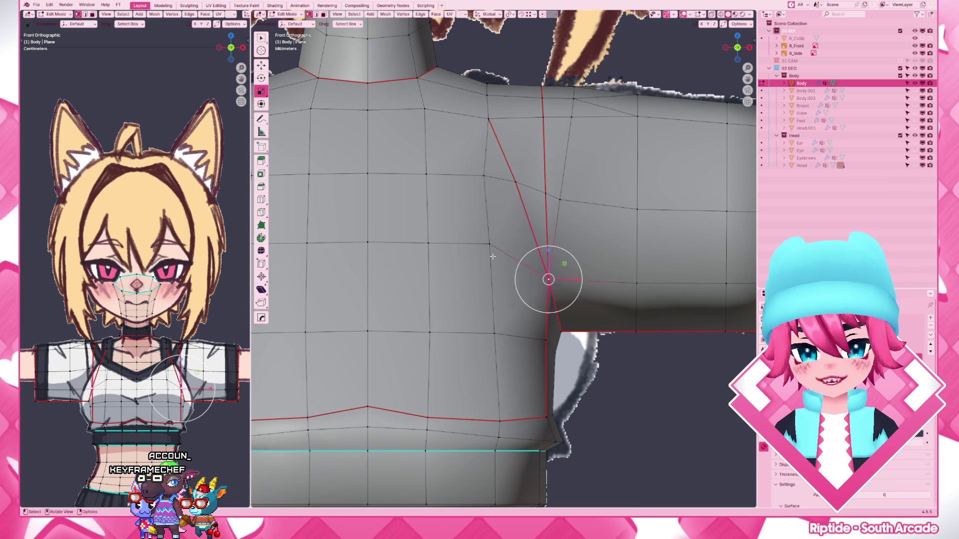
scroll(492, 257, "down", 3)
left_click(493, 249, "ctrl")
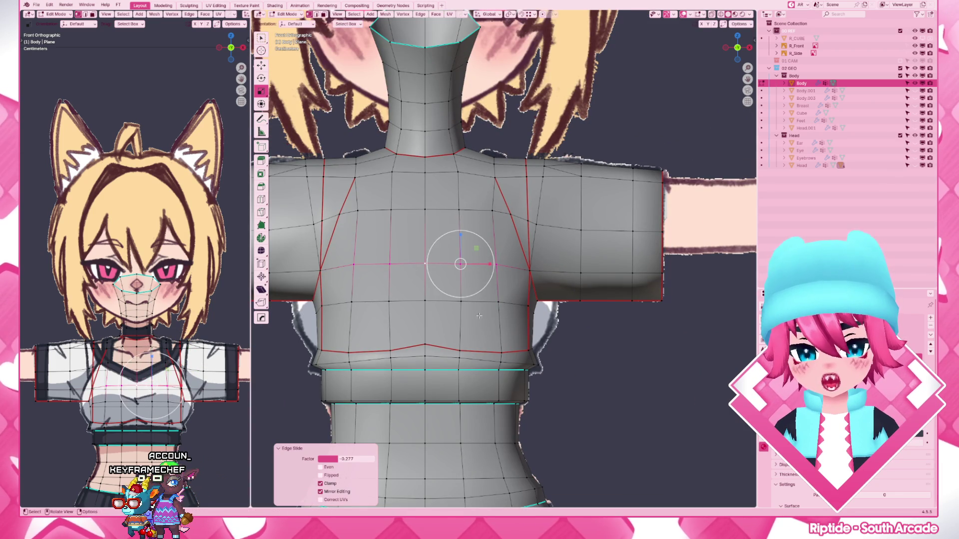
- Vertex-slide two chest vertices along their edges with GG
left_click(497, 301)
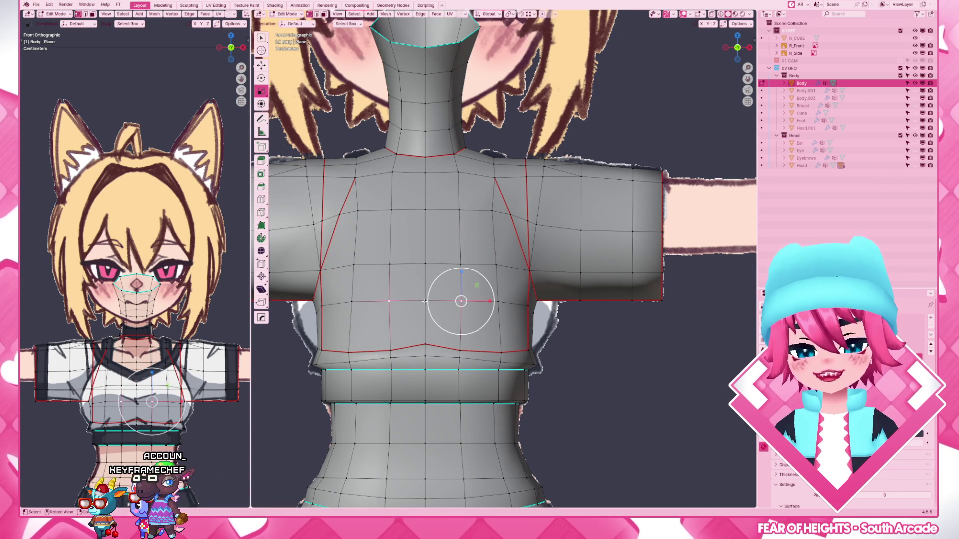
key("g")
key("g")
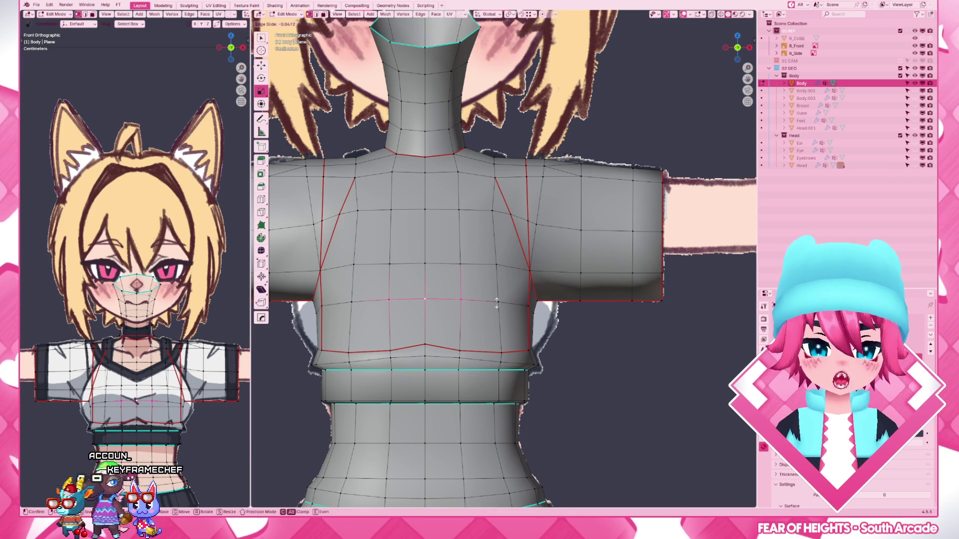
left_click(496, 302)
key("g")
key("g")
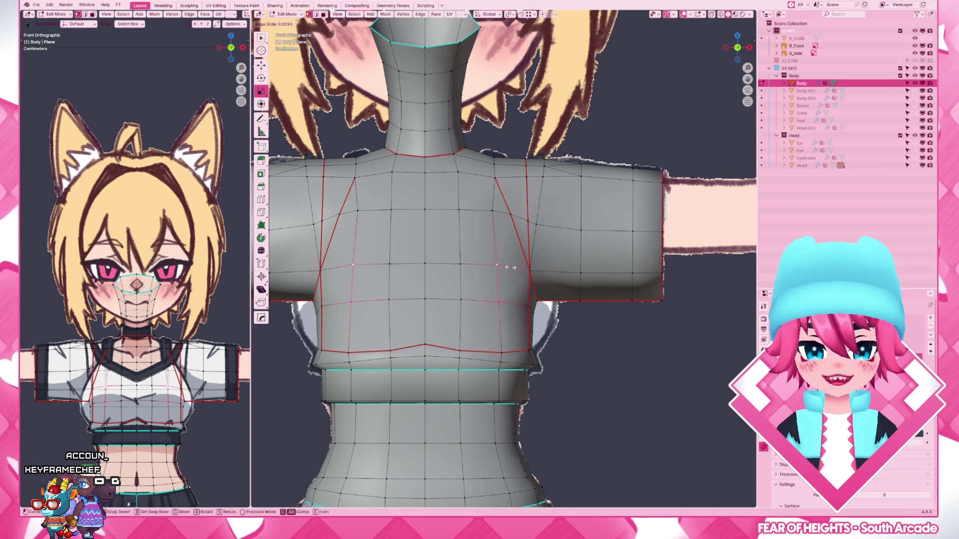
left_click(513, 267)
left_click(494, 210)
key("g")
key("g")
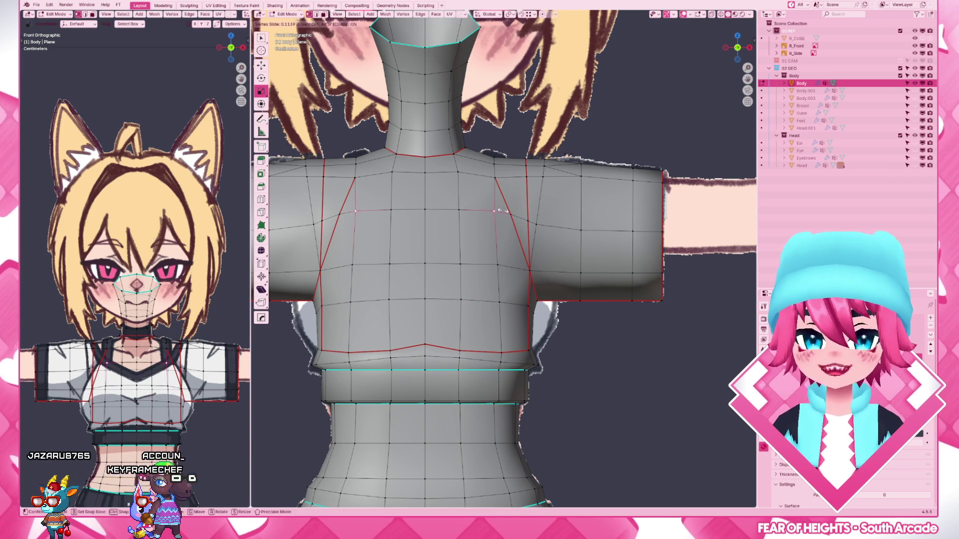
left_click(494, 212)
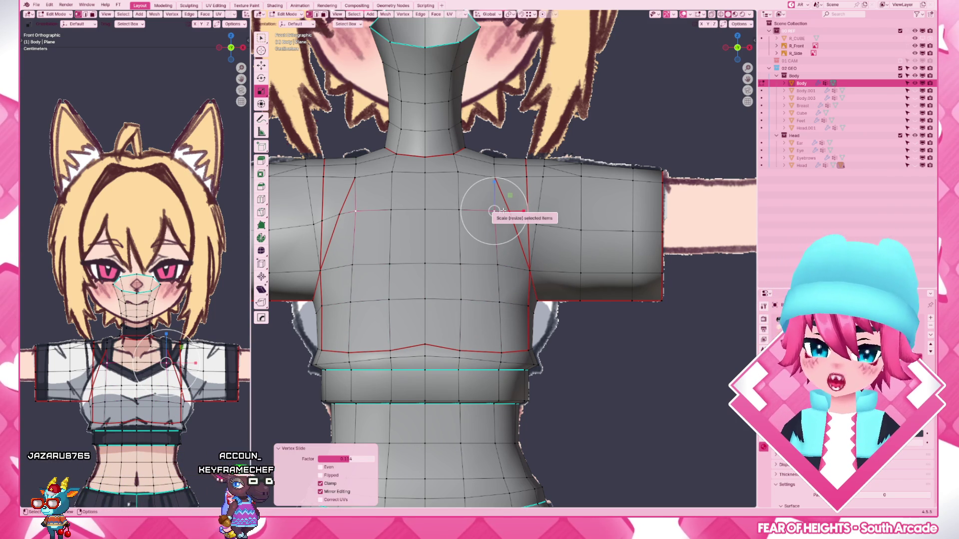
- Slide the collarbone and upper-chest vertices along their edges, then orbit to check the torso
left_click(455, 171)
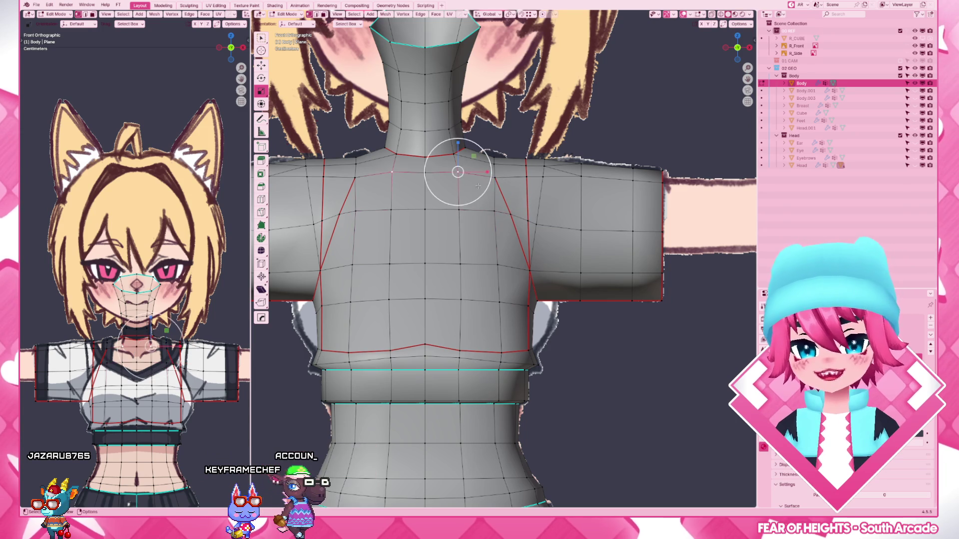
key("g")
key("g")
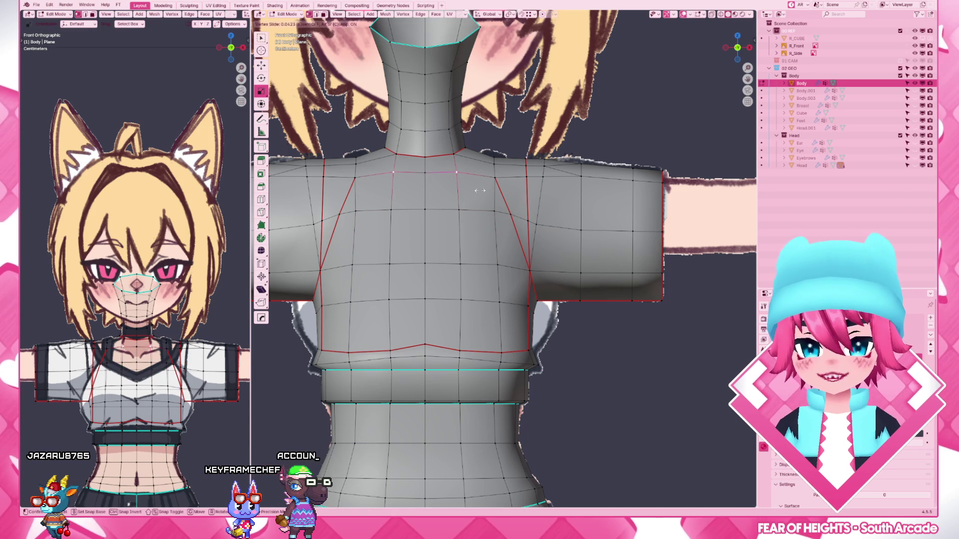
left_click(453, 173)
key("g")
key("g")
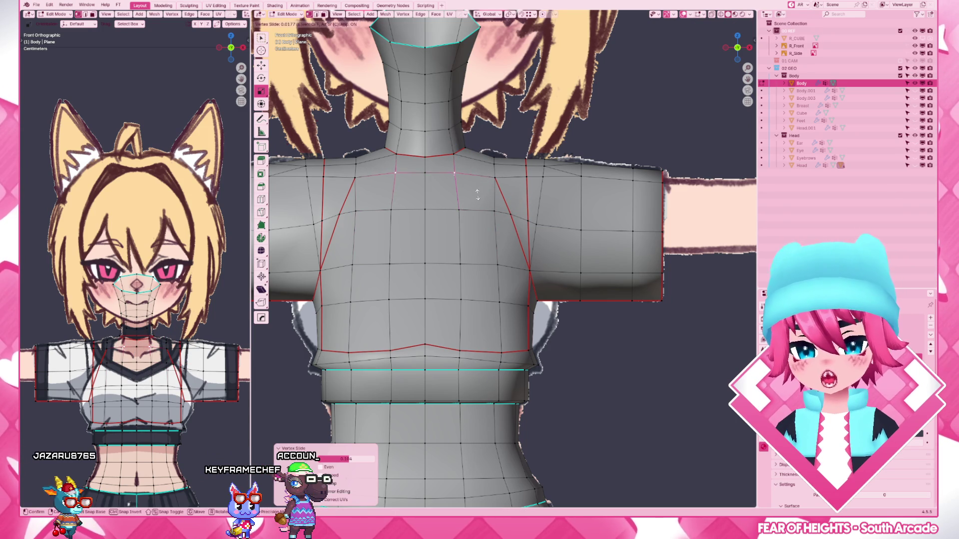
left_click(454, 173)
key("g")
key("g")
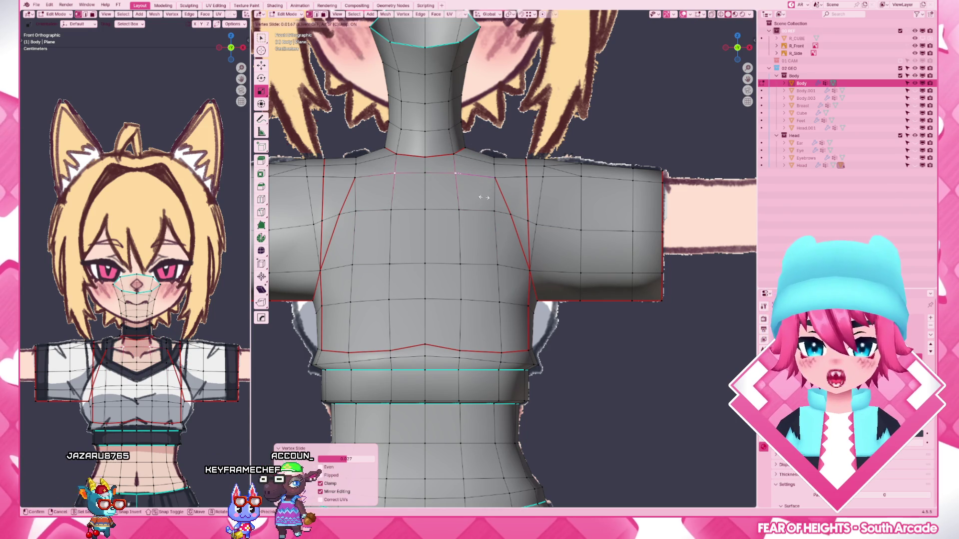
left_click(486, 197)
key("shift+s")
key("g")
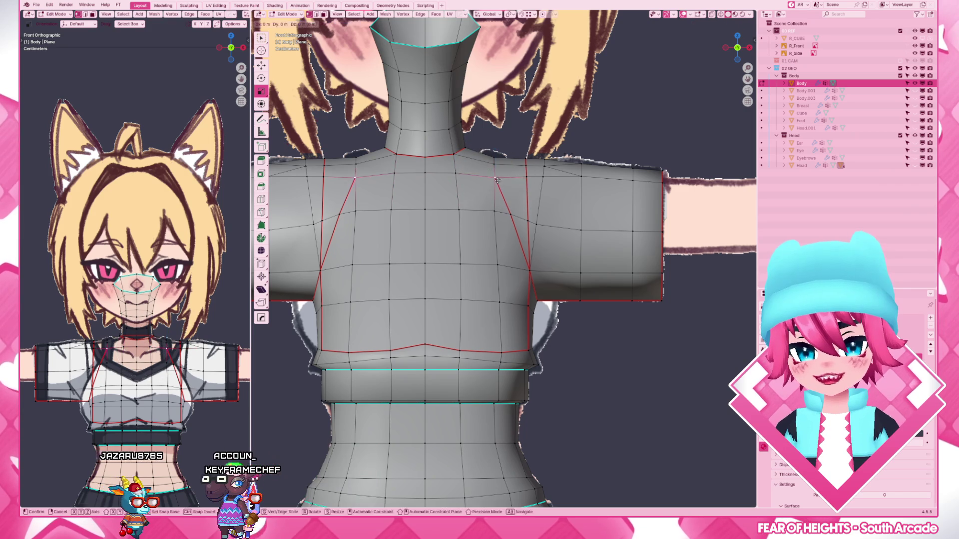
left_click(502, 221)
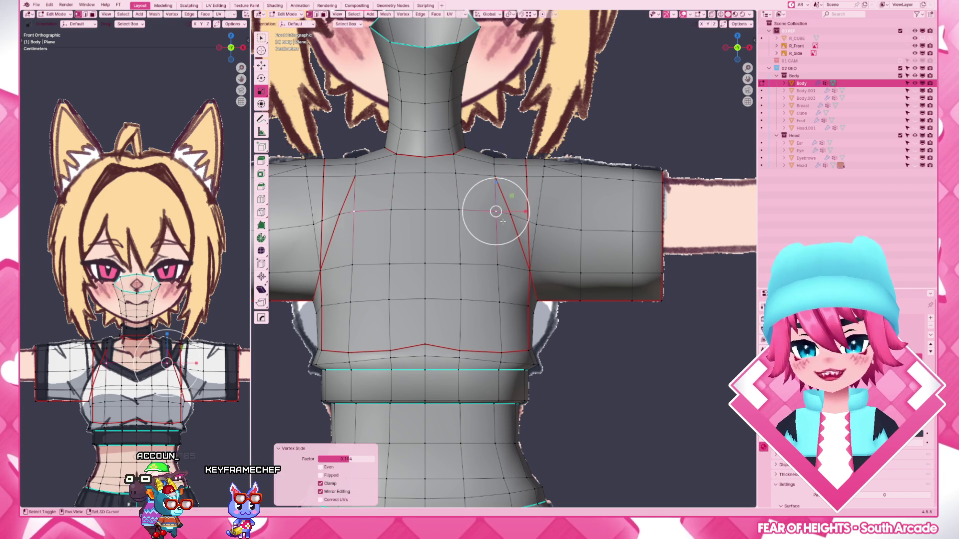
scroll(585, 365, "down", 3)
mouse_move(585, 364)
middle_mouse_down()
mouse_move(578, 387)
mouse_move(572, 319)
middle_mouse_up()
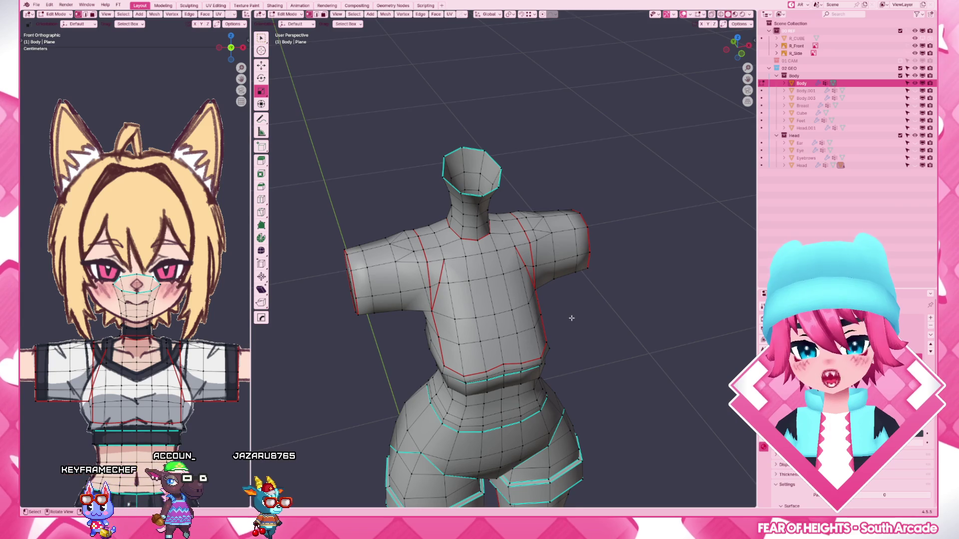
- In side view, move the selected shoulder vertices along Y beside the breast outline
key("KP_1")
scroll(571, 318, "up", 3)
mouse_move(571, 318)
middle_mouse_down()
mouse_move(597, 345)
mouse_move(484, 350)
middle_mouse_up()
key("g")
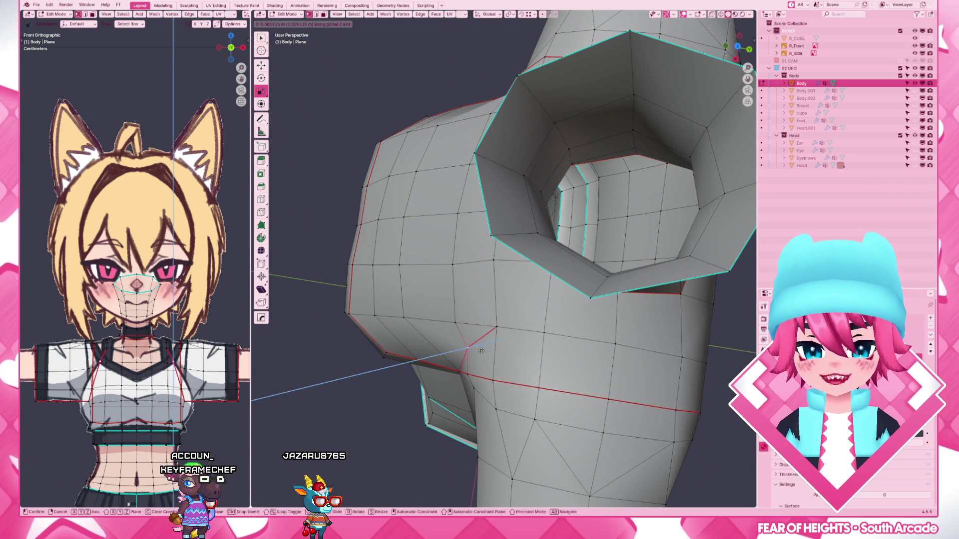
key("Escape")
key("grave")
scroll(482, 363, "up", 2)
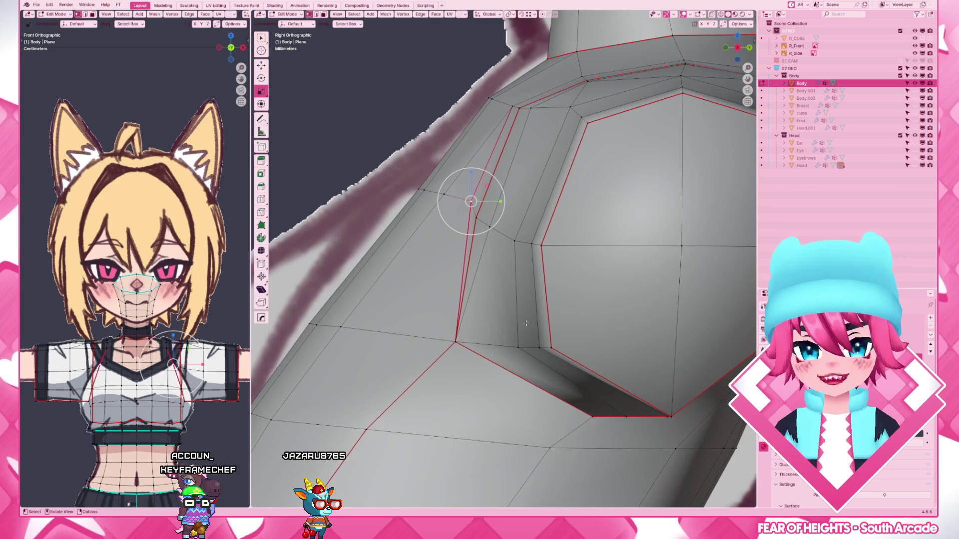
key("g")
key("y")
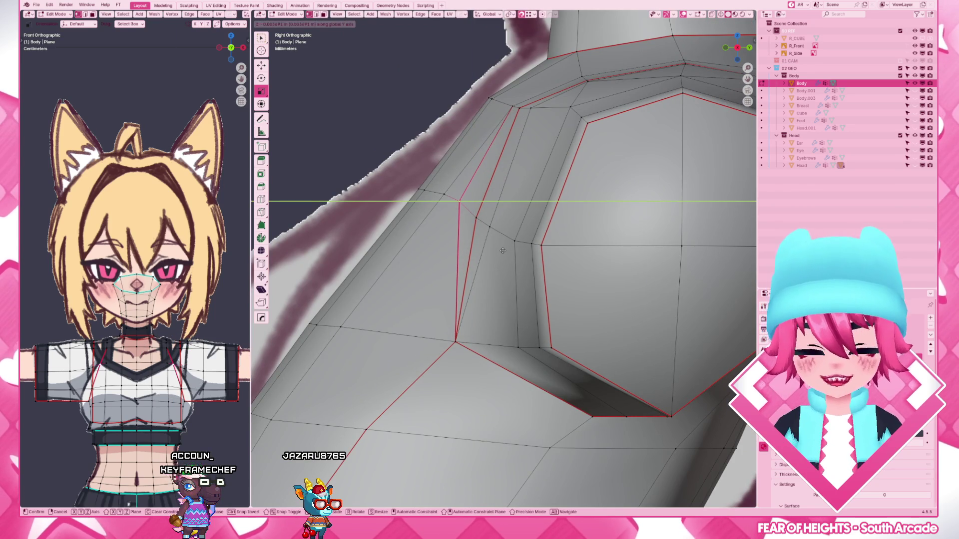
left_click(502, 251)
key("g")
key("Escape")
key("g")
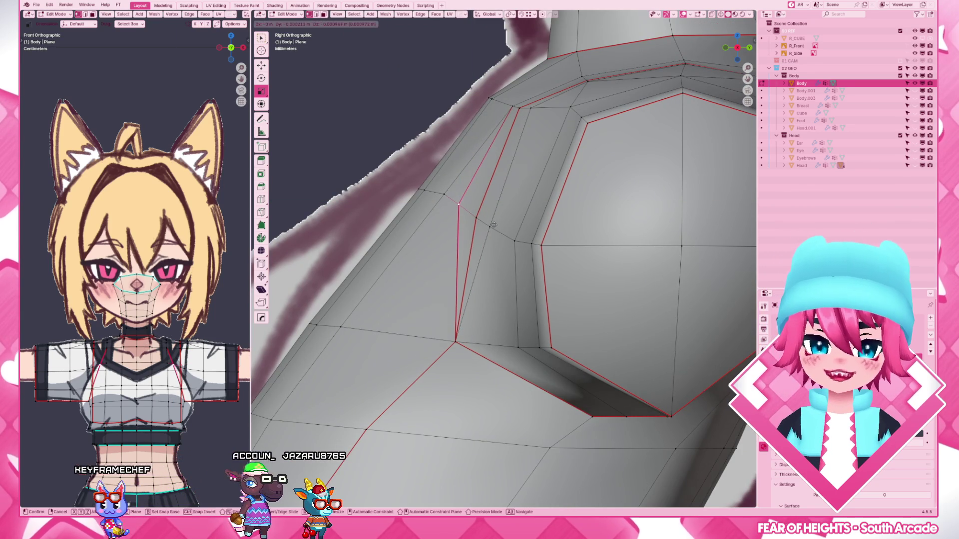
left_click(494, 224)
- Nudge the next vertices beside the breast outline one by one, then leave edit mode
key("g")
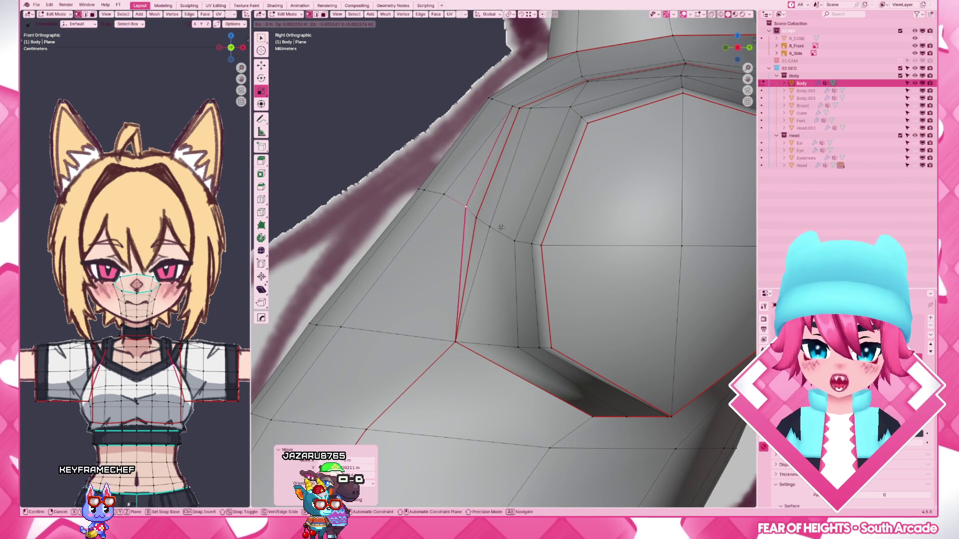
left_click(501, 229)
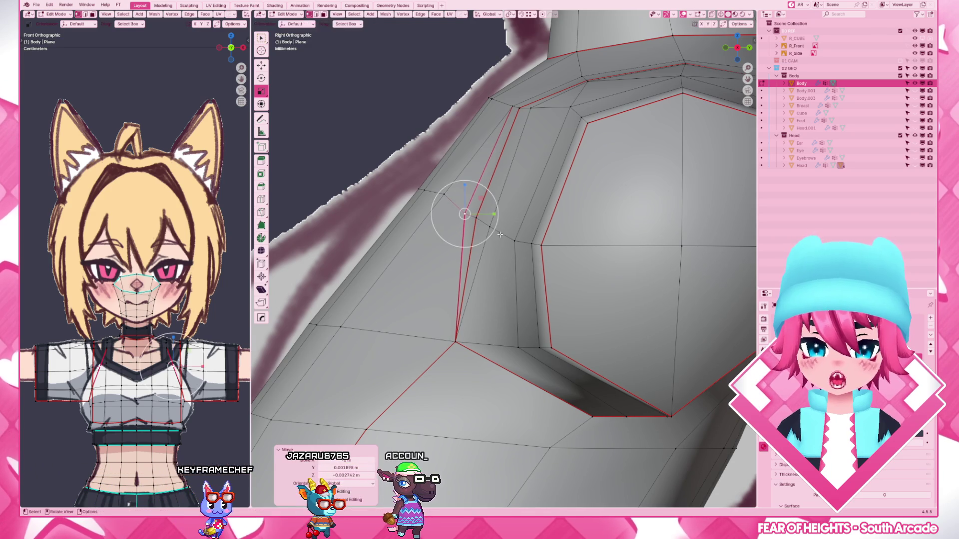
right_click_drag(455, 210, 444, 195, "shift")
key("g")
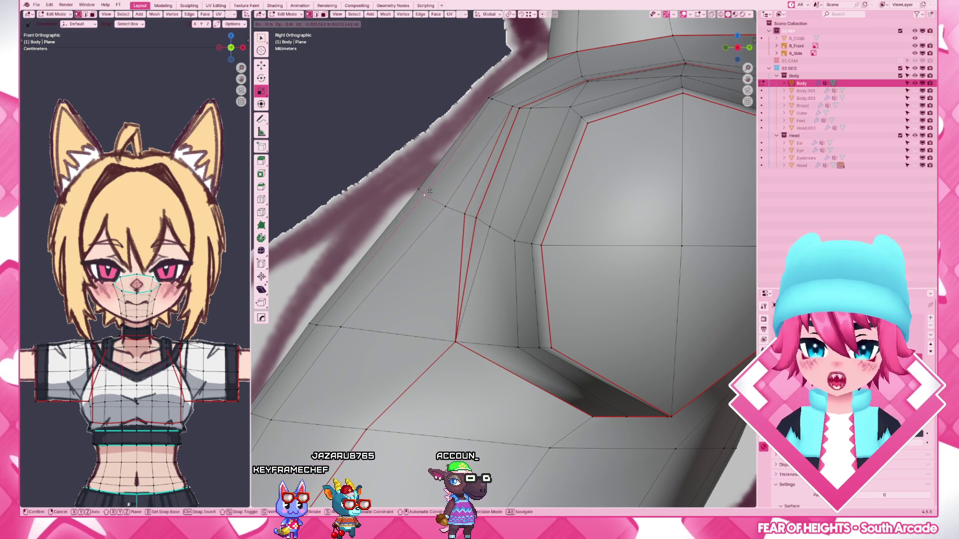
left_click(431, 190)
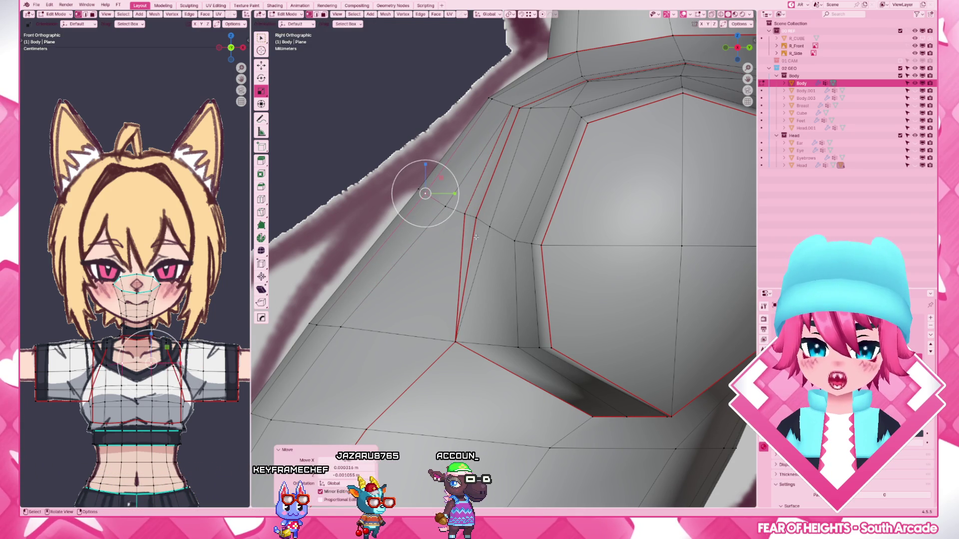
key("g")
left_click(450, 204)
key("g")
left_click(465, 212)
key("g")
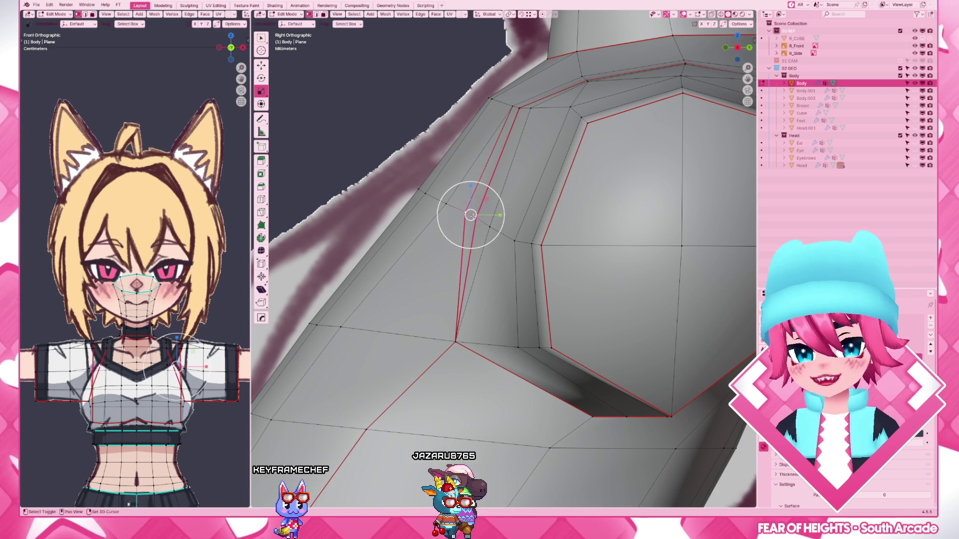
scroll(466, 216, "down", 6)
scroll(424, 232, "down", 3)
key("Tab")
mouse_move(424, 231)
middle_mouse_down()
mouse_move(591, 249)
mouse_move(631, 273)
middle_mouse_up()
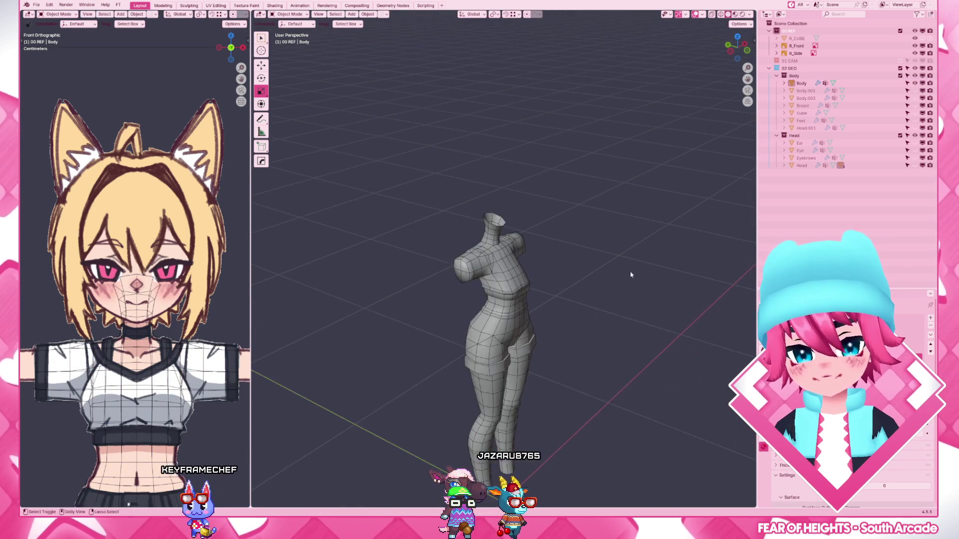
- On the Body mesh, mark the sleeve cuff edge loop as sharp via Ctrl+E
key("KP_Divide")
scroll(604, 302, "up", 5)
left_click(559, 253)
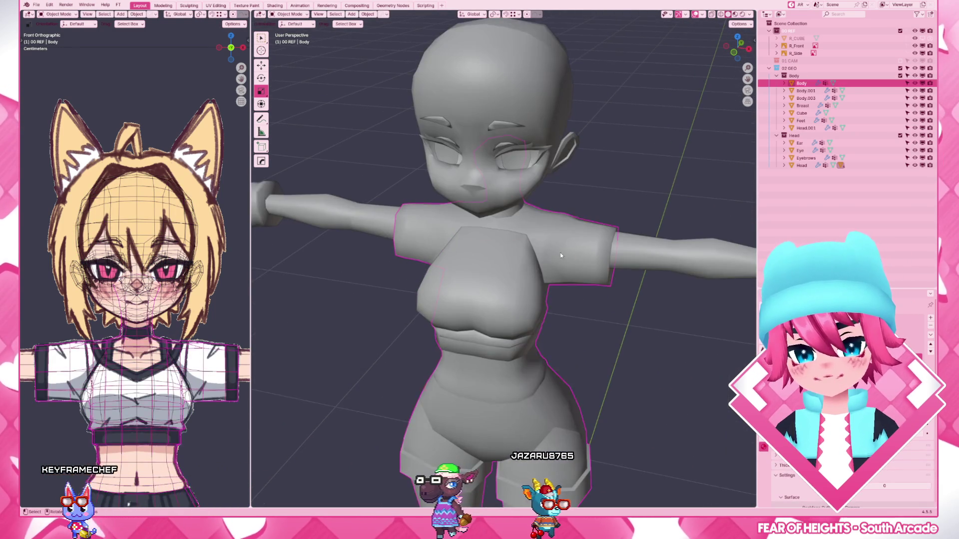
key("Tab")
middle_click_drag(552, 247, 585, 309)
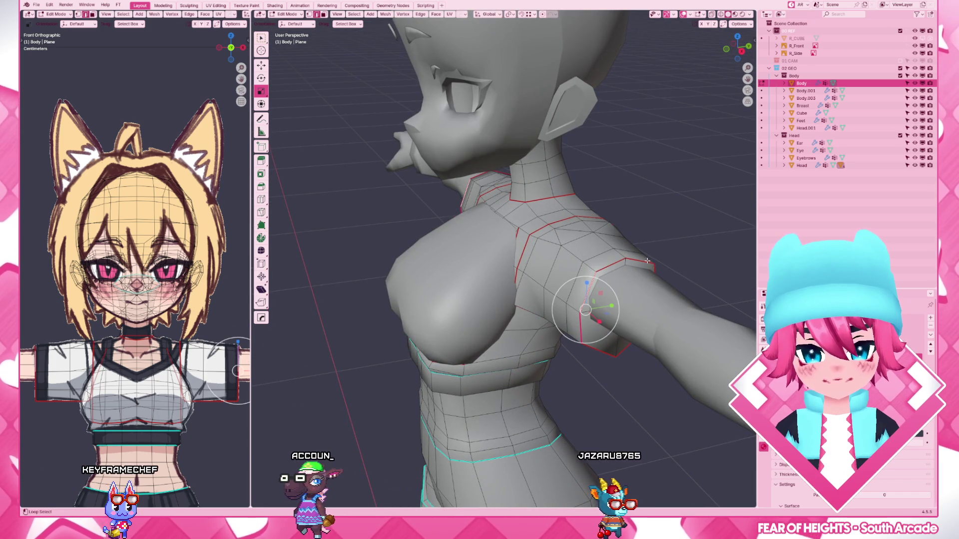
key("ctrl+e")
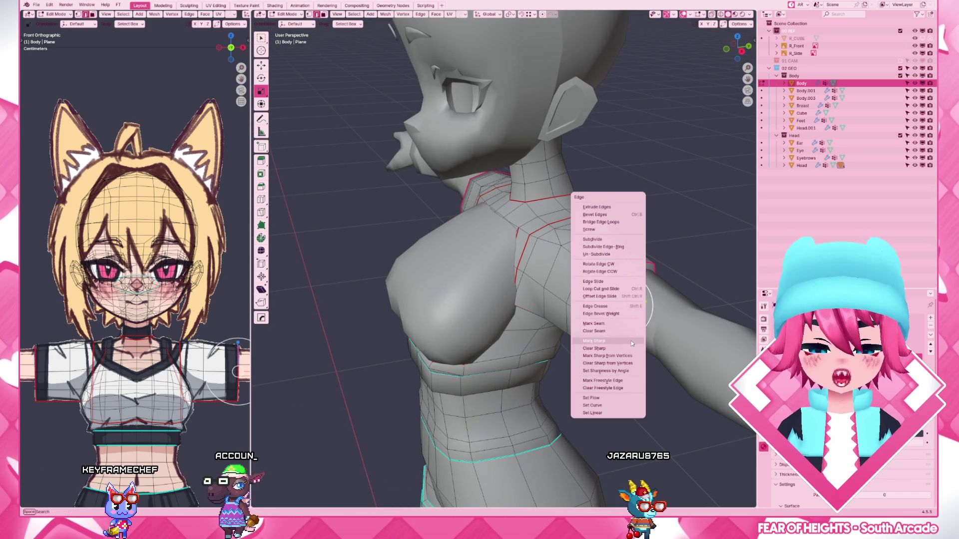
left_click(631, 340)
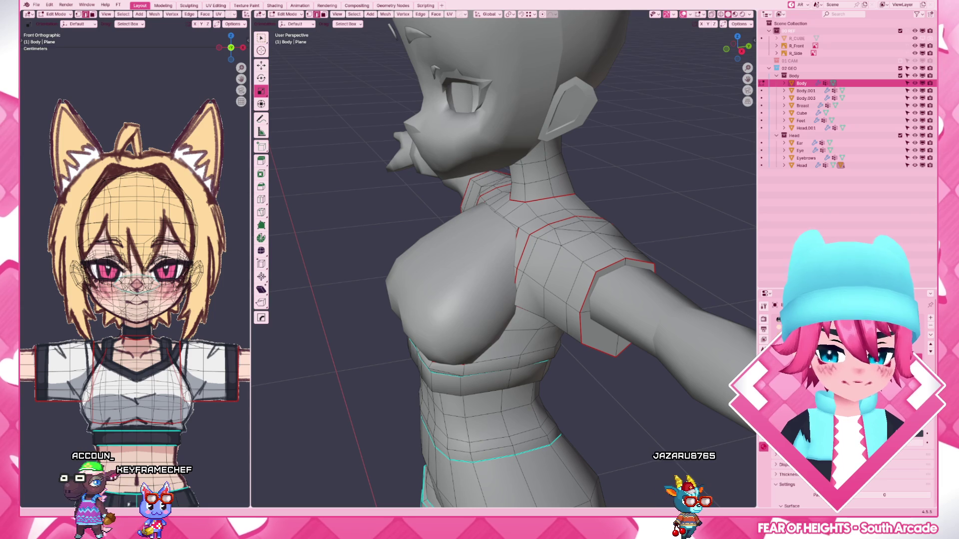
- Return to object mode, select all objects and view the character from the right side
key("KP_1")
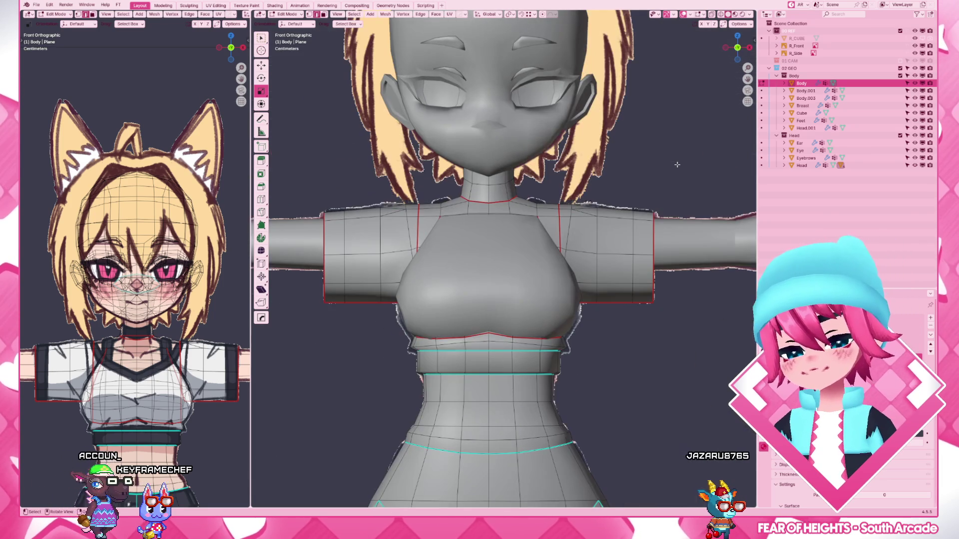
scroll(599, 322, "down", 6)
scroll(600, 323, "up", 4)
key("ctrl+Tab")
left_click(598, 320)
scroll(599, 321, "down", 3)
scroll(599, 320, "up", 3)
scroll(599, 321, "down", 3)
mouse_move(599, 320)
middle_mouse_down()
mouse_move(563, 362)
mouse_move(565, 386)
mouse_move(517, 328)
middle_mouse_up()
scroll(564, 363, "down", 2)
scroll(563, 362, "down", 2)
scroll(585, 365, "down", 2)
scroll(605, 366, "up", 2)
scroll(518, 328, "up", 3)
left_click(518, 319)
scroll(555, 363, "up", 3)
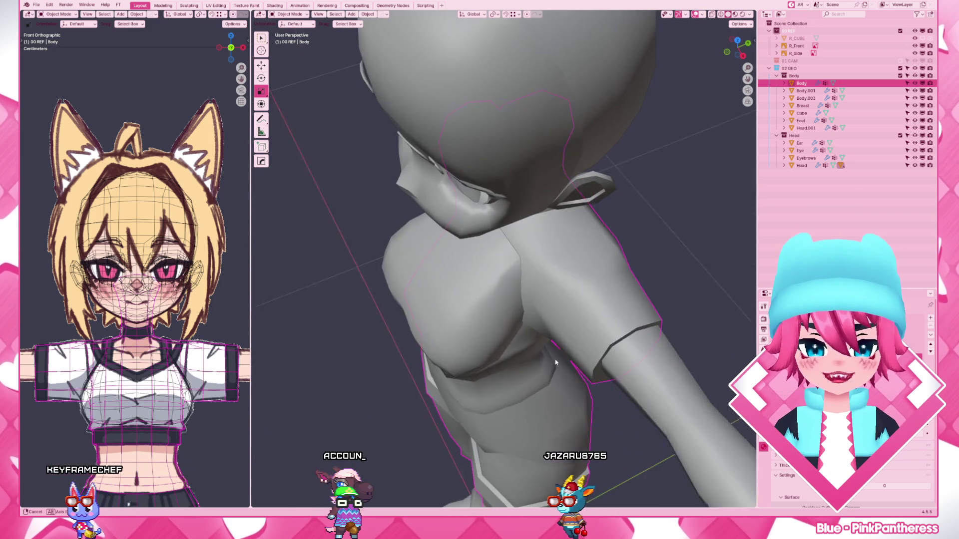
middle_click_drag(555, 364, 655, 366)
key("a")
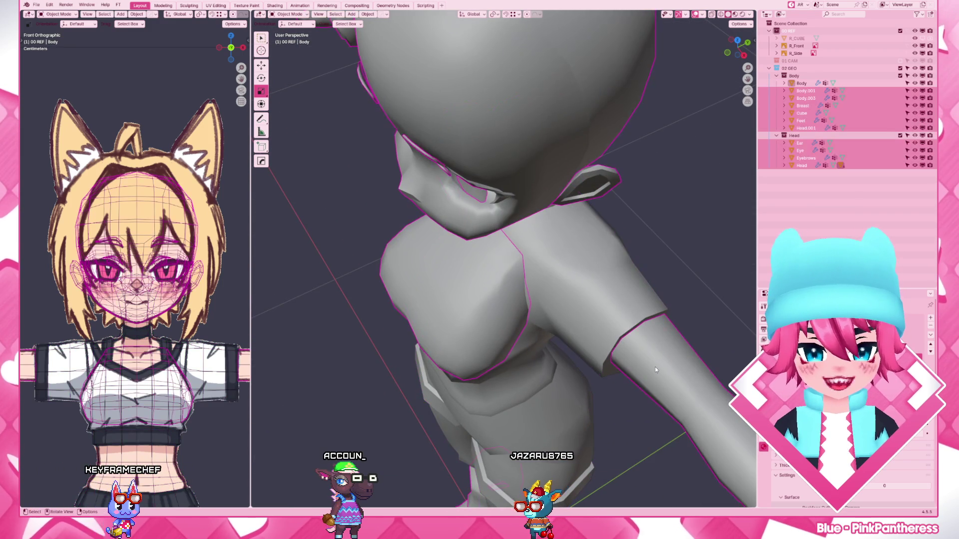
key("KP_3")
scroll(656, 370, "up", 3)
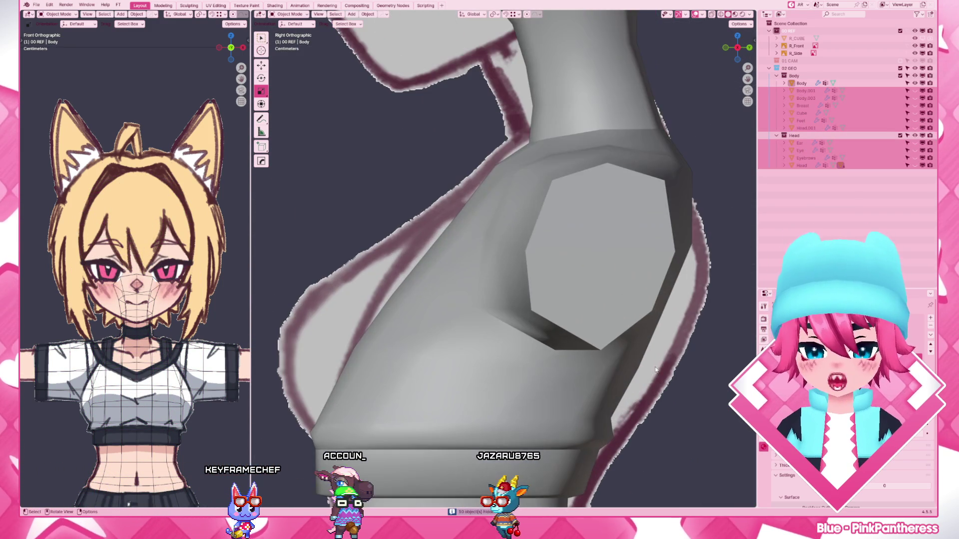
- Edit the Body mesh and move the shoulder-opening vertices in right side view
left_click(613, 313)
key("Tab")
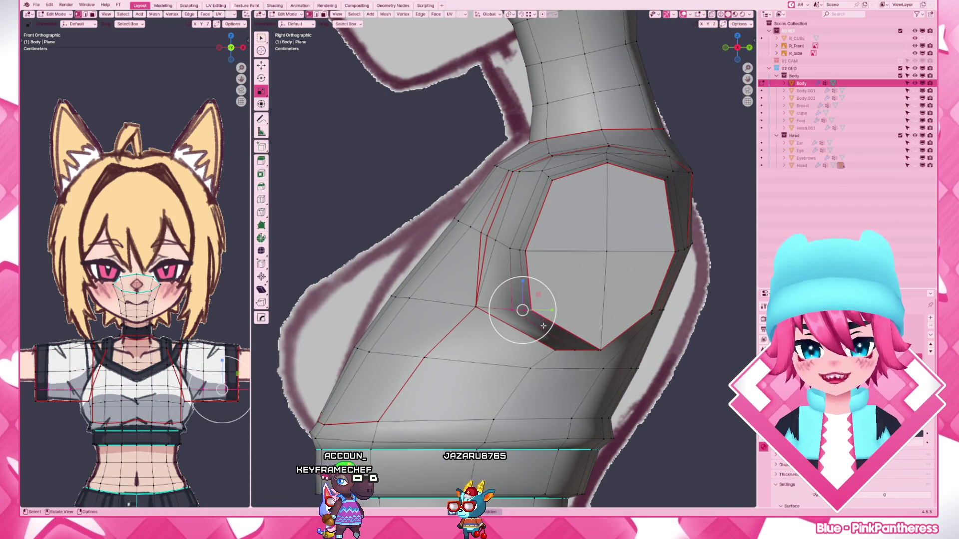
middle_click_drag(543, 325, 564, 334)
key("KP_3")
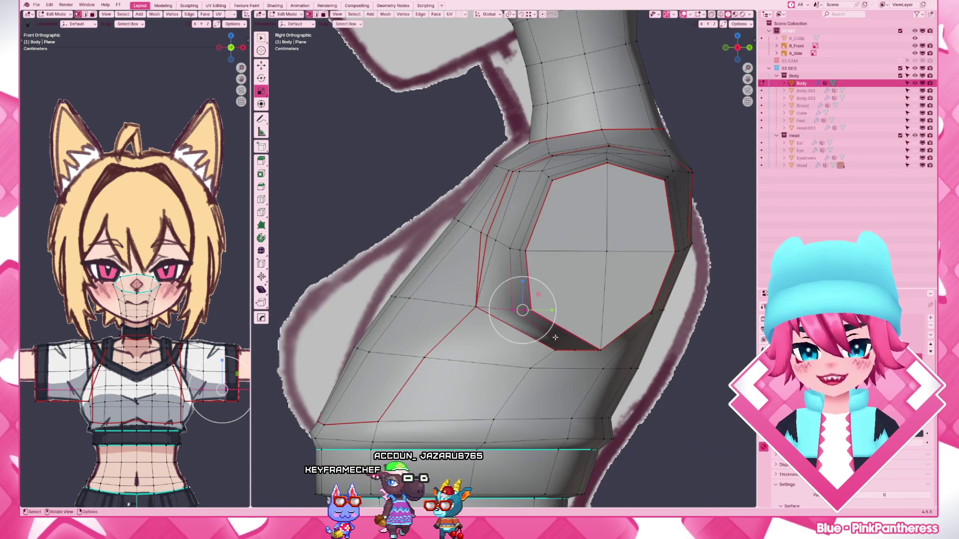
key("g")
left_click(510, 233)
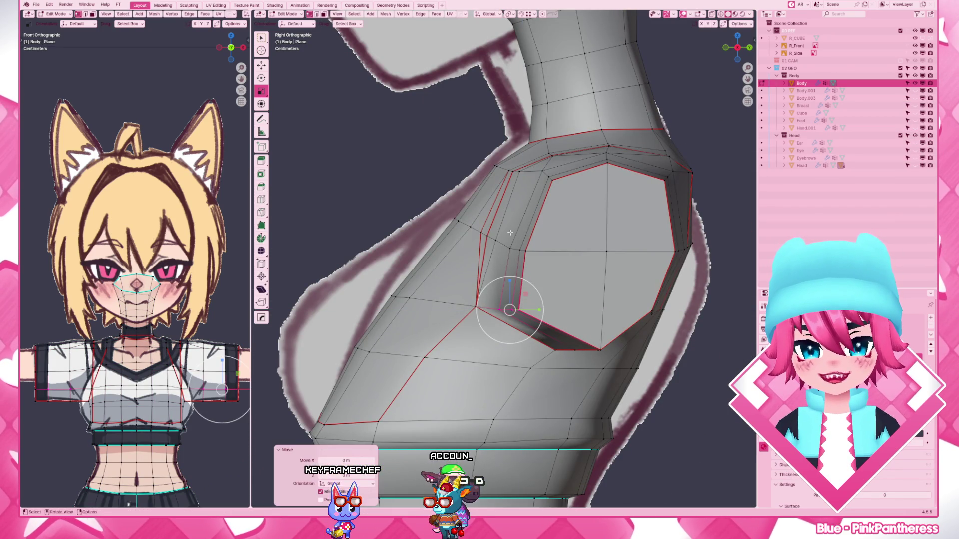
key("g")
left_click(562, 265)
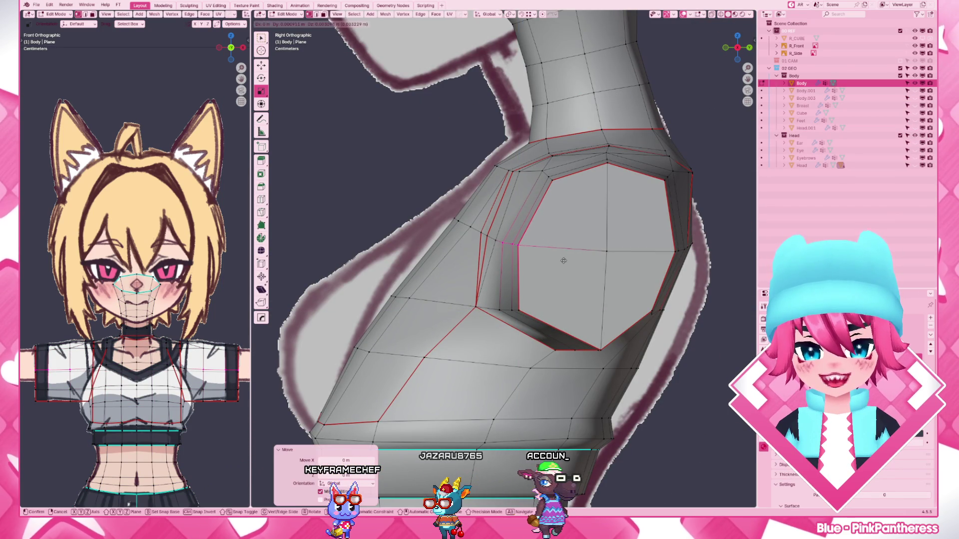
- Move the edge loop and next vertex around the shoulder opening, then orbit to check
key("Escape")
key("g")
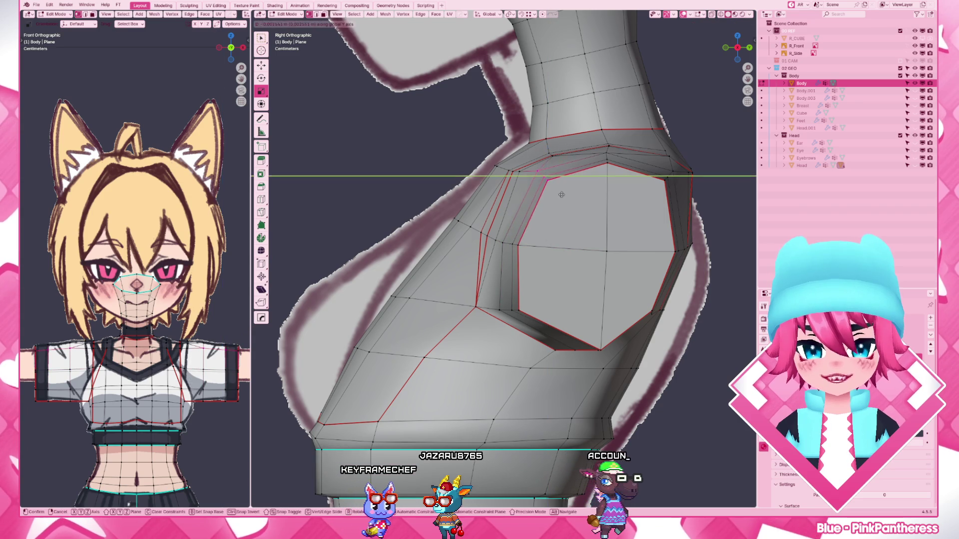
left_click(556, 196)
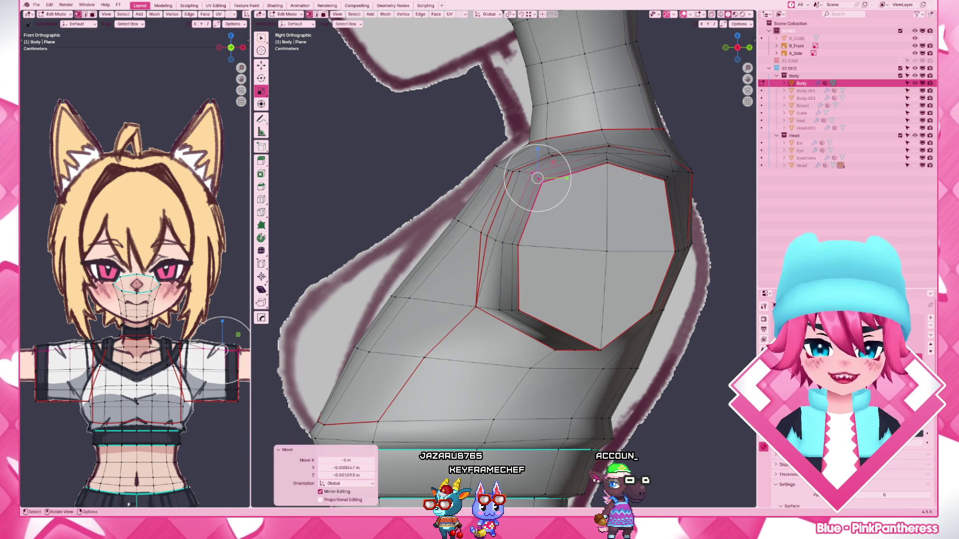
key("g")
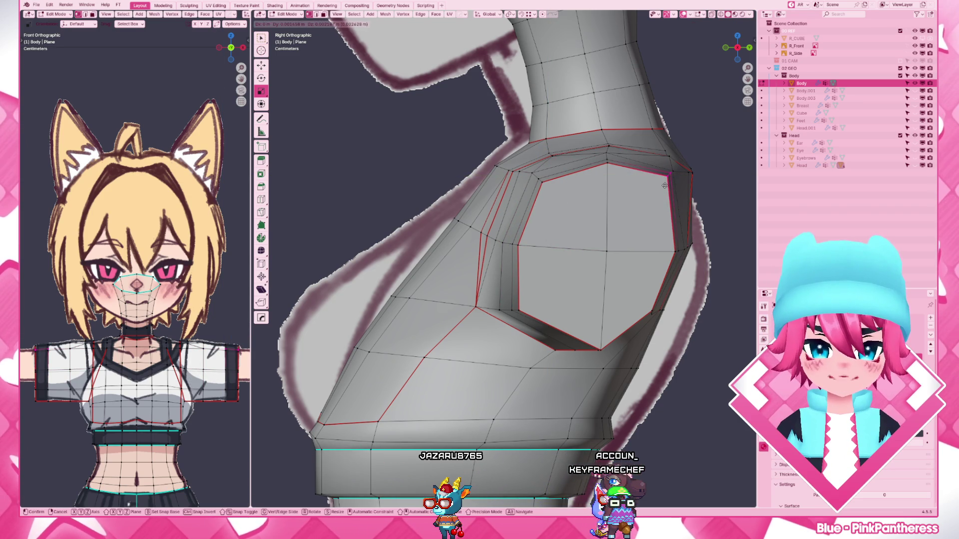
left_click(664, 185)
middle_click_drag(665, 184, 515, 322)
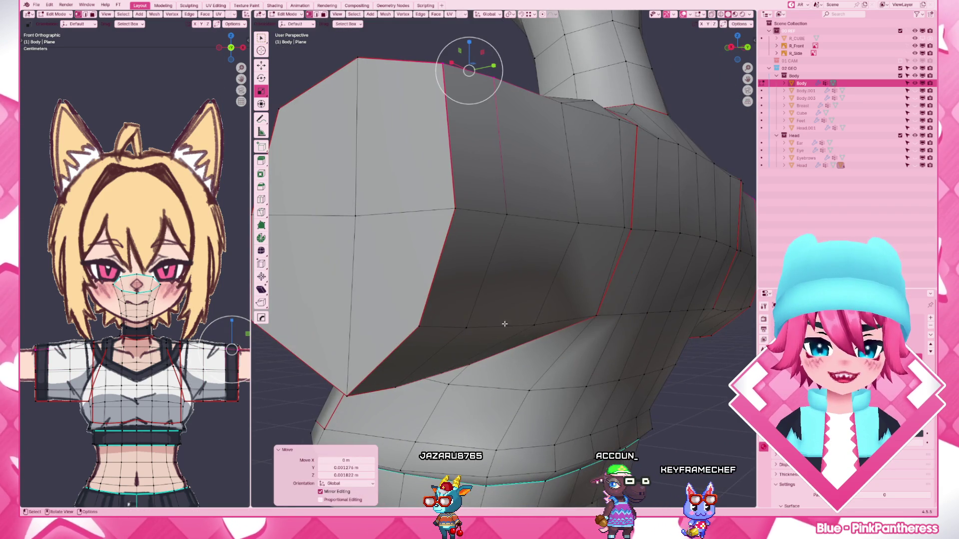
- From the right side view, nudge the arm-hole corner vertex and the next edge vertex into place
left_click_drag(454, 315, 518, 328)
scroll(577, 330, "up", 5)
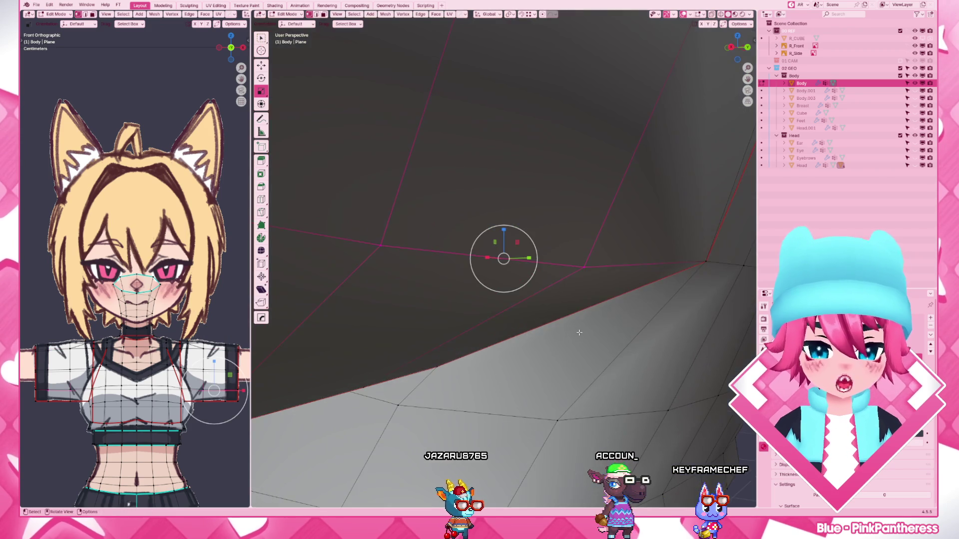
key("KP_3")
scroll(579, 332, "down", 2)
key("g")
left_click(526, 254)
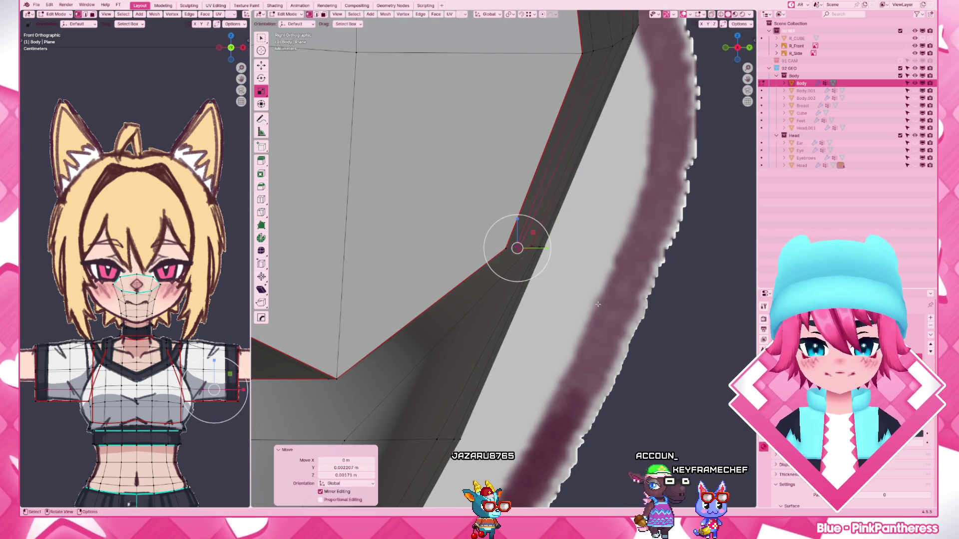
key("g")
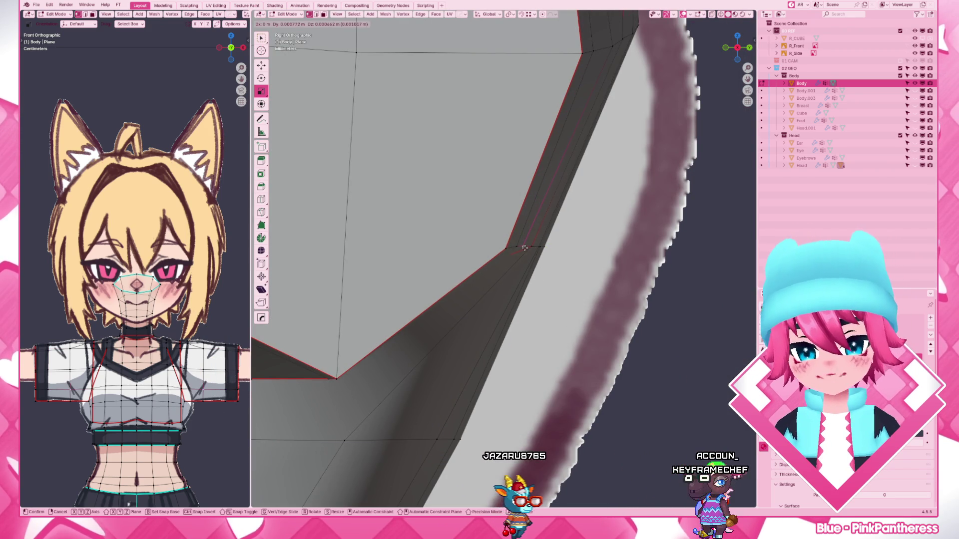
left_click(523, 246)
left_click(522, 246, "ctrl")
key("g")
key("y")
left_click(531, 248)
right_click(521, 247, "shift")
scroll(511, 251, "down", 3)
- Shift further arm-hole vertices vertically and front-to-back so the rim follows the reference
middle_click_drag(440, 298, 588, 293, "shift")
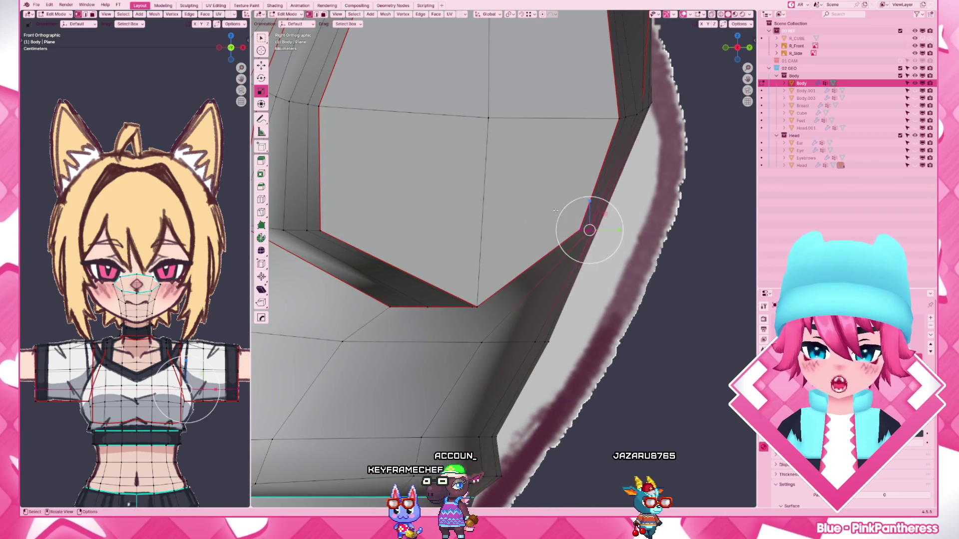
scroll(596, 283, "down", 3)
key("g")
key("z")
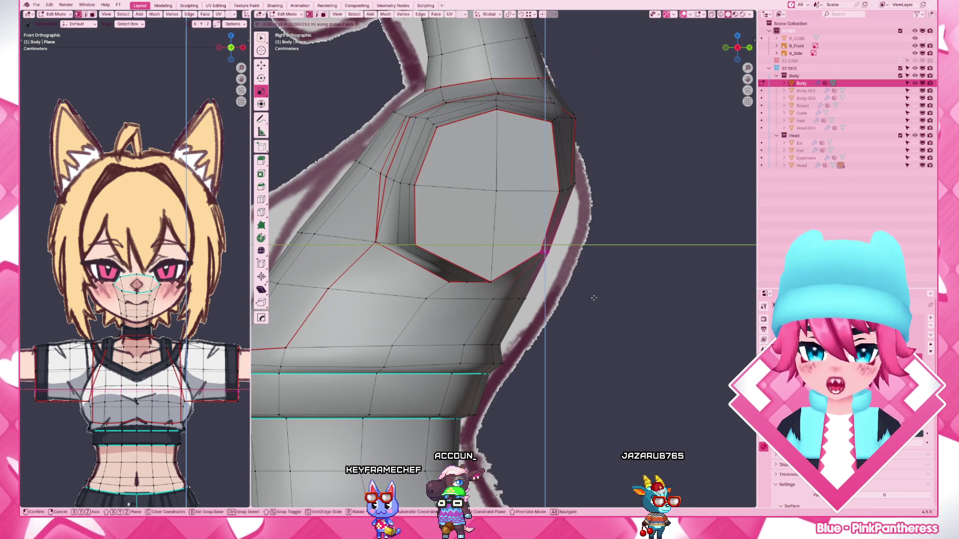
key("Return")
key("g")
key("y")
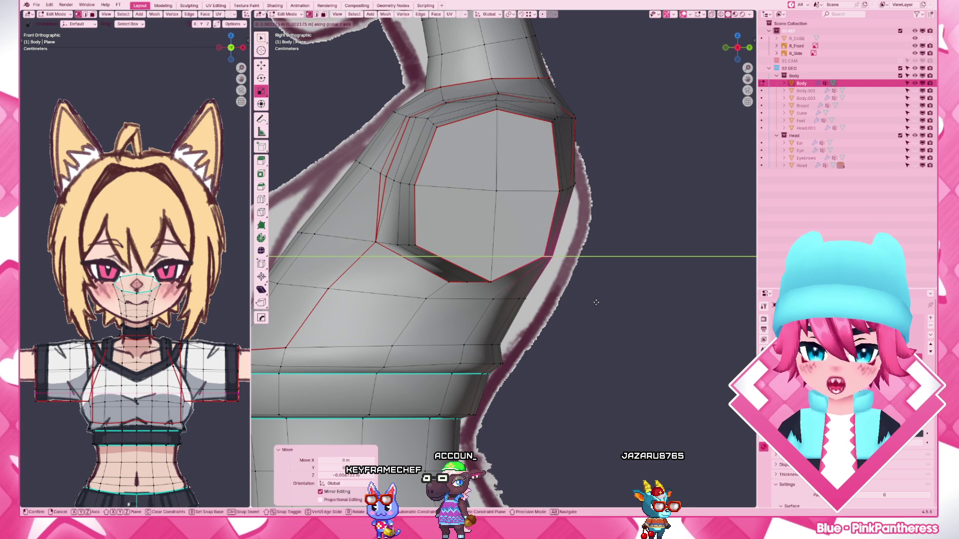
key("Return")
key("g")
key("y")
key("Return")
left_click(488, 282)
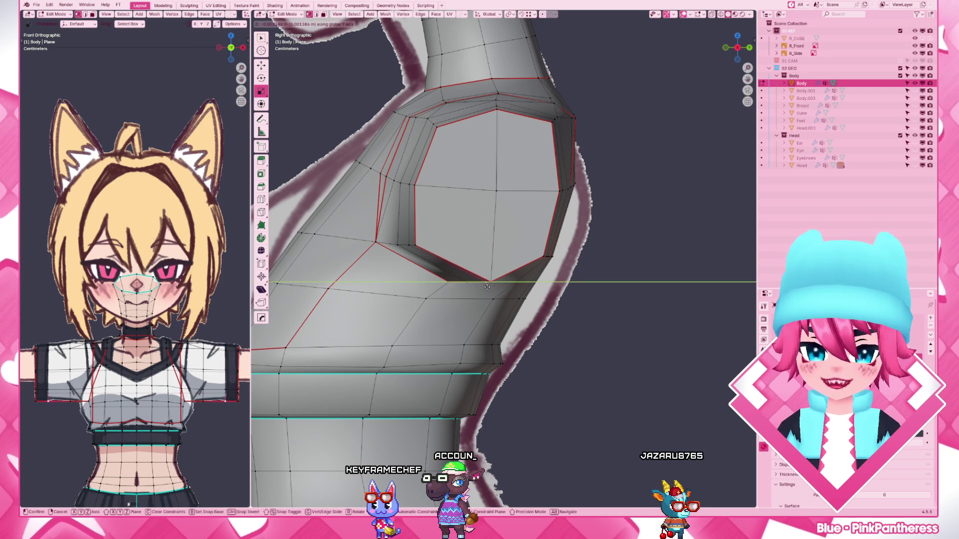
key("Return")
middle_click_drag(488, 276, 500, 255)
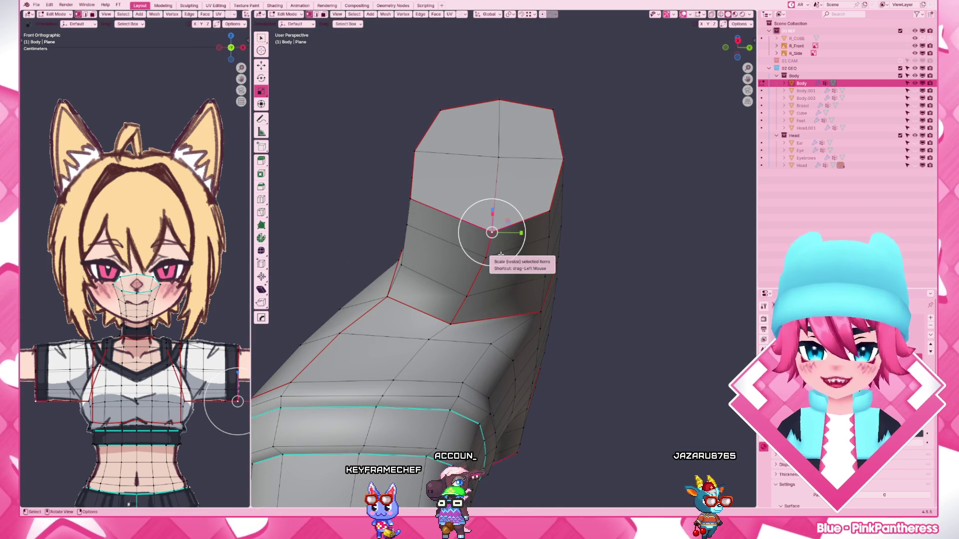
- Move the remaining shoulder-opening vertices front-to-back along Y, one after another
key("g")
key("y")
key("Return")
left_click(488, 234)
key("g")
key("y")
key("Return")
key("g")
key("y")
key("Return")
key("KP_3")
scroll(480, 259, "down", 5)
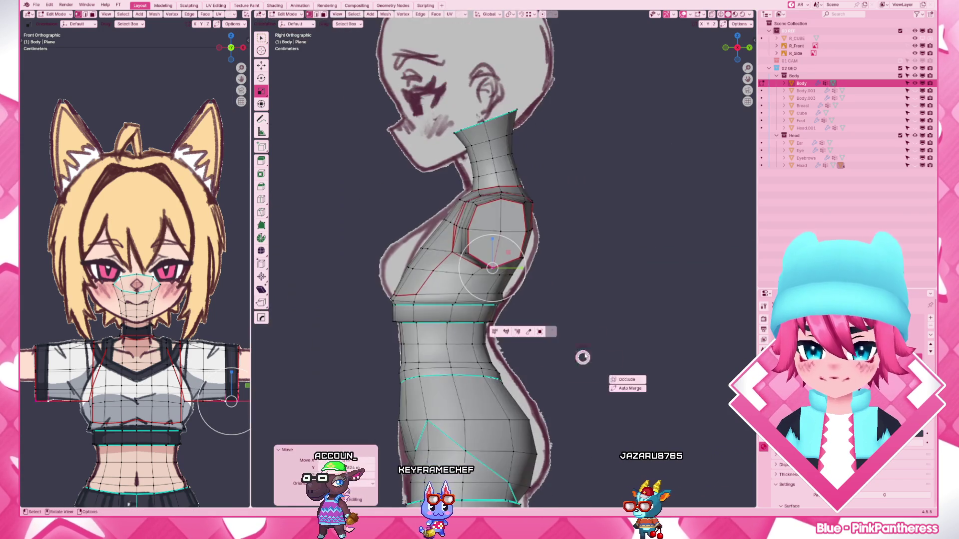
- Check the shape without wireframe, make a last Y nudge, and return the Body to object mode
key("Tab")
scroll(470, 227, "up", 5)
key("Tab")
scroll(489, 216, "down", 2)
key("g")
key("y")
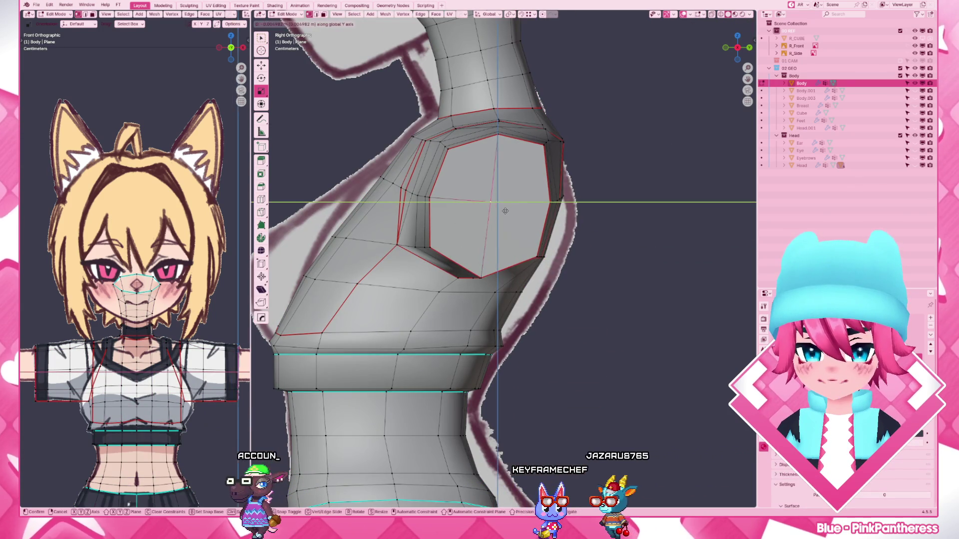
key("Return")
key("Tab")
scroll(507, 212, "down", 5)
mouse_move(582, 262)
middle_mouse_down()
mouse_move(539, 247)
mouse_move(589, 205)
middle_mouse_up()
key("z")
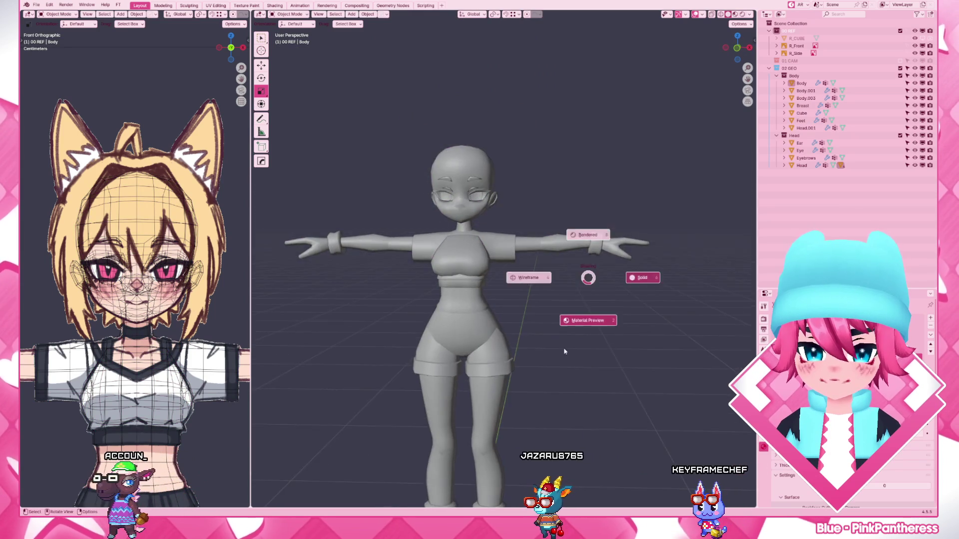
- Switch the viewport to Material Preview, inspect the character all round, and enter Edit Mode on the Breast object
left_click(535, 276)
scroll(540, 275, "up", 2)
scroll(529, 279, "up", 4)
scroll(529, 279, "down", 3)
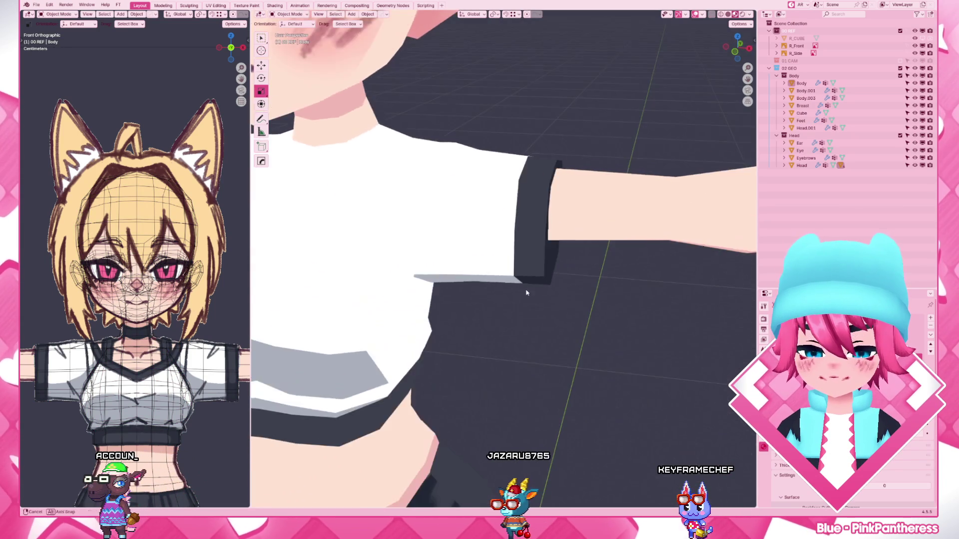
scroll(529, 279, "down", 4)
mouse_move(529, 280)
middle_mouse_down()
mouse_move(430, 289)
mouse_move(409, 271)
mouse_move(533, 242)
mouse_move(626, 265)
middle_mouse_up()
scroll(488, 285, "up", 3)
middle_click_drag(439, 299, 498, 325)
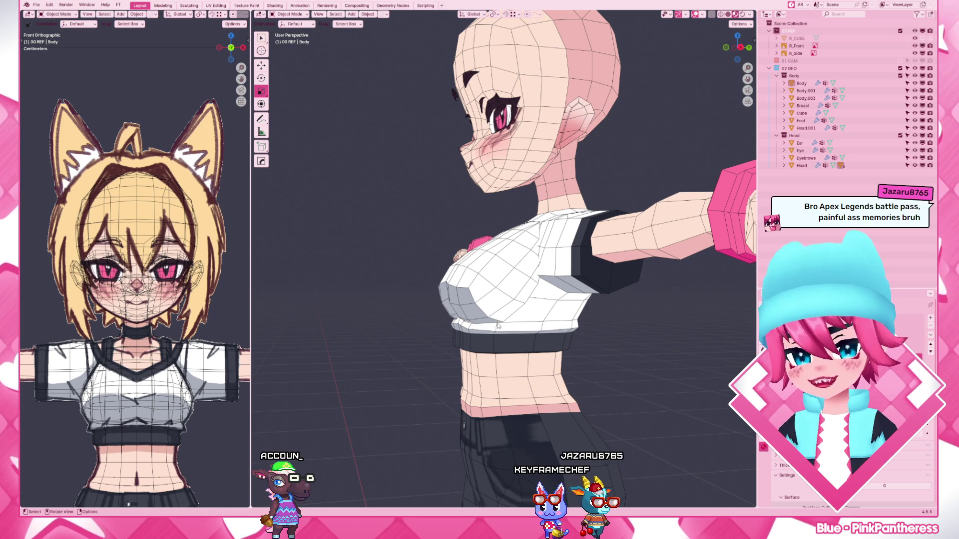
scroll(525, 331, "up", 3)
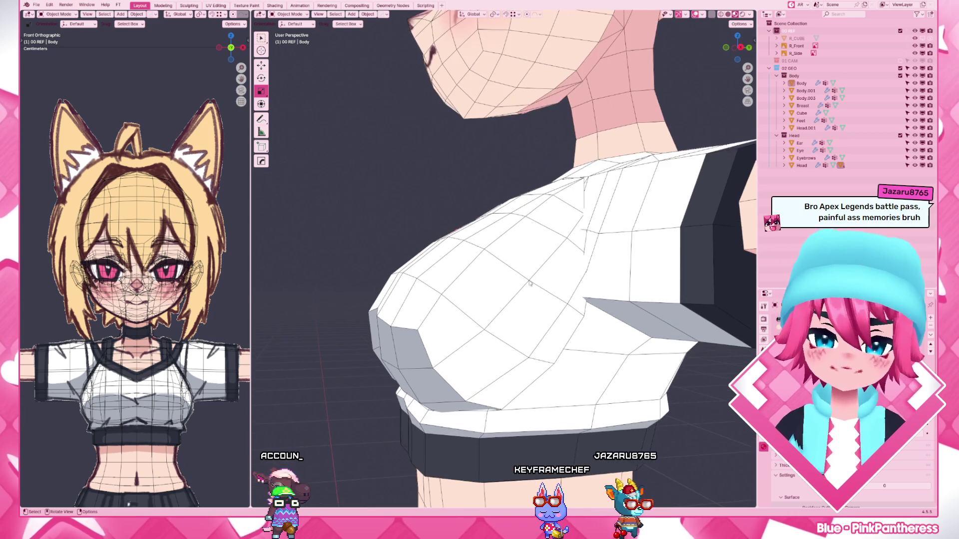
left_click(570, 335)
key("Tab")
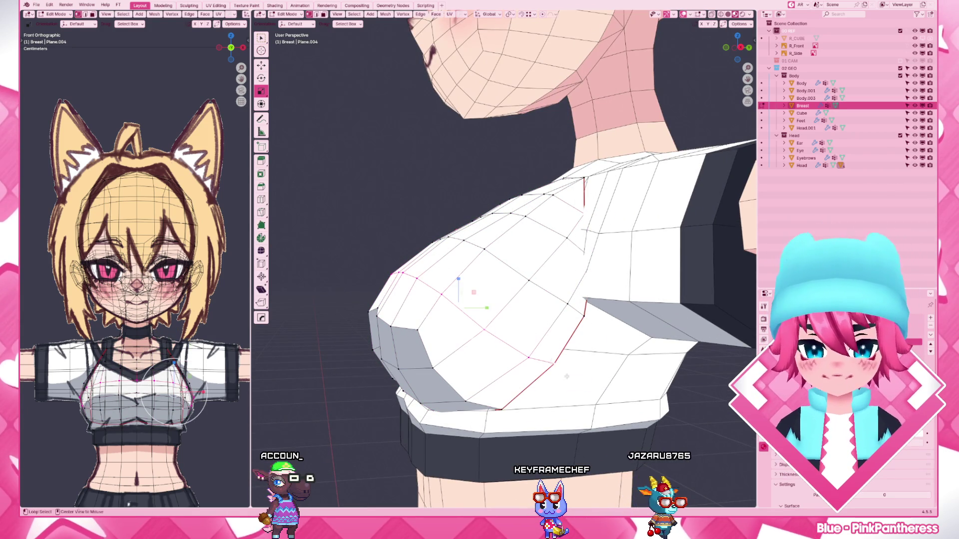
- Switch to editing the Body mesh and slide its chest edge loop in the right side view
key("Tab")
key("KP_3")
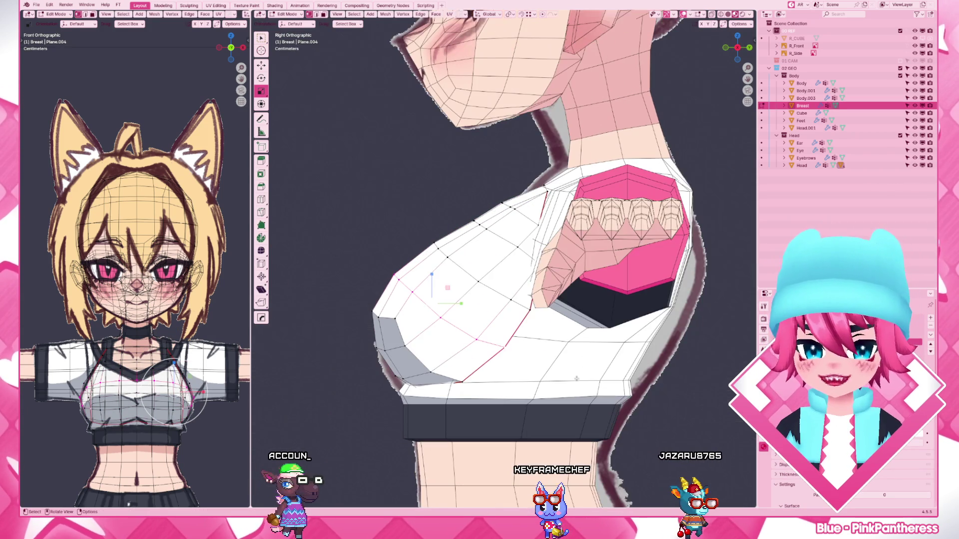
left_click(580, 374)
key("Tab")
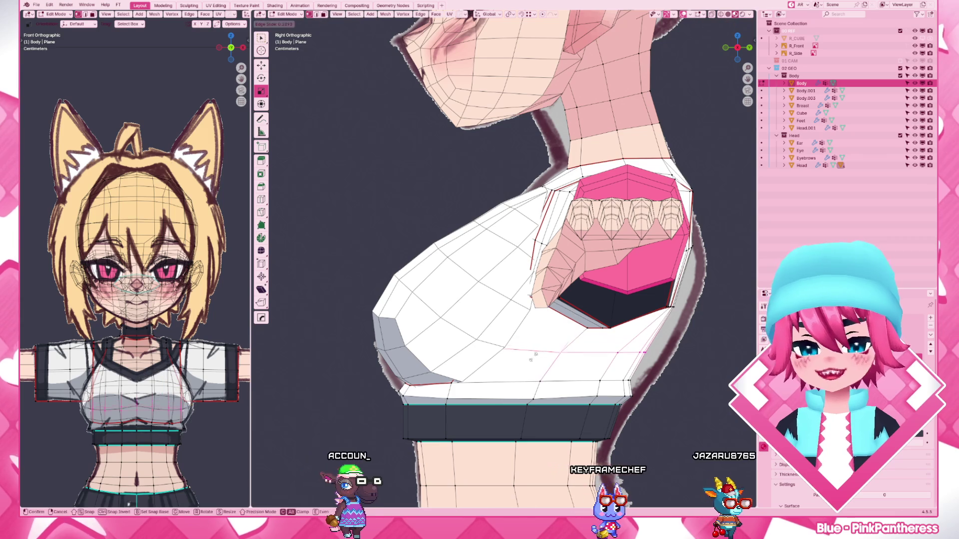
key("g")
key("g")
left_click(531, 359)
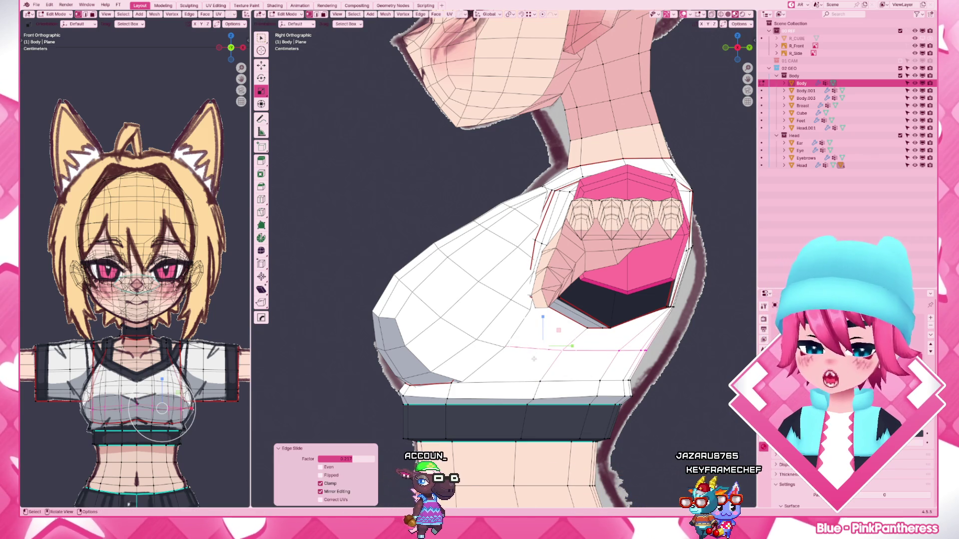
middle_click_drag(531, 358, 575, 340)
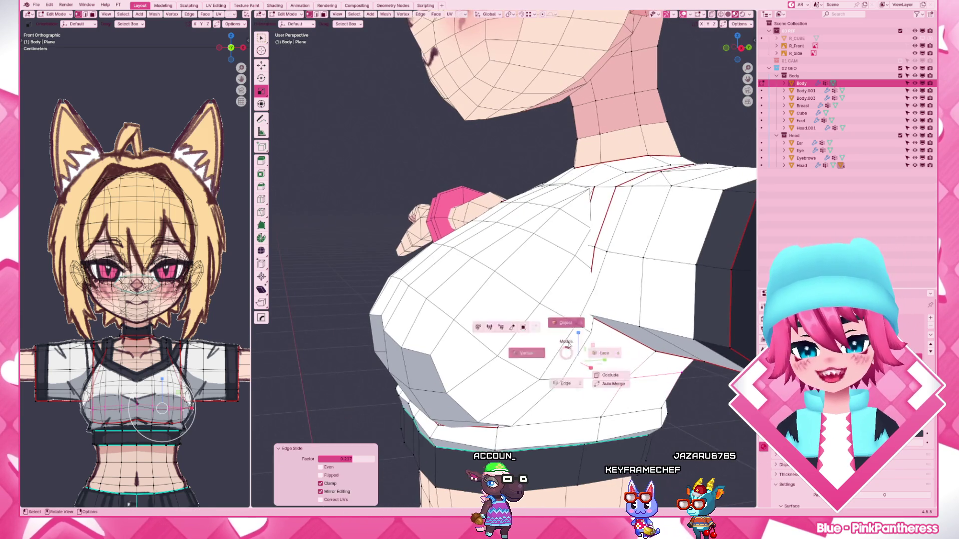
- Back in the Breast mesh, move its side-seam edge loop and a seam vertex up toward the torso
key("Tab")
left_click(575, 340)
key("Tab")
left_click(592, 328, "alt")
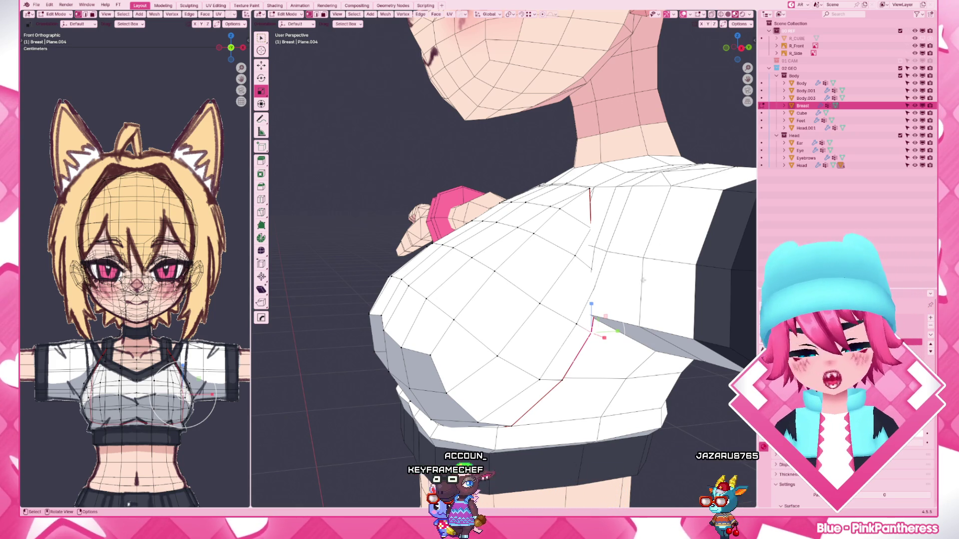
key("g")
left_click(552, 301)
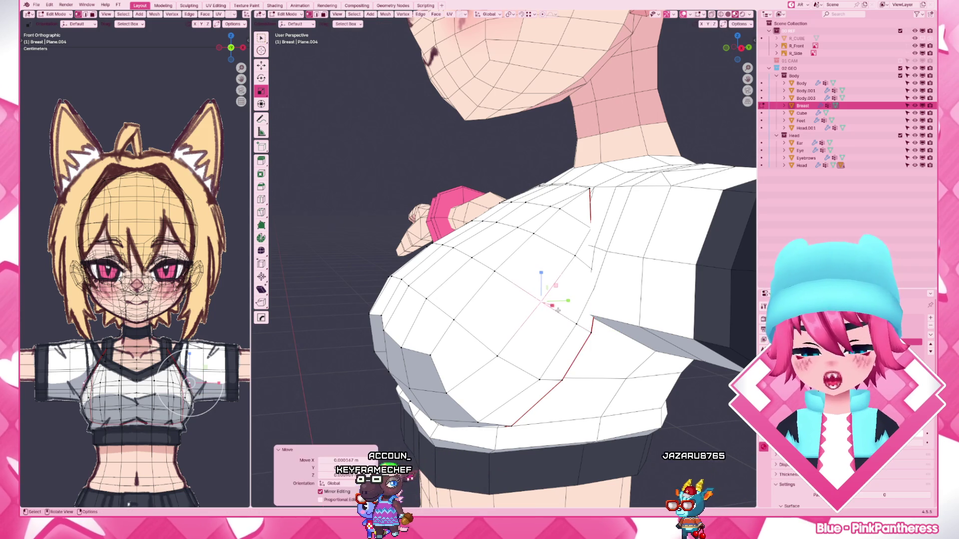
scroll(556, 275, "down", 2)
middle_click_drag(571, 326, 570, 333)
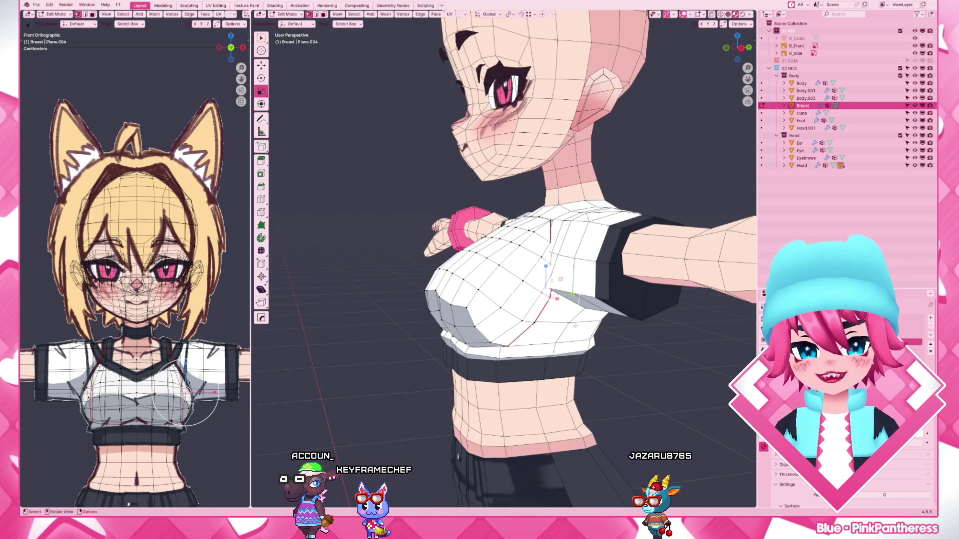
scroll(570, 330, "up", 2)
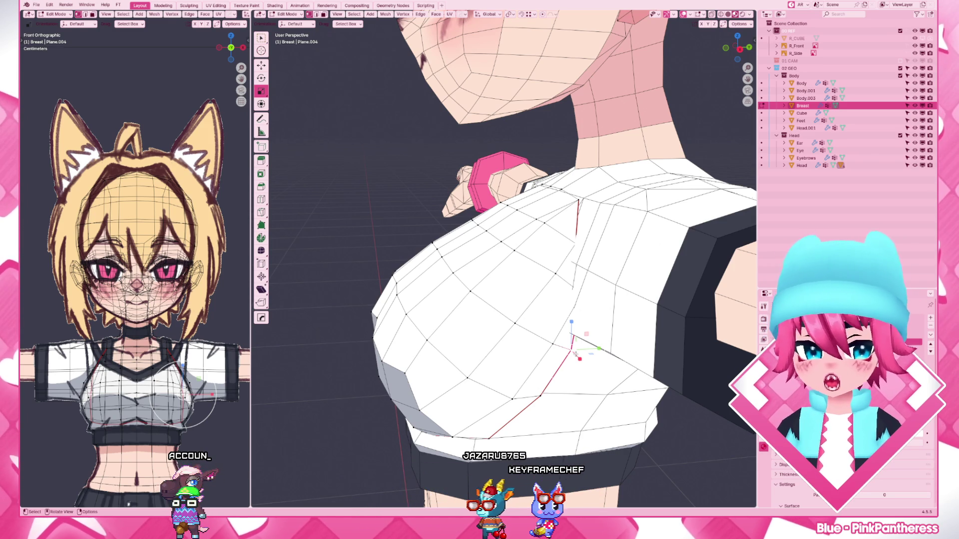
left_click_drag(578, 359, 591, 300)
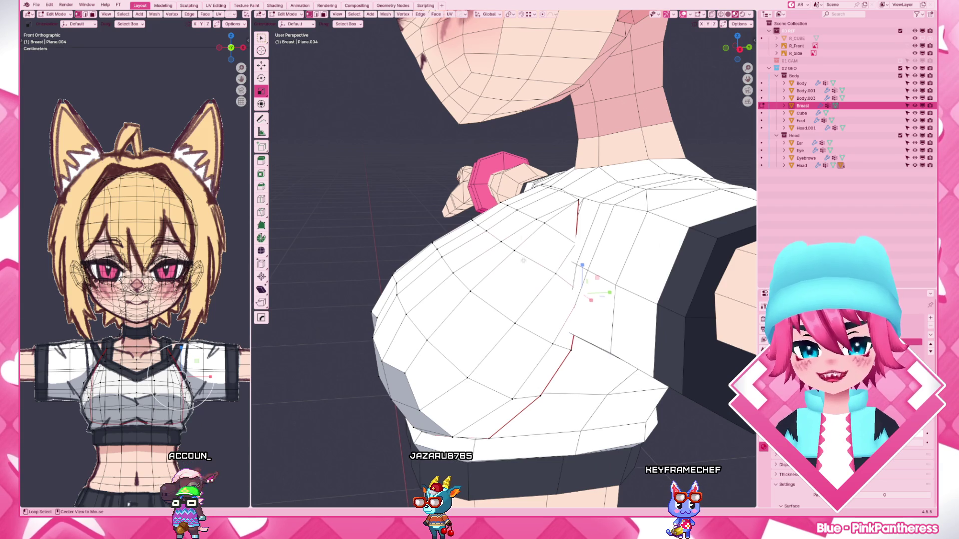
key("shift+z")
key("g")
key("shift+z")
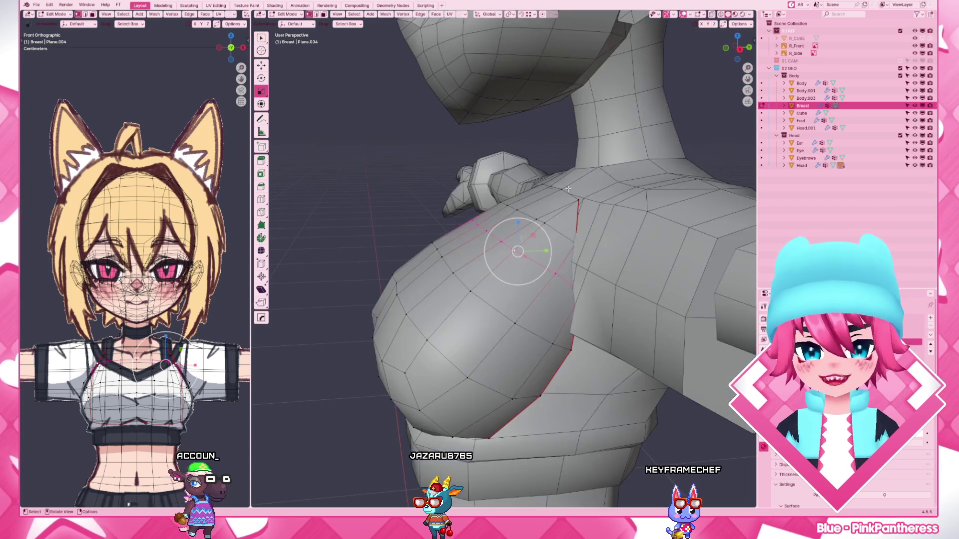
- Reposition the upper seam vertices of the breast and dissolve the stray vertex next to the seam
middle_click_drag(566, 220, 569, 188)
key("Return")
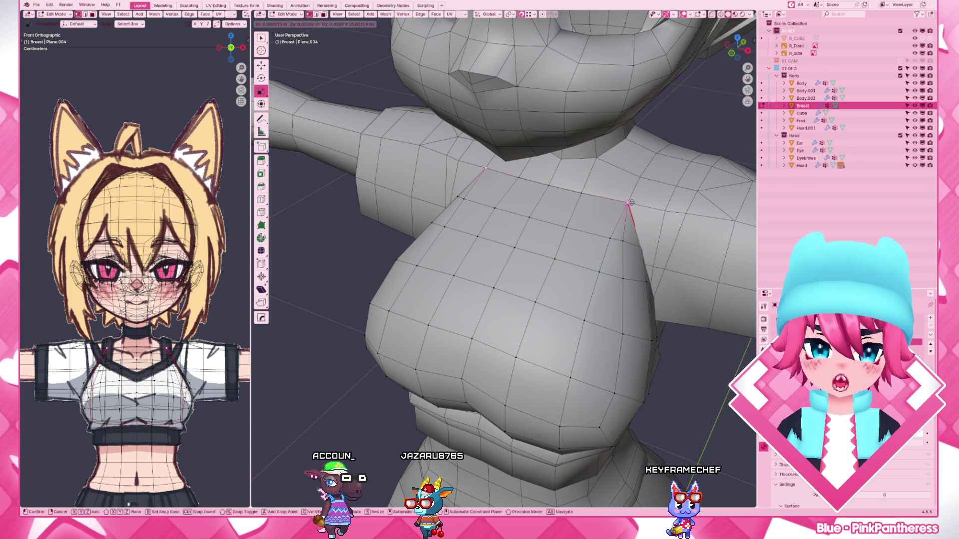
mouse_move(592, 247)
middle_mouse_down()
mouse_move(619, 279)
mouse_move(596, 304)
middle_mouse_up()
key("g")
key("Return")
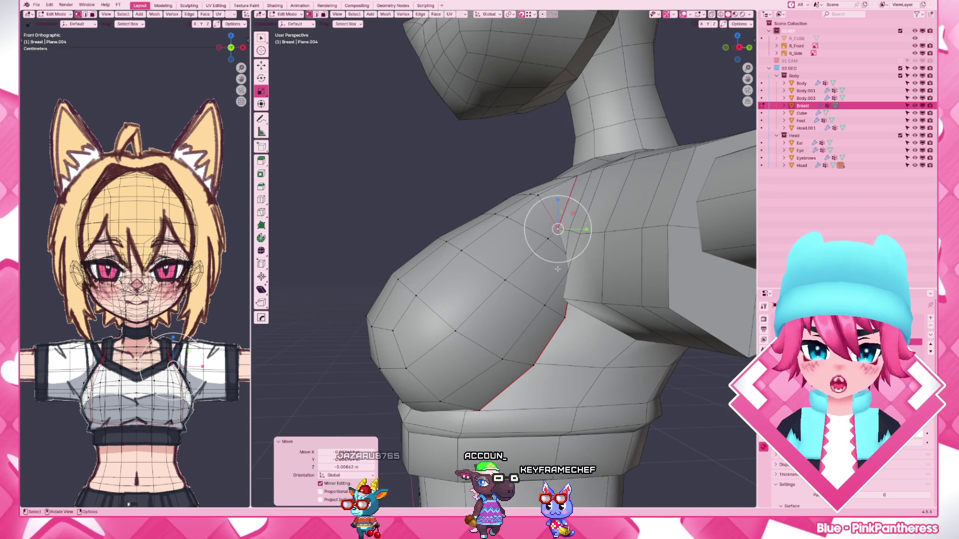
key("g")
left_click(558, 300)
left_click(482, 268)
key("x")
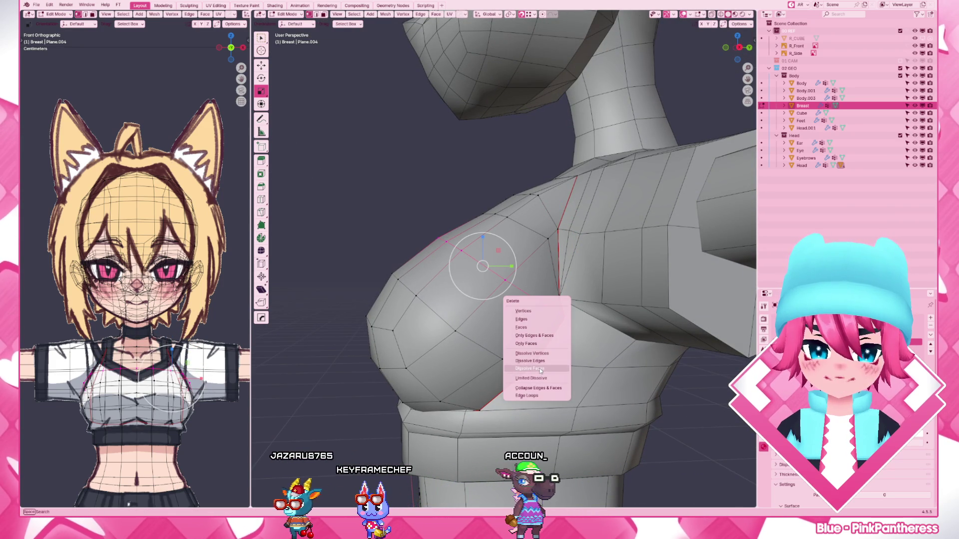
left_click(532, 362)
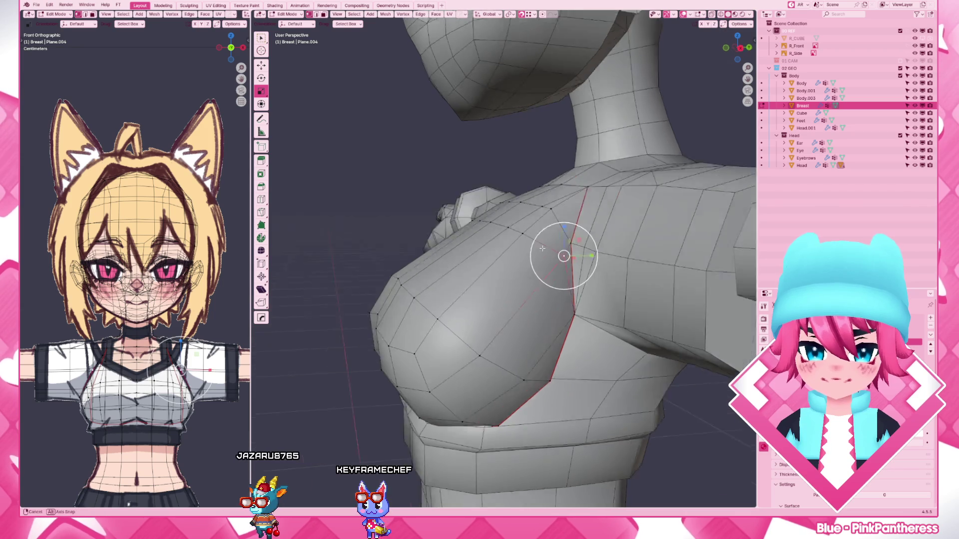
- Edge-slide the loop across the top of the breast toward the shoulder
middle_click_drag(552, 252, 638, 274)
left_click(475, 226, "alt")
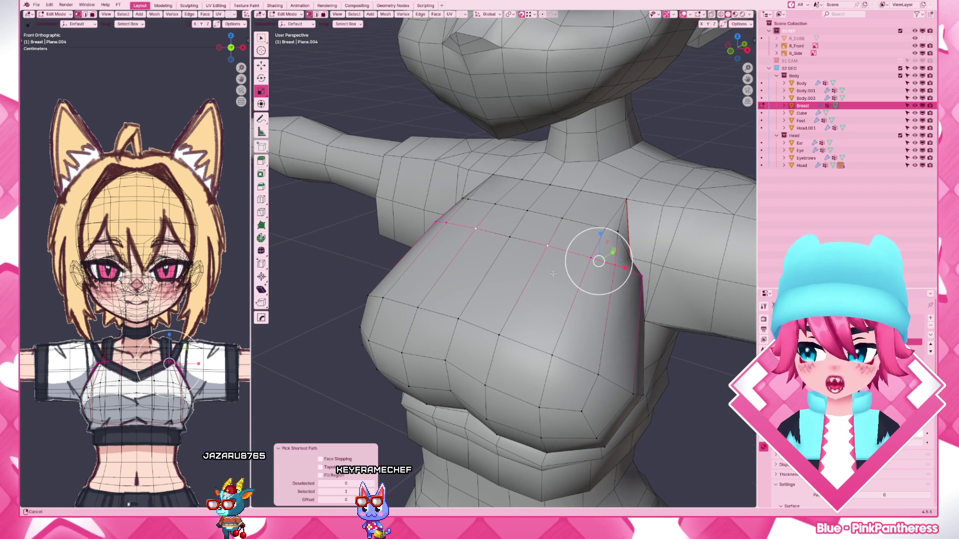
middle_click_drag(475, 226, 525, 277)
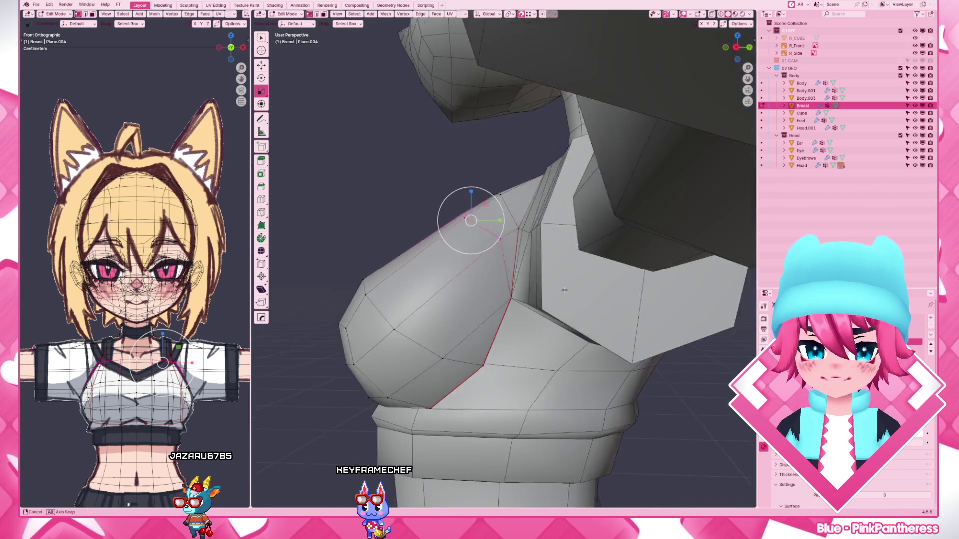
key("g")
key("g")
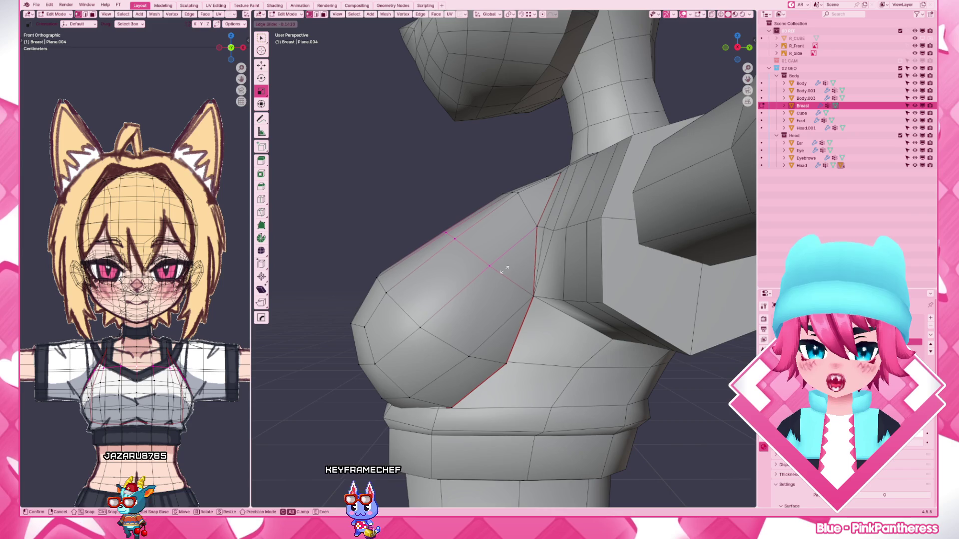
left_click(504, 270)
mouse_move(504, 269)
middle_mouse_down()
mouse_move(514, 207)
mouse_move(554, 292)
middle_mouse_up()
key("g")
key("g")
left_click(520, 213)
key("KP_3")
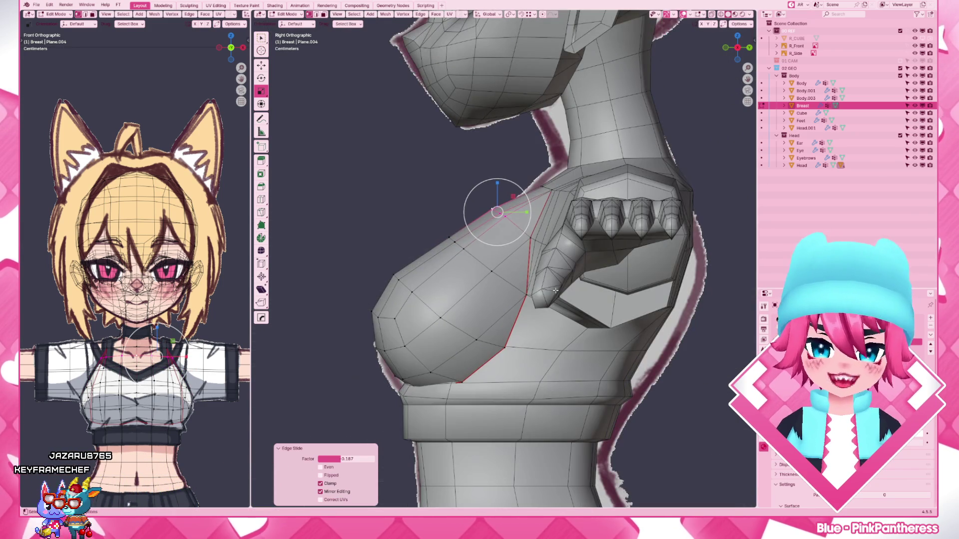
- In right ortho view, nudge the breast's top-edge vertex onto the reference outline and enable X-ray
key("g")
left_click(559, 268)
scroll(462, 147, "up", 3)
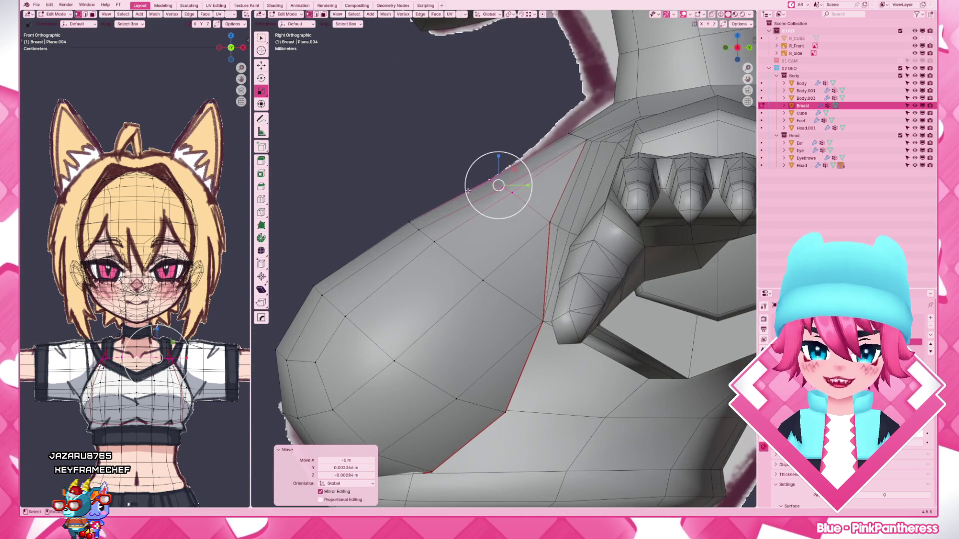
right_click(490, 182, "shift")
scroll(500, 175, "up", 2)
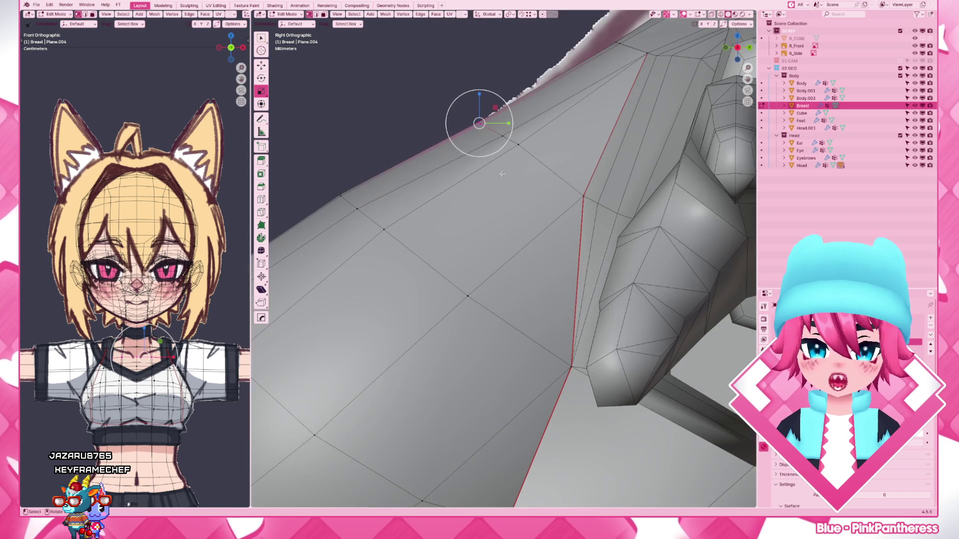
key("g")
key("z")
left_click(452, 91)
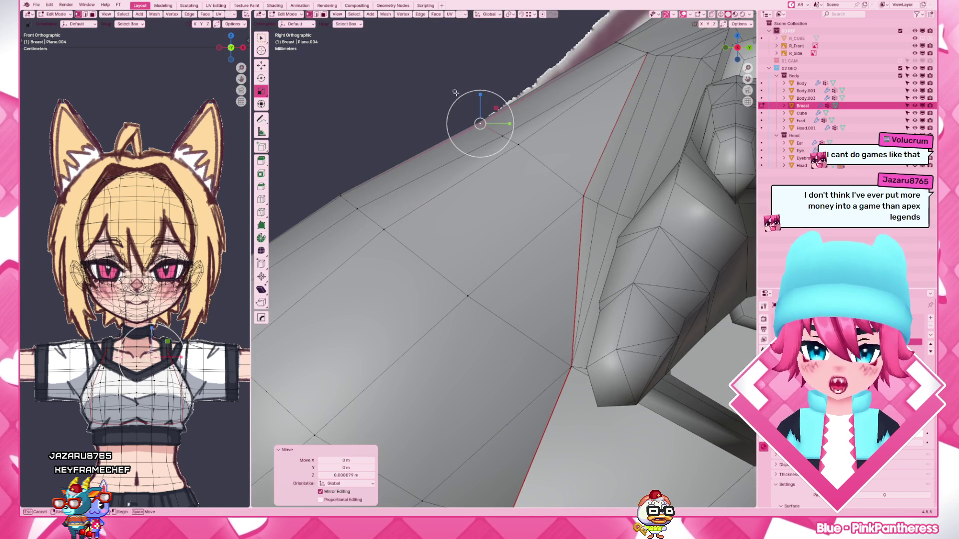
left_click(496, 140)
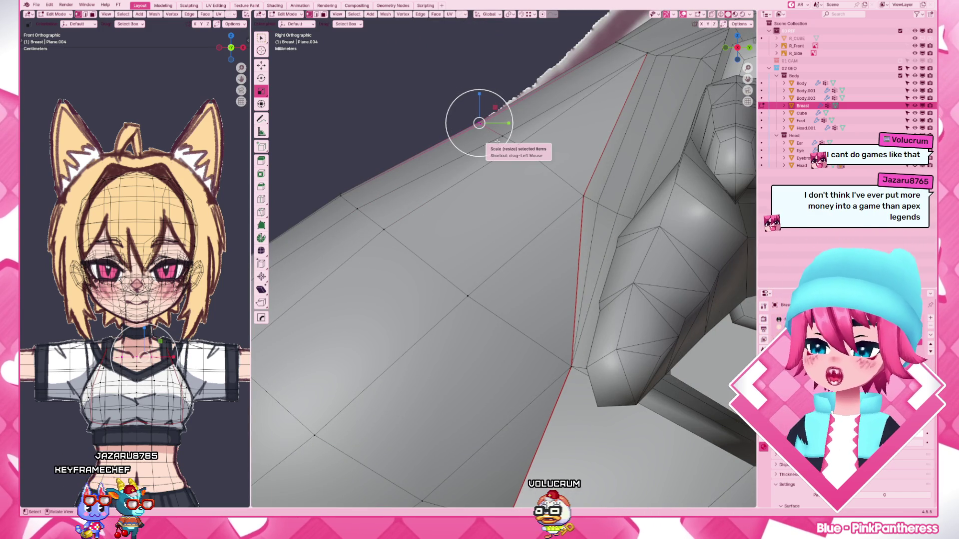
left_click_drag(496, 141, 516, 169)
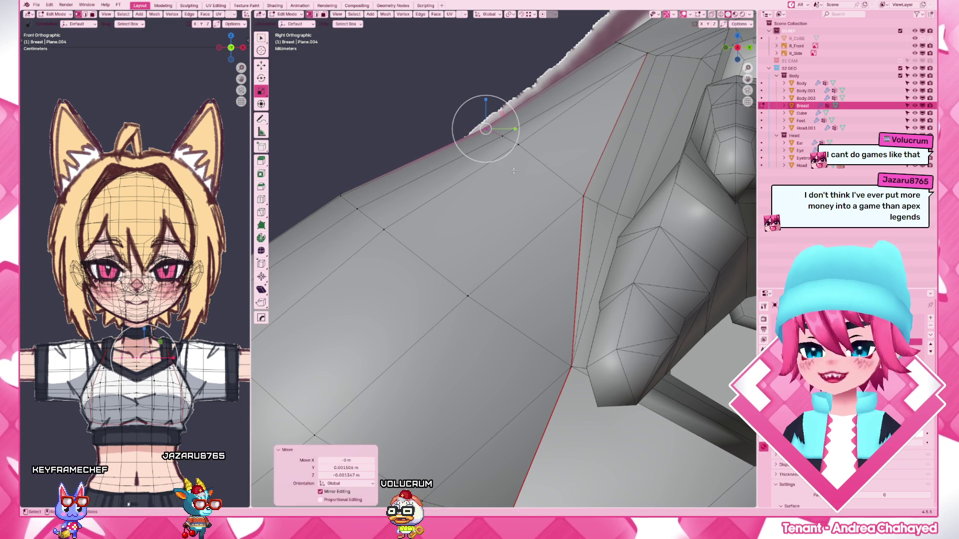
scroll(480, 195, "down", 2)
scroll(446, 220, "down", 1)
scroll(446, 220, "up", 3)
scroll(446, 220, "up", 2)
key("alt+z")
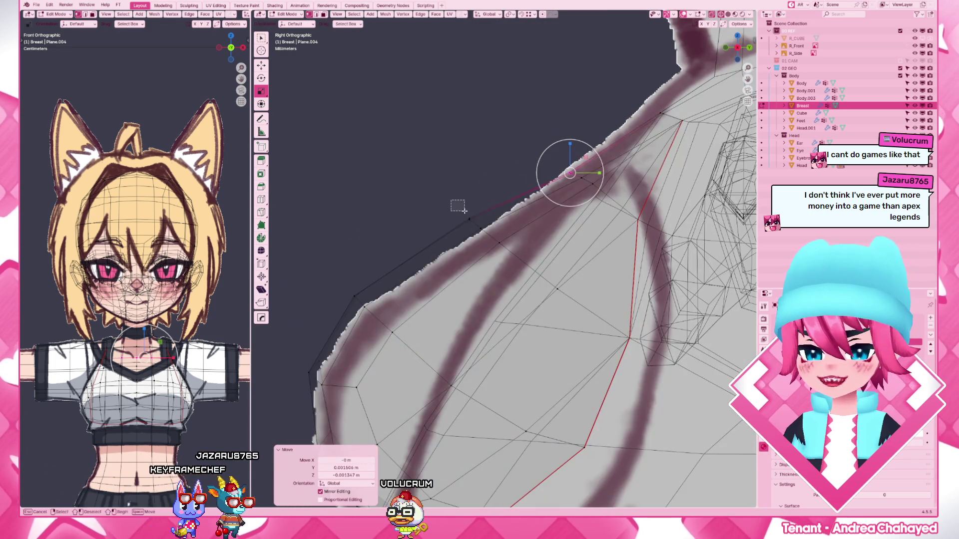
- Move the top-edge and shoulder-side silhouette vertices of the breast onto the reference outline
key("g")
left_click(482, 226)
left_click_drag(410, 169, 486, 240)
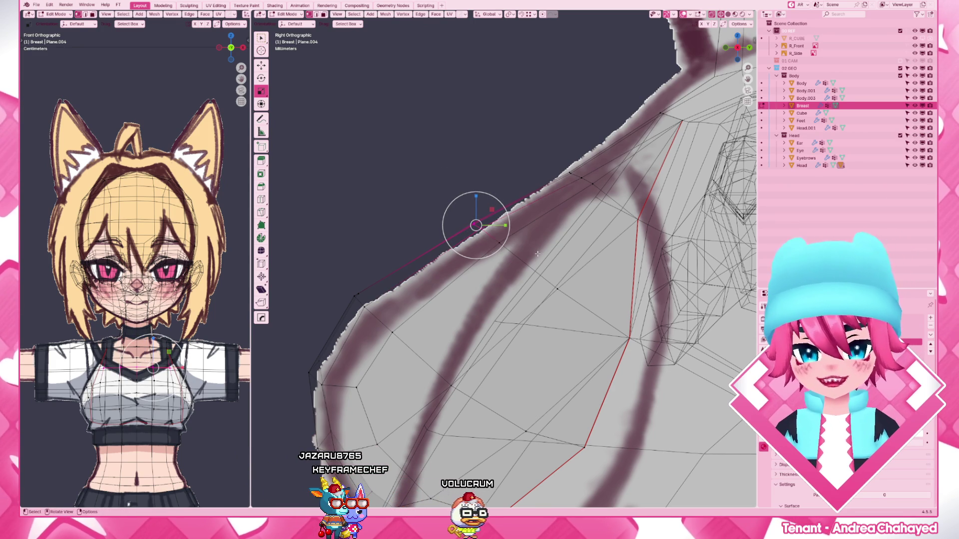
key("g")
left_click(542, 269)
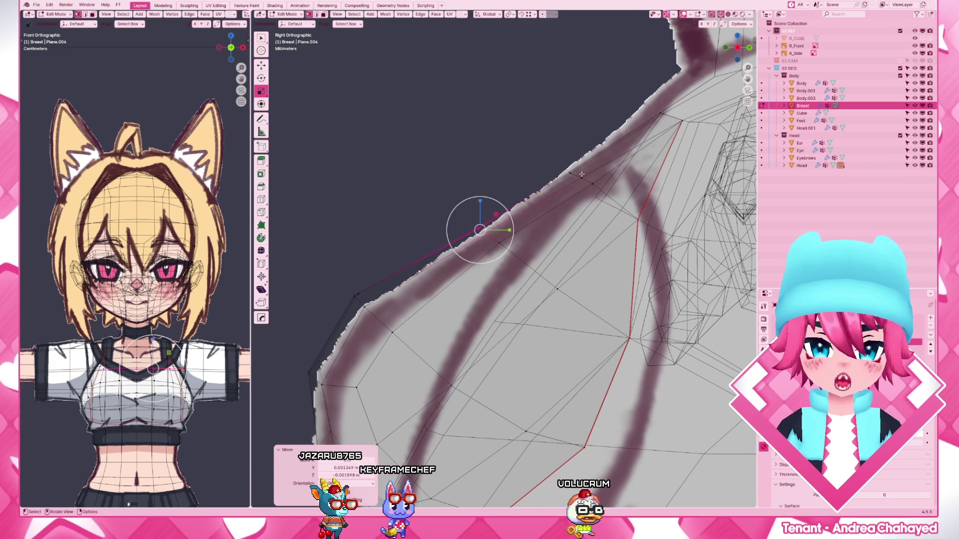
key("g")
left_click(622, 167)
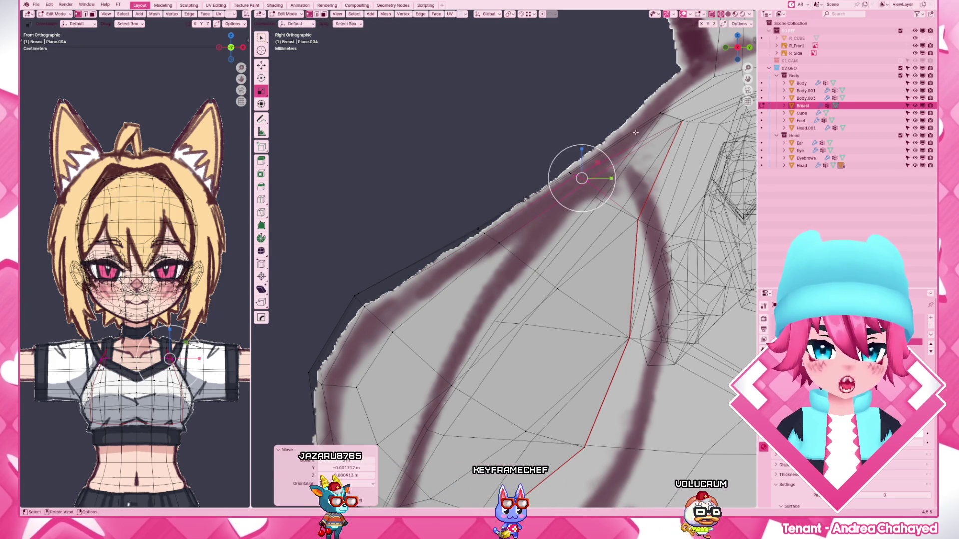
left_click(661, 112)
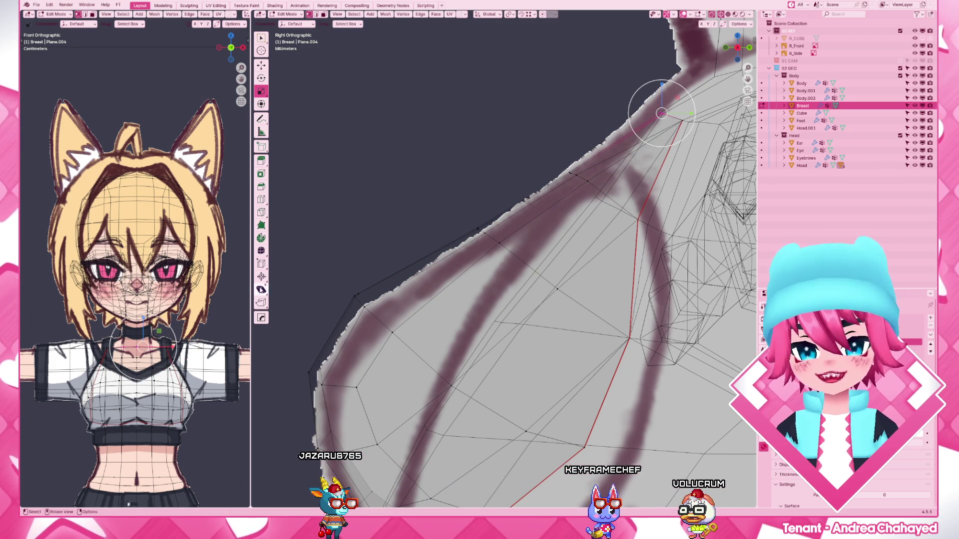
scroll(381, 318, "down", 4)
scroll(374, 302, "up", 3)
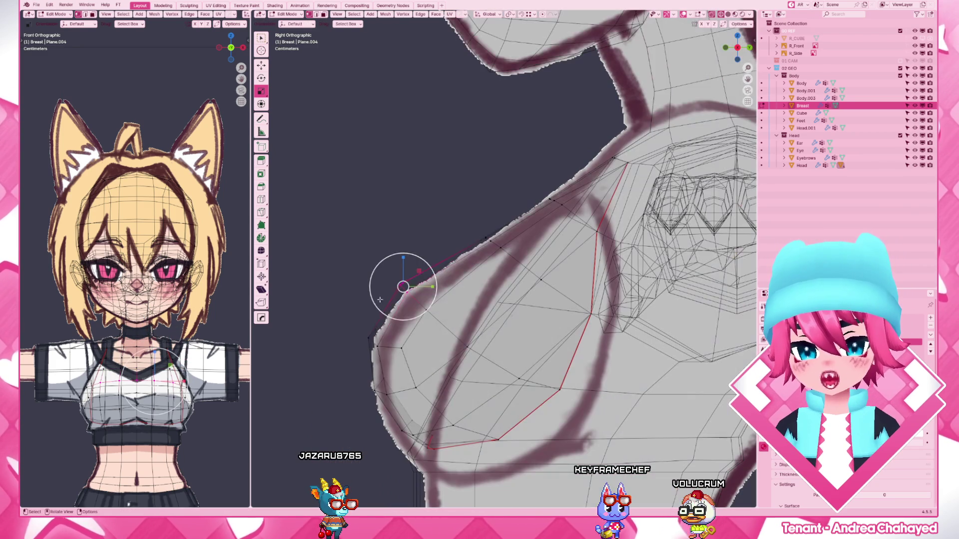
left_click(414, 298)
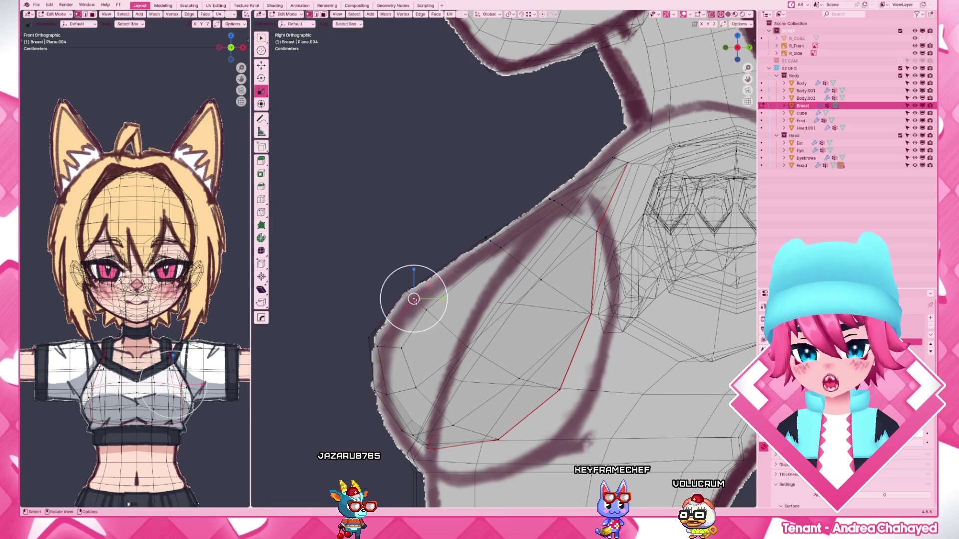
left_click(418, 304)
- Bring the front-curve and underside silhouette vertices onto the outline, toggling X-ray to check
left_click(371, 338)
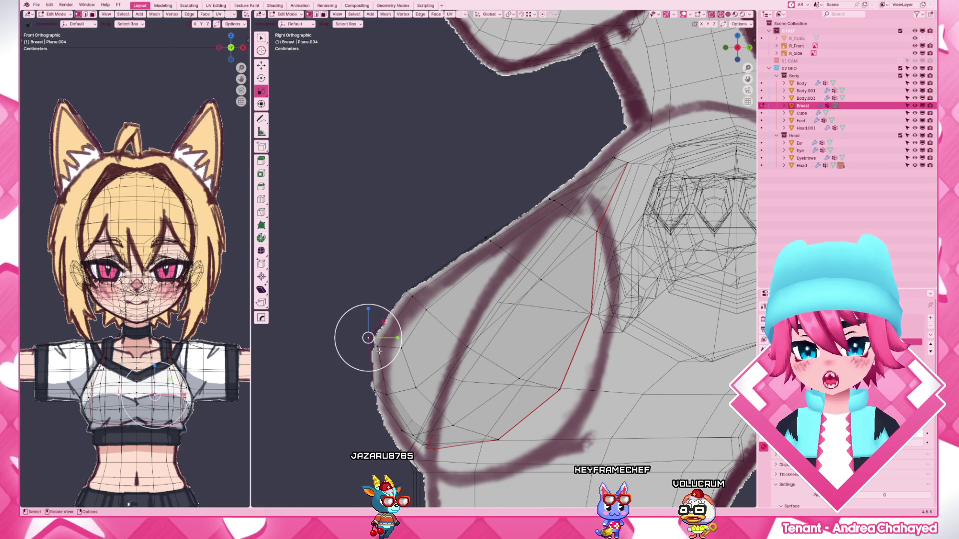
key("g")
left_click(375, 329)
key("g")
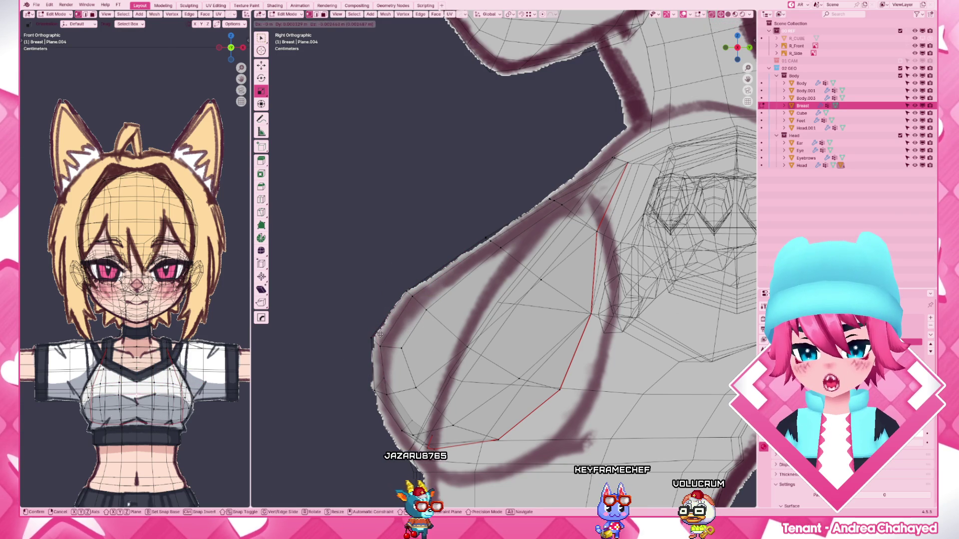
left_click(380, 334)
left_click(395, 371)
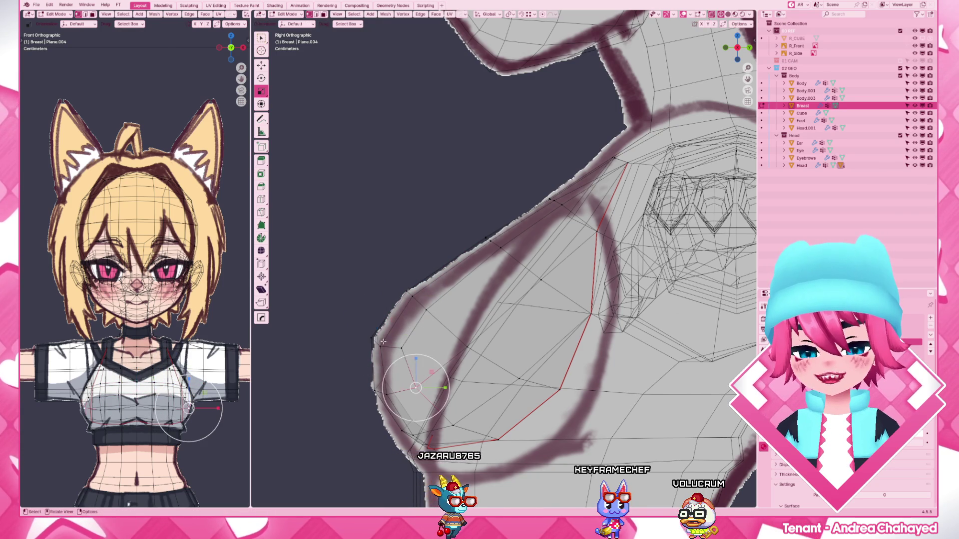
left_click_drag(330, 292, 389, 355)
key("g")
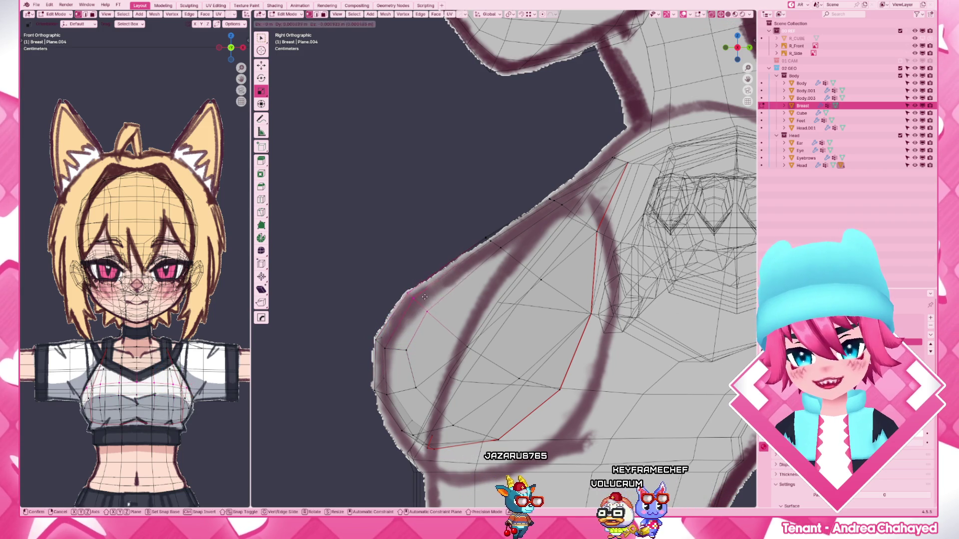
left_click(527, 264)
left_click_drag(550, 199, 554, 200)
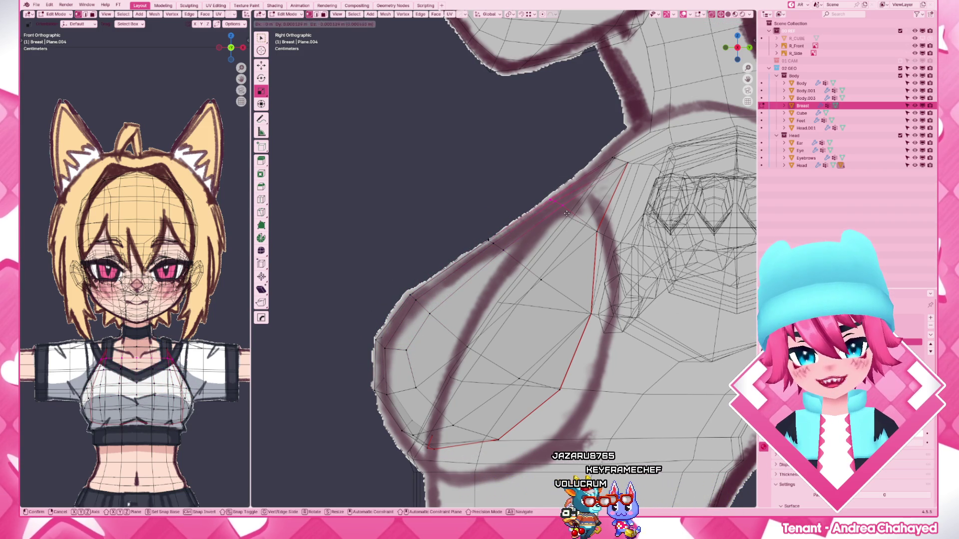
key("alt+z")
key("alt+z")
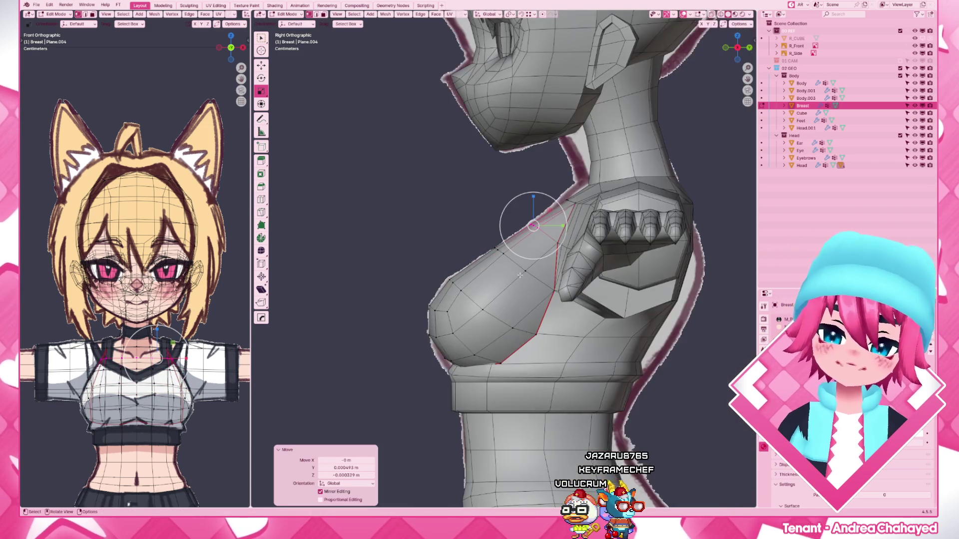
key("alt+z")
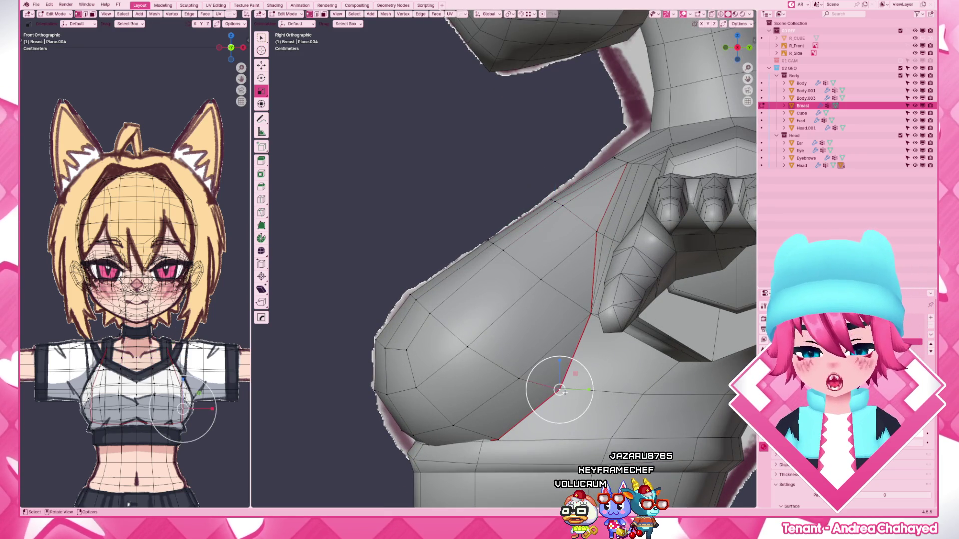
- Hop through the Body mesh back to the Breast and move its lower-edge vertices down against the torso
key("Tab")
left_click(596, 412)
scroll(596, 412, "up", 2)
middle_click_drag(596, 411, 520, 354, "shift")
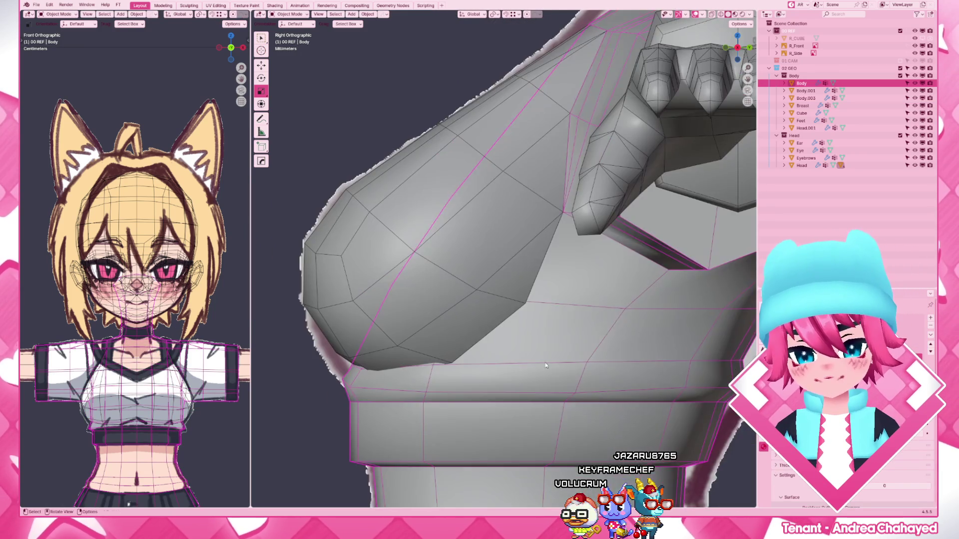
key("Tab")
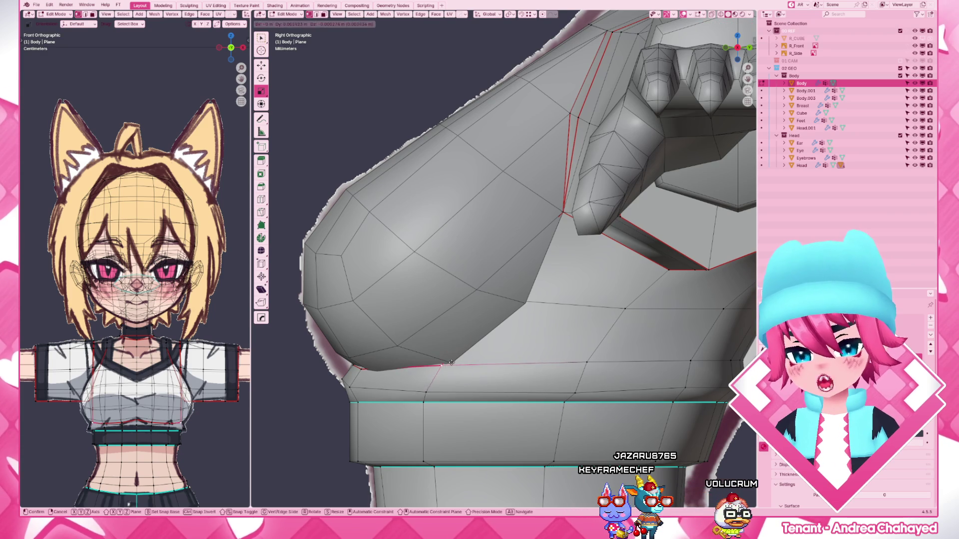
key("alt+q")
key("g")
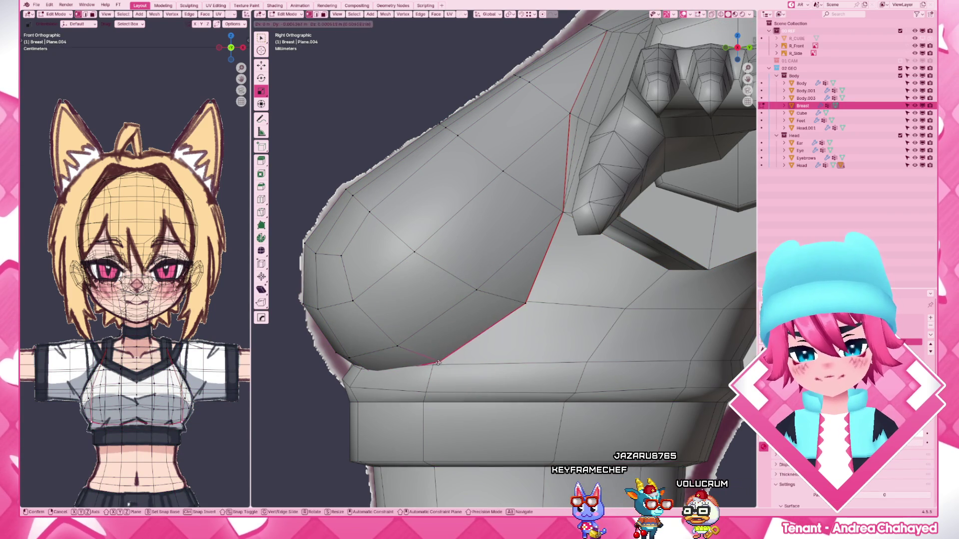
left_click(450, 359)
mouse_move(450, 359)
middle_mouse_down()
mouse_move(416, 365)
mouse_move(475, 322)
middle_mouse_up()
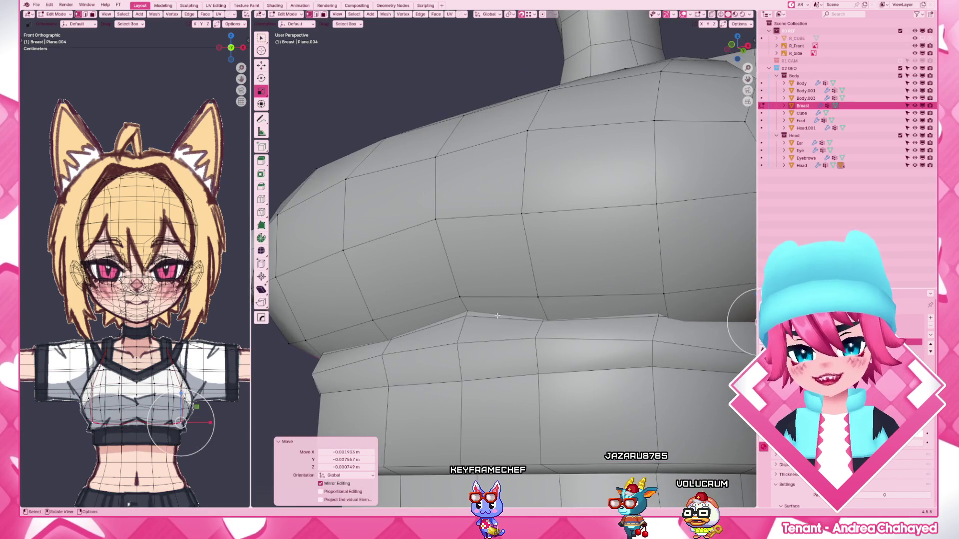
- Tuck the breast's lower rim vertex and edge row down onto the torso's chest band, sliding them along edges
key("alt+z")
left_click(469, 315)
key("alt+z")
key("g")
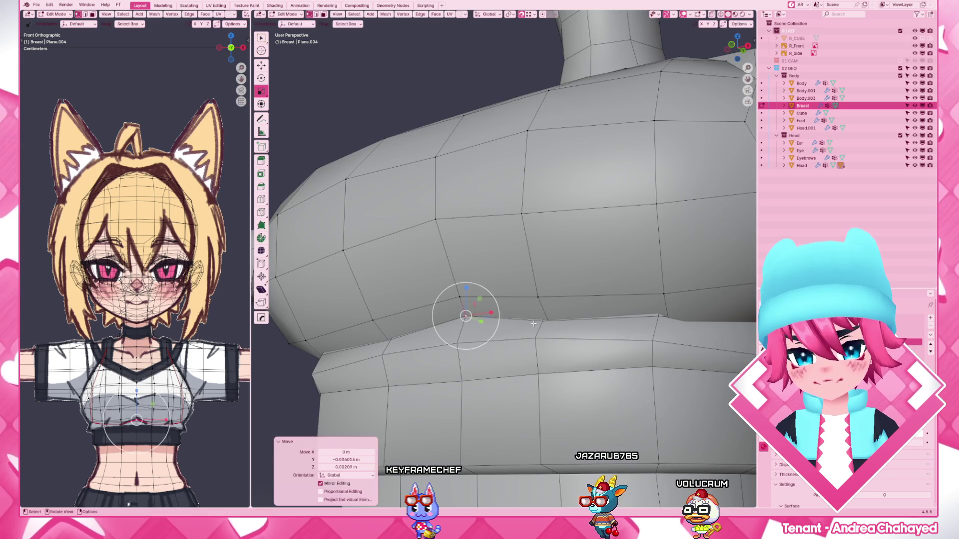
left_click_drag(450, 317, 561, 328)
key("g")
left_click(543, 321)
key("g")
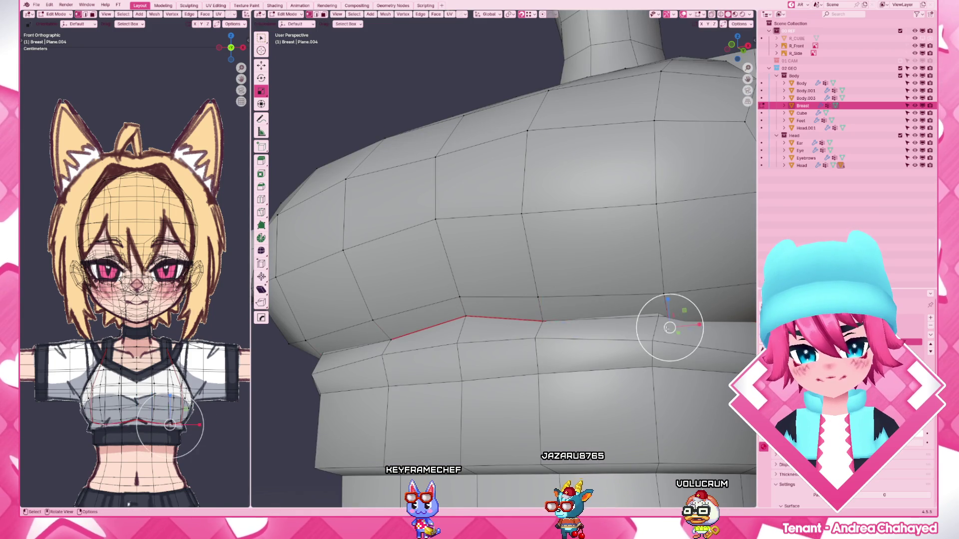
left_click(623, 317)
scroll(623, 317, "down", 3)
key("g")
key("g")
key("g")
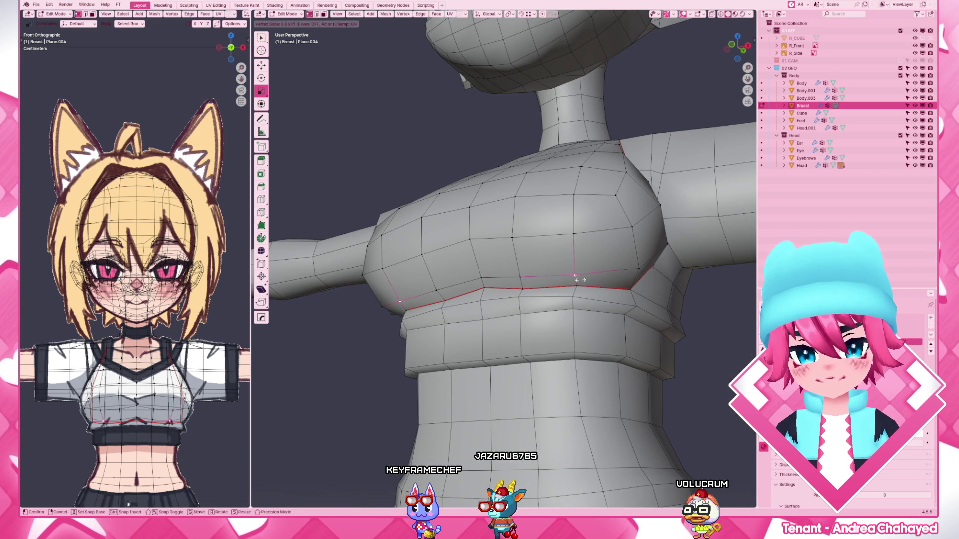
left_click(574, 272)
- From Right Ortho with X-ray, pull a Body chest vertex toward the reference silhouette and return to Object Mode
middle_click_drag(574, 272, 634, 256)
right_click(578, 250, "shift")
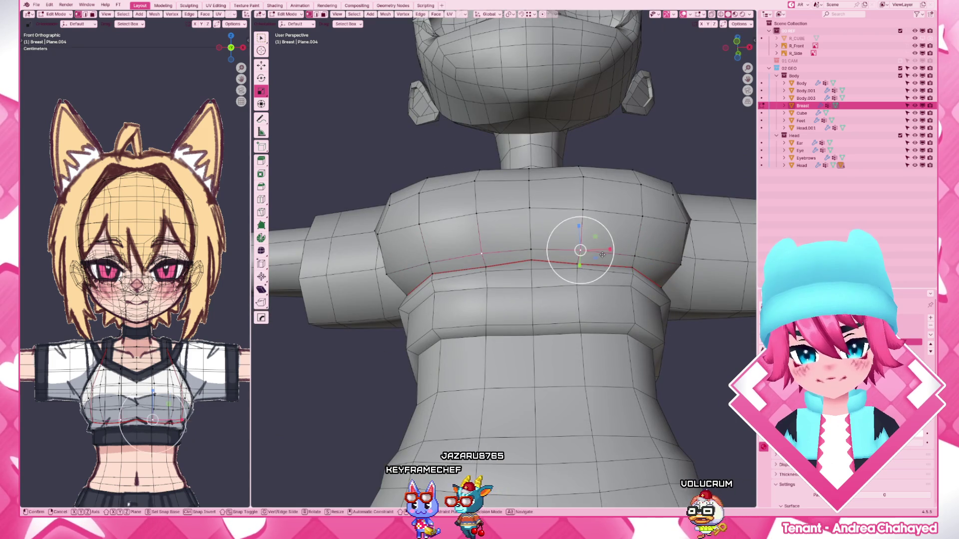
middle_click_drag(599, 261, 509, 314)
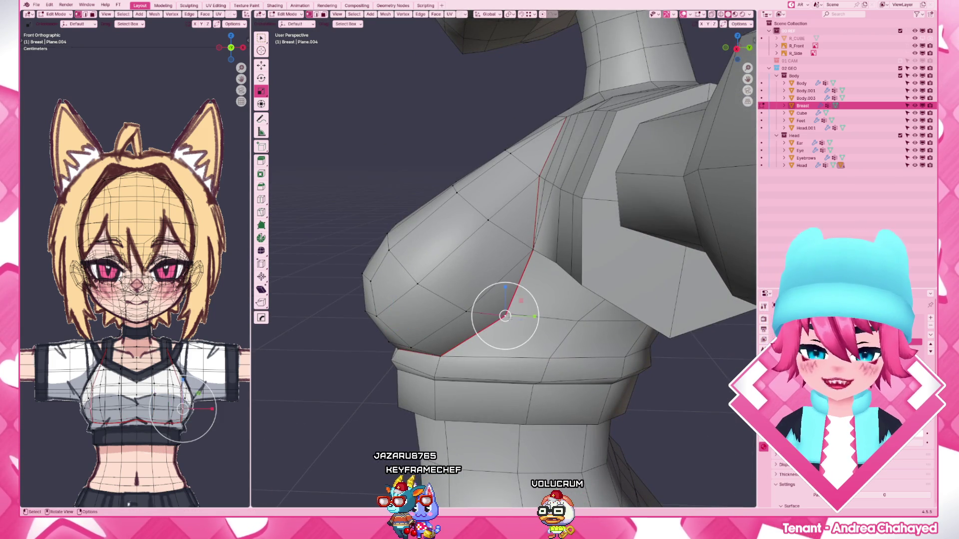
key("KP_3")
key("alt+q")
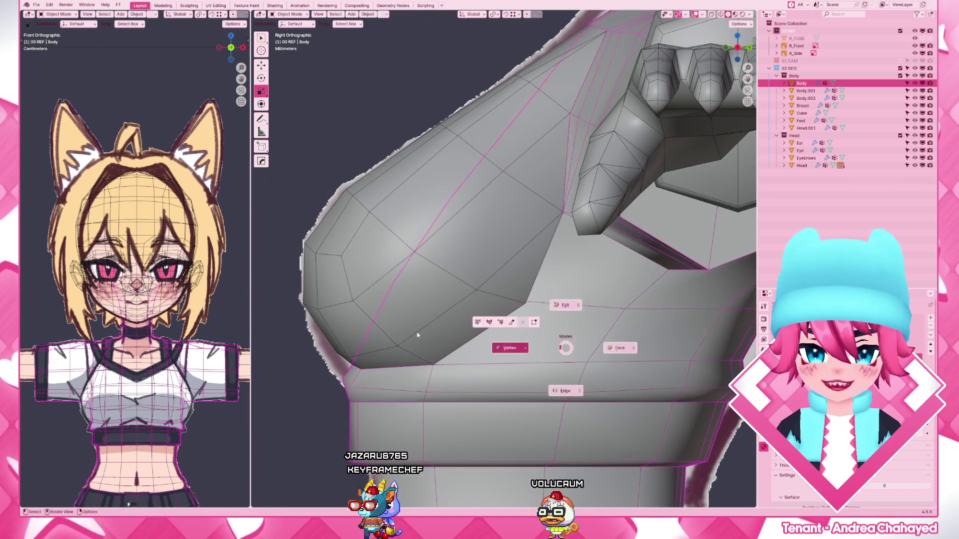
key("alt+z")
key("g")
left_click(528, 306)
scroll(528, 305, "down", 4)
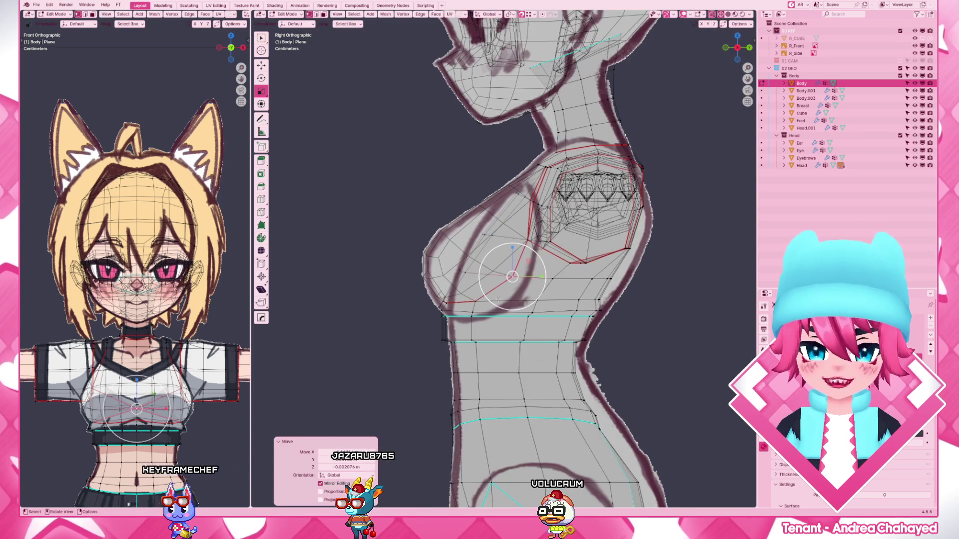
scroll(492, 283, "up", 2)
key("ctrl+Tab")
left_click(461, 269)
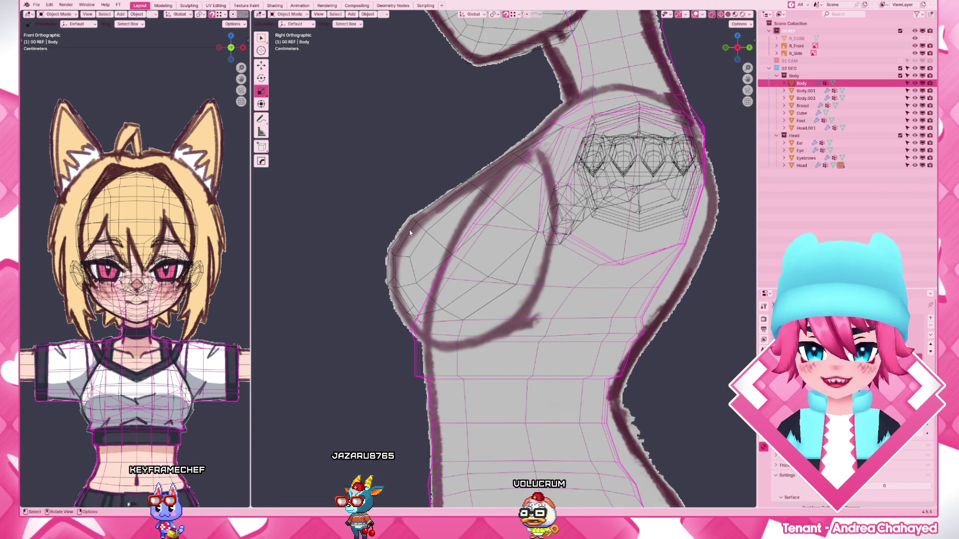
key("alt+z")
- Nudge the Body's chest vertices from a perspective angle, then hide the Breast object
left_click(465, 248)
key("Tab")
middle_click_drag(450, 300, 500, 344)
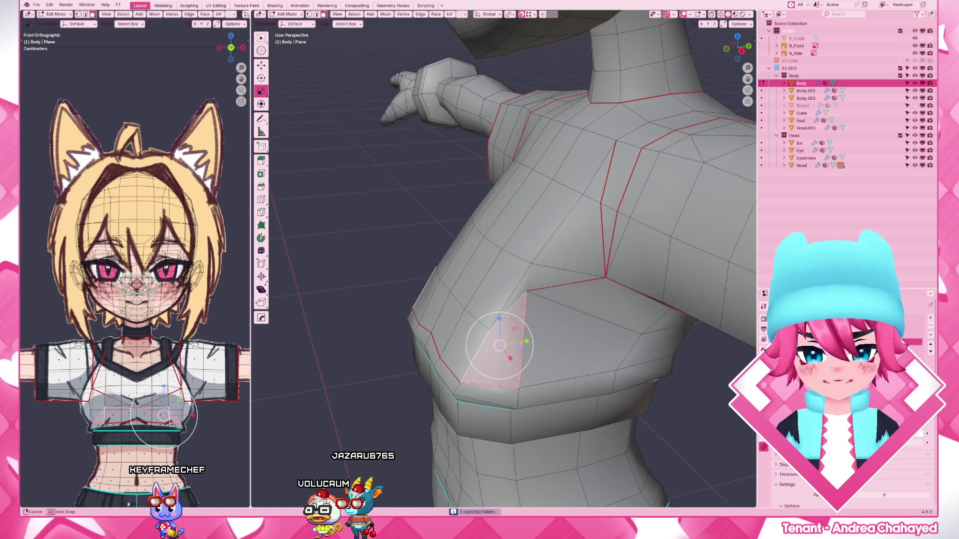
middle_click_drag(500, 345, 564, 314)
key("Tab")
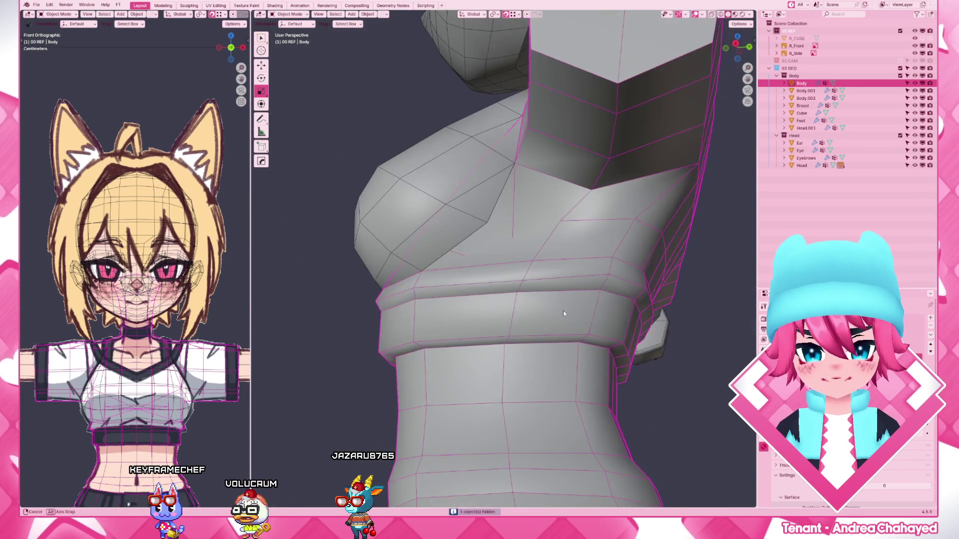
key("Tab")
mouse_move(450, 214)
middle_mouse_down()
mouse_move(487, 254)
mouse_move(464, 264)
mouse_move(510, 276)
middle_mouse_up()
key("g")
key("Return")
key("Tab")
left_click(465, 264)
key("h")
left_click(510, 276)
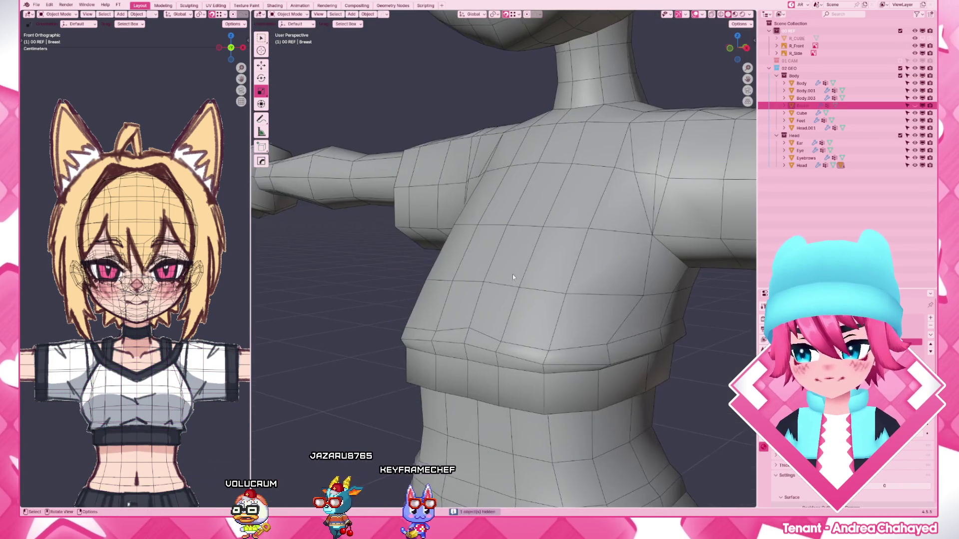
- Delete the Body's seam-bounded chest faces under the breast and unhide the Breast mesh
key("Tab")
left_click_drag(495, 216, 496, 217)
key("ctrl+l")
key("x")
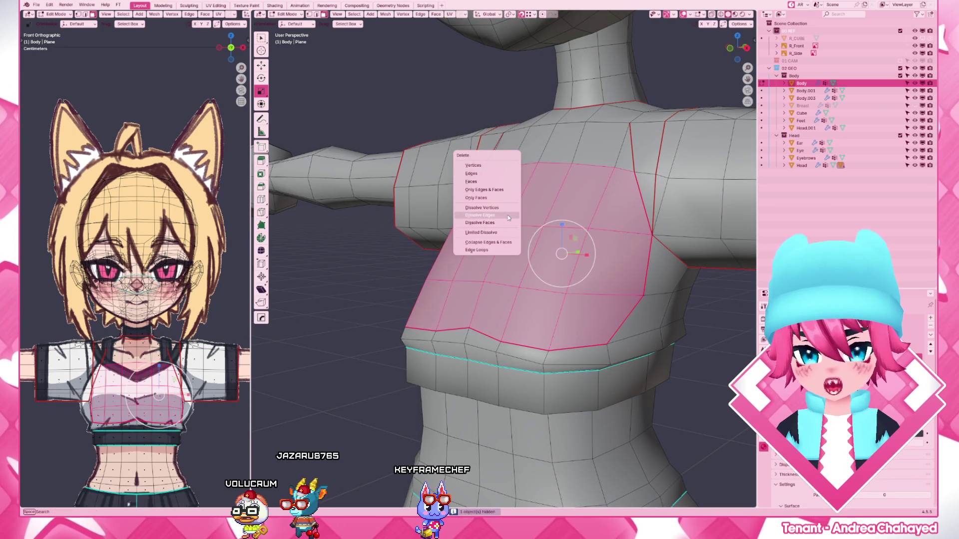
left_click(509, 189)
key("Tab")
scroll(524, 263, "down", 3)
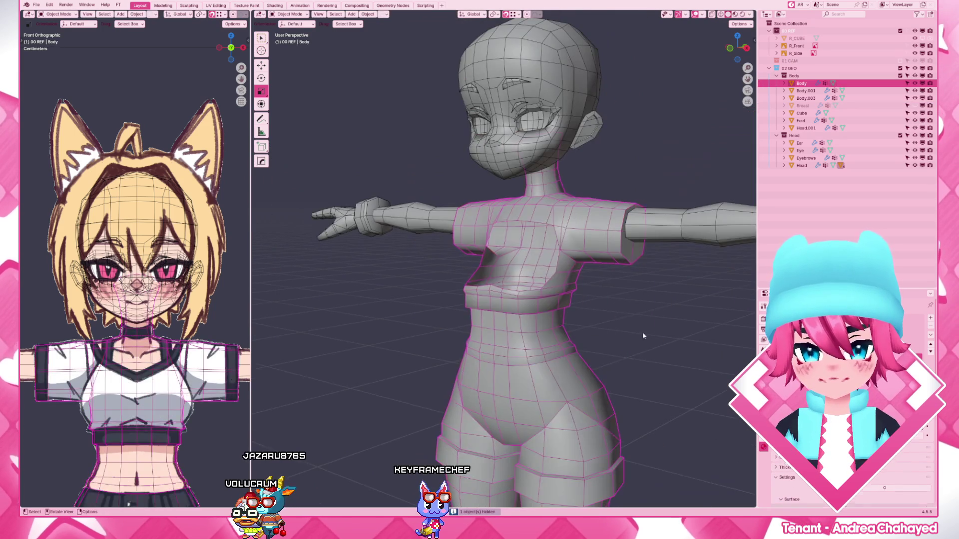
key("alt+h")
scroll(531, 263, "up", 2)
- Hide Breast to check the opening in the Body, then reveal it again and select it
key("h")
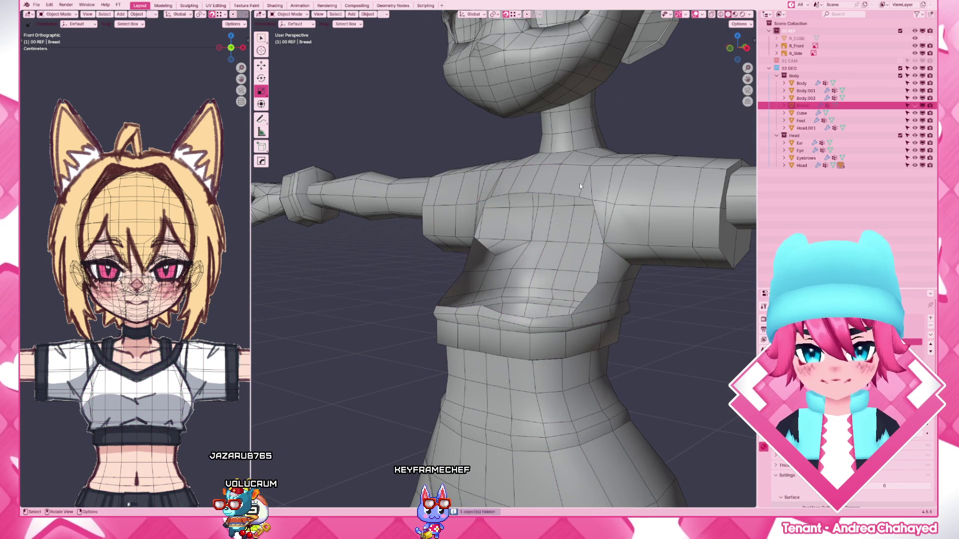
left_click(590, 193)
key("Tab")
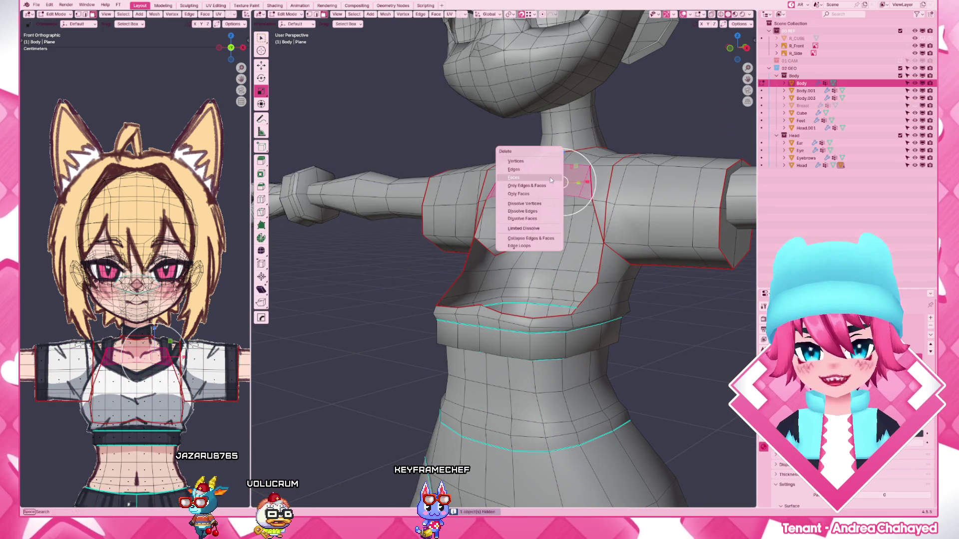
key("Tab")
key("alt+h")
left_click(647, 338)
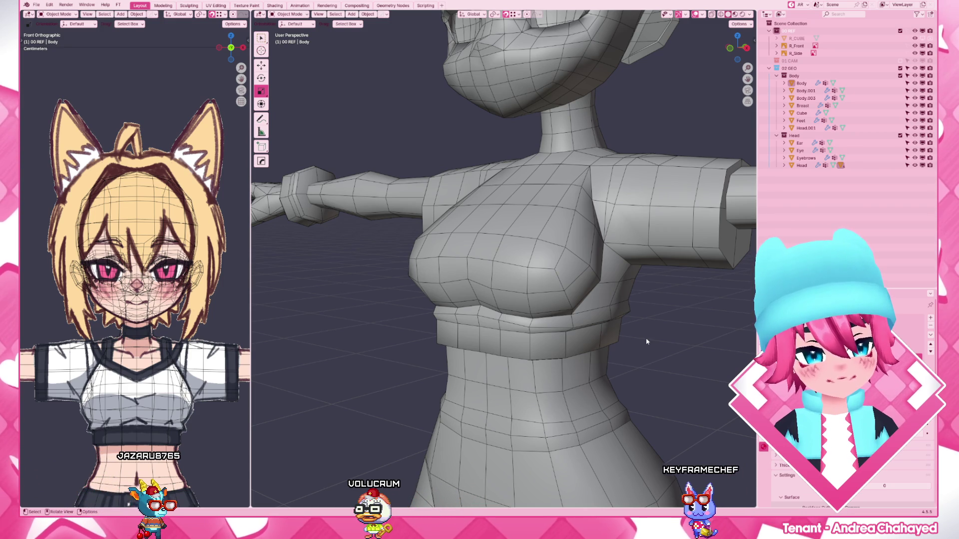
left_click(541, 233)
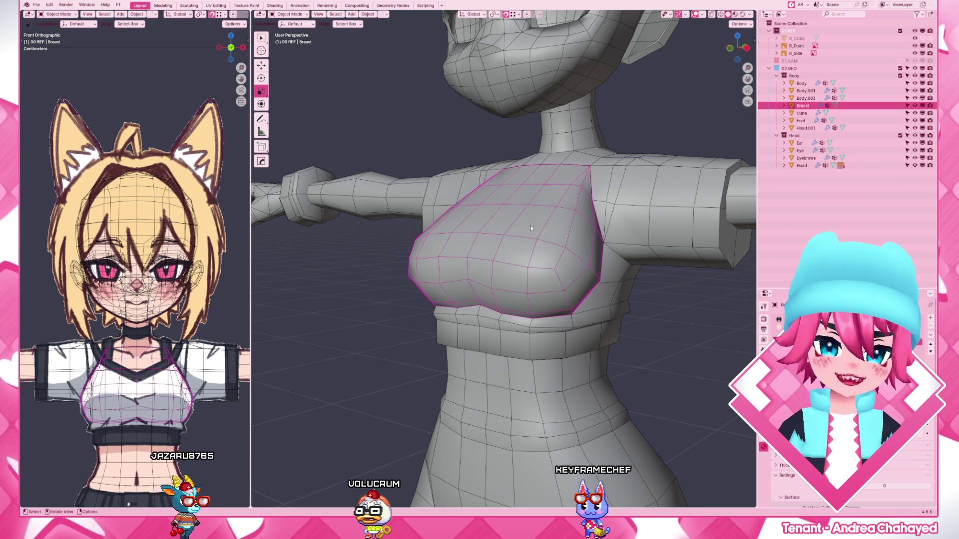
- Select Breast then Body as active and join them into one object
key("h")
key("alt+h")
key("alt+a")
mouse_move(591, 196)
middle_mouse_down()
mouse_move(547, 296)
mouse_move(586, 313)
mouse_move(559, 307)
middle_mouse_up()
left_click(547, 295)
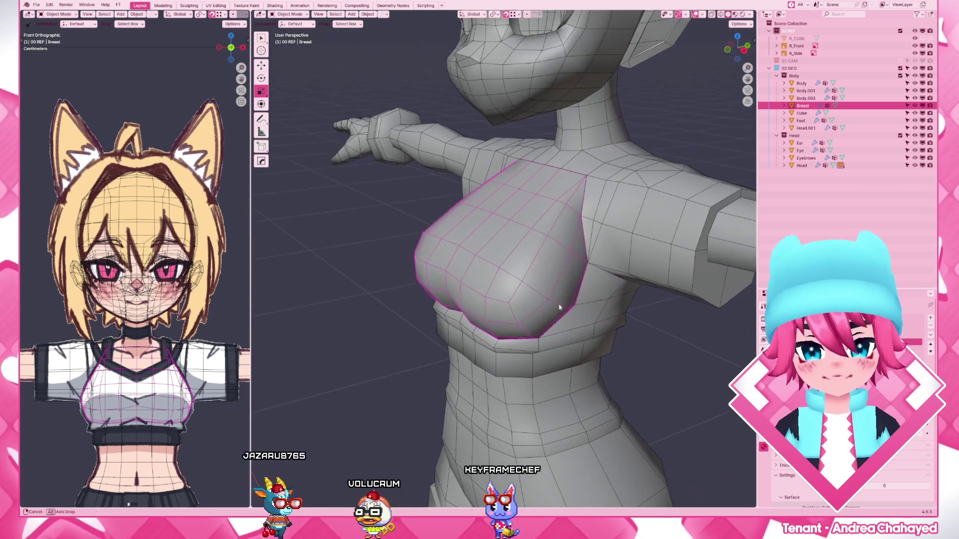
left_click(595, 317, "shift")
key("F3")
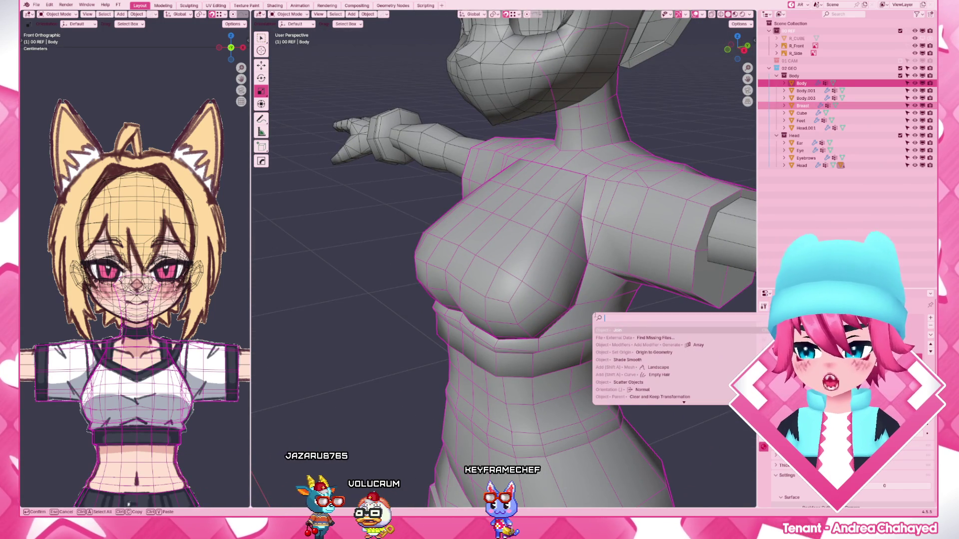
key("Return")
- Select the whole joined mesh and merge overlapping vertices by distance
key("Tab")
scroll(498, 299, "up", 4)
key("ctrl+r")
key("a")
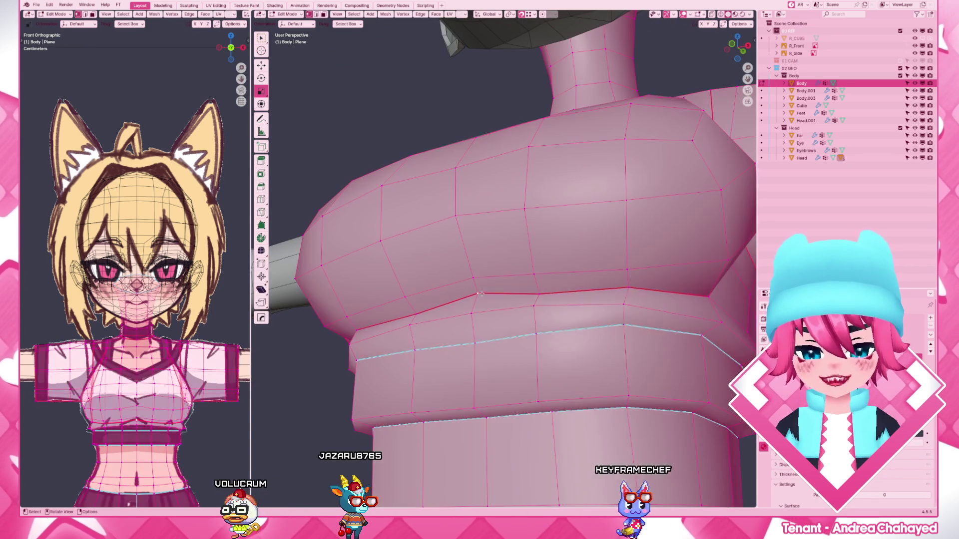
key("F3")
key("Return")
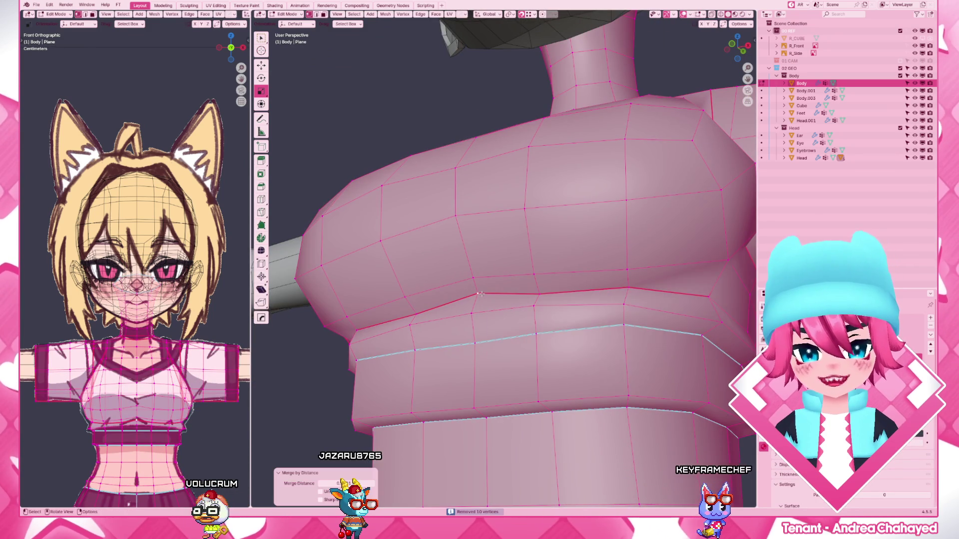
left_click(480, 294, "alt")
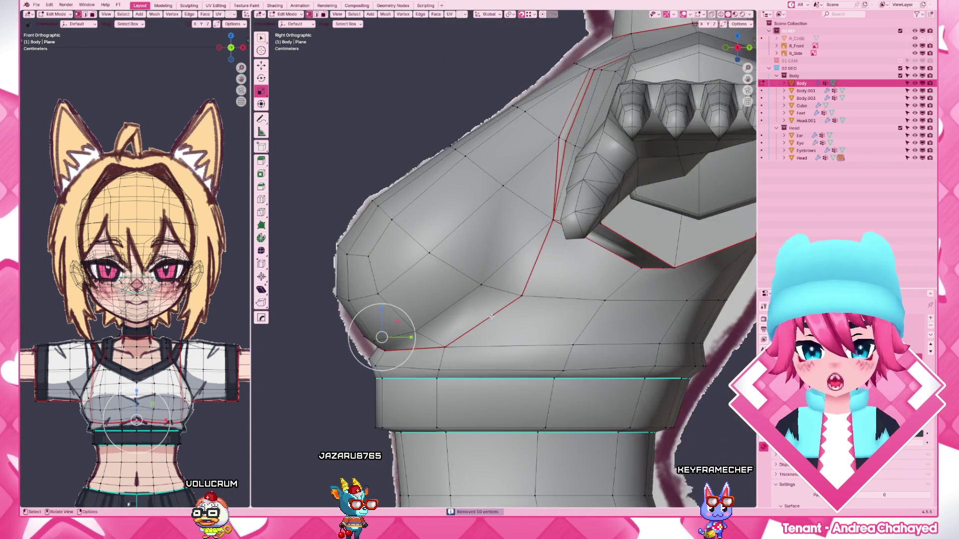
- Select the entire merged mesh and recalculate its normals, checking from side and front
middle_click_drag(478, 293, 364, 300)
scroll(322, 278, "up", 3)
scroll(530, 278, "up", 2)
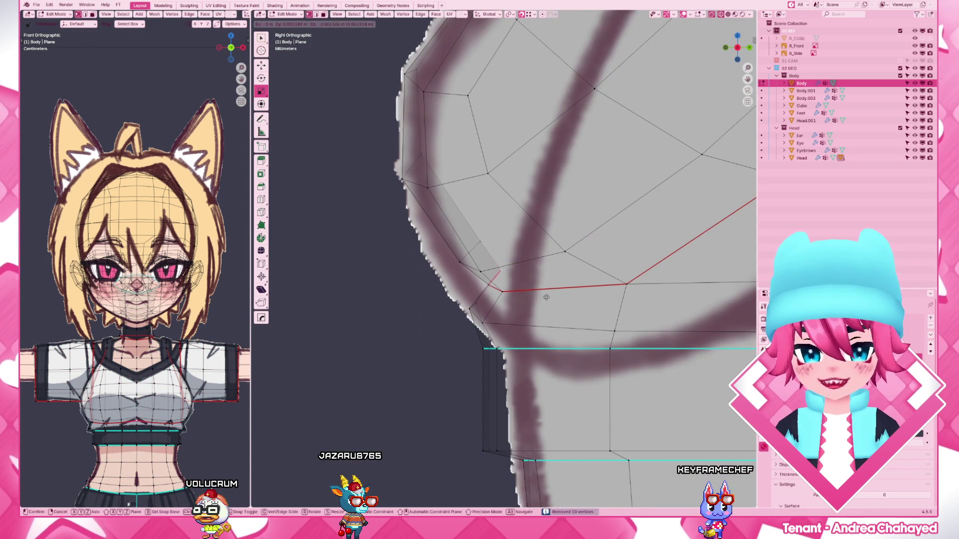
scroll(504, 285, "down", 5)
scroll(504, 285, "up", 2)
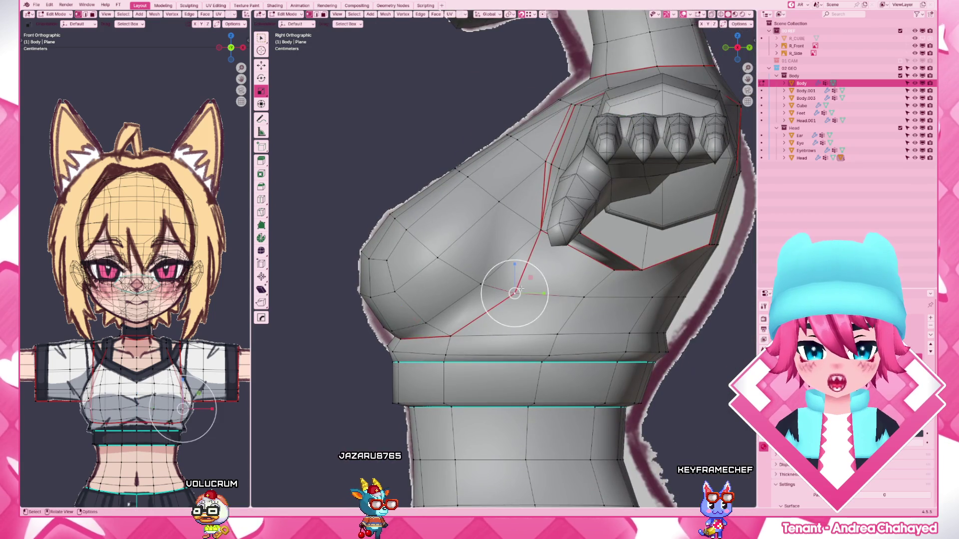
middle_click_drag(495, 312, 572, 321)
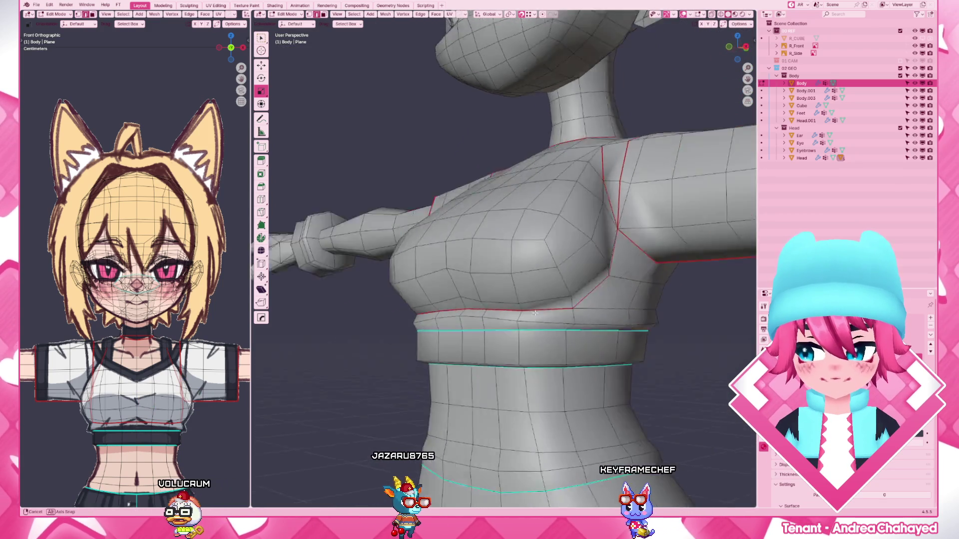
key("a")
key("alt+n")
left_click(599, 352)
mouse_move(600, 352)
middle_mouse_down()
mouse_move(538, 328)
mouse_move(539, 299)
mouse_move(500, 323)
mouse_move(534, 336)
middle_mouse_up()
key("Tab")
- Re-enter Edit Mode with nothing selected in Right Ortho, ready to adjust chest vertices
key("Tab")
key("alt+a")
scroll(539, 300, "up", 2)
right_click(500, 324)
key("Escape")
scroll(493, 336, "down", 3)
key("Tab")
key("KP_3")
key("Tab")
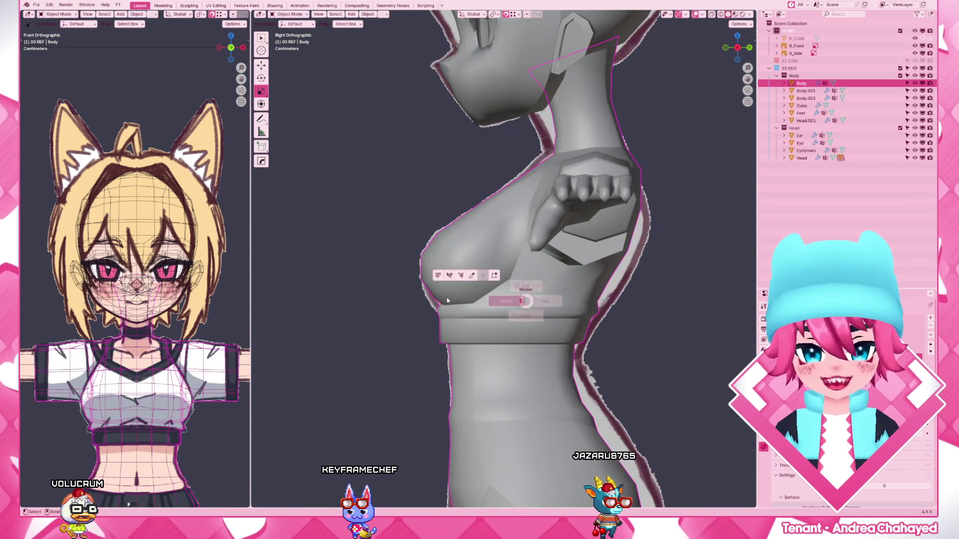
scroll(491, 299, "up", 3)
- Pull a chest vertex upward, briefly try Sculpt Mode on Body, then return to Edit Mode close on the chest
mouse_move(459, 302)
left_mouse_down()
mouse_move(506, 278)
mouse_move(485, 276)
left_mouse_up()
scroll(485, 277, "down", 2)
key("Tab")
scroll(490, 283, "down", 2)
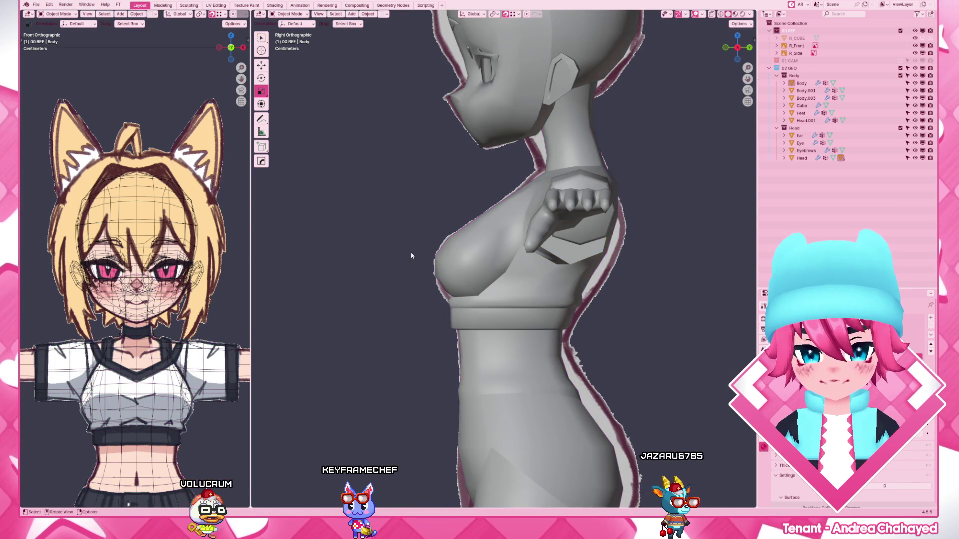
scroll(491, 285, "down", 3)
left_click(490, 281)
key("Tab")
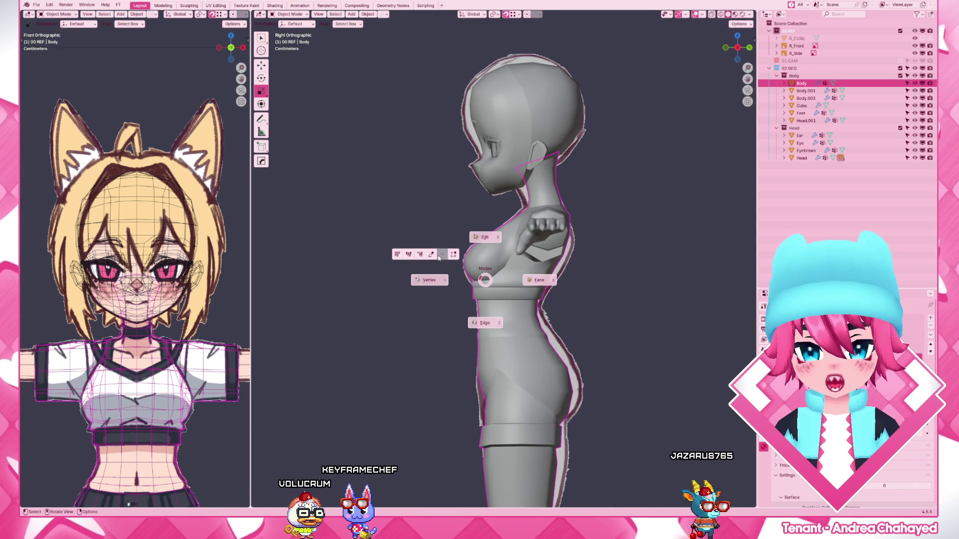
left_click(439, 257)
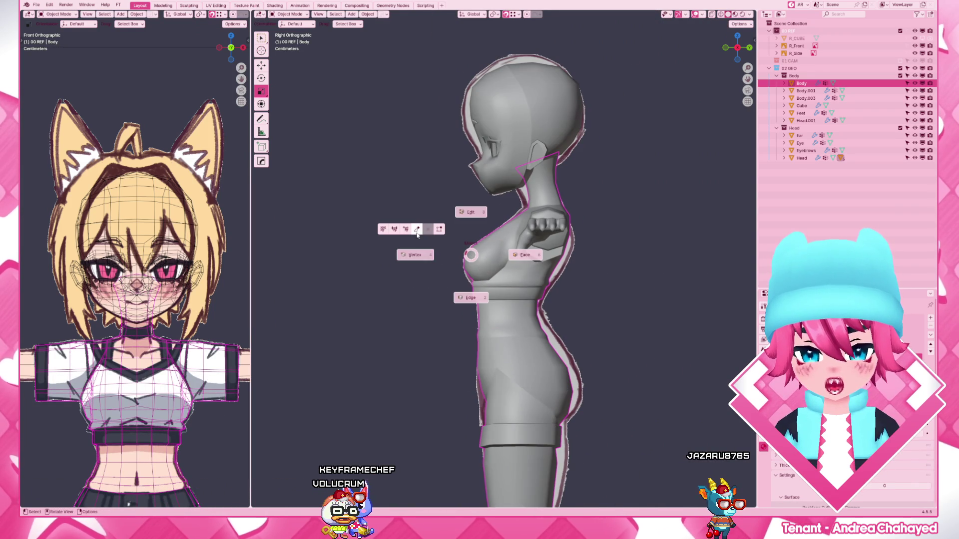
left_click(417, 231)
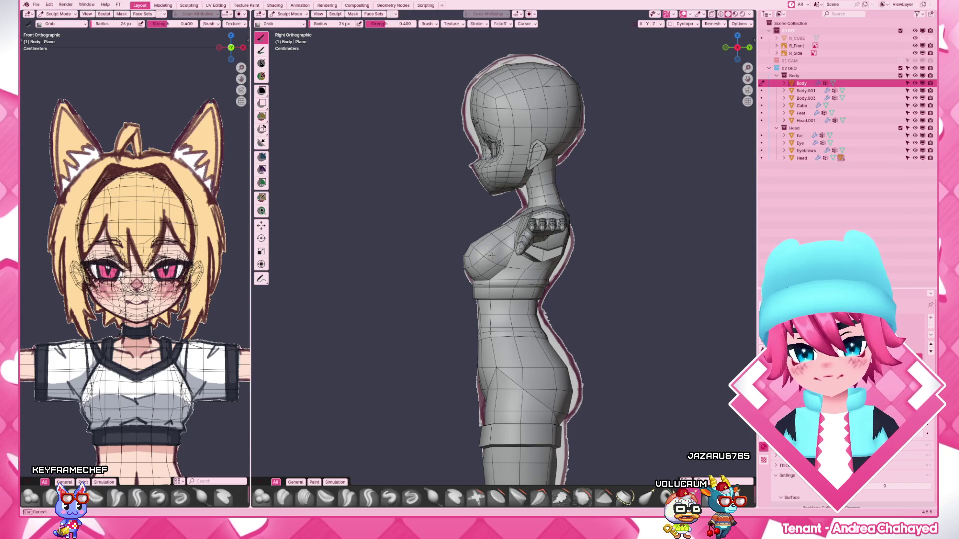
key("ctrl+Tab")
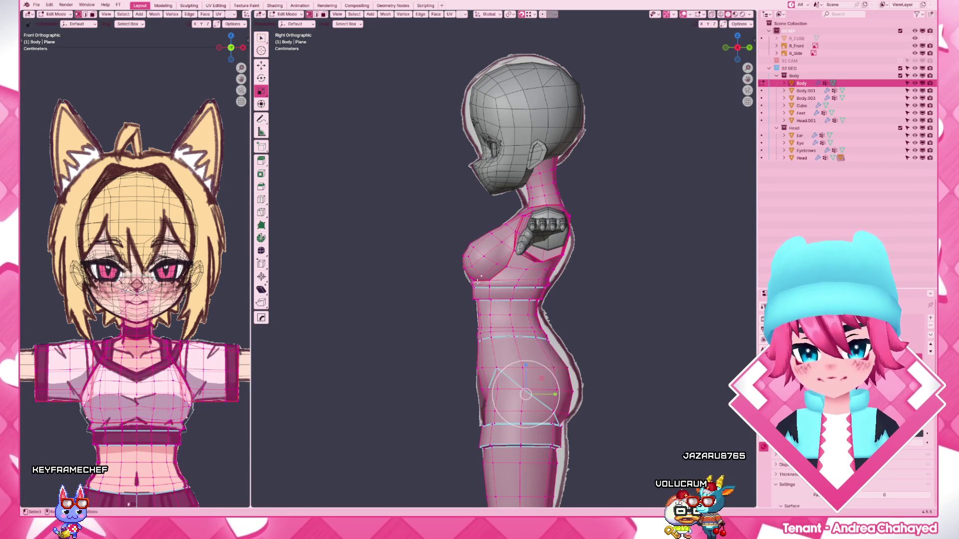
mouse_move(553, 279)
middle_mouse_down()
mouse_move(535, 270)
mouse_move(551, 303)
mouse_move(528, 281)
middle_mouse_up()
key("ctrl+Tab")
left_click(582, 270)
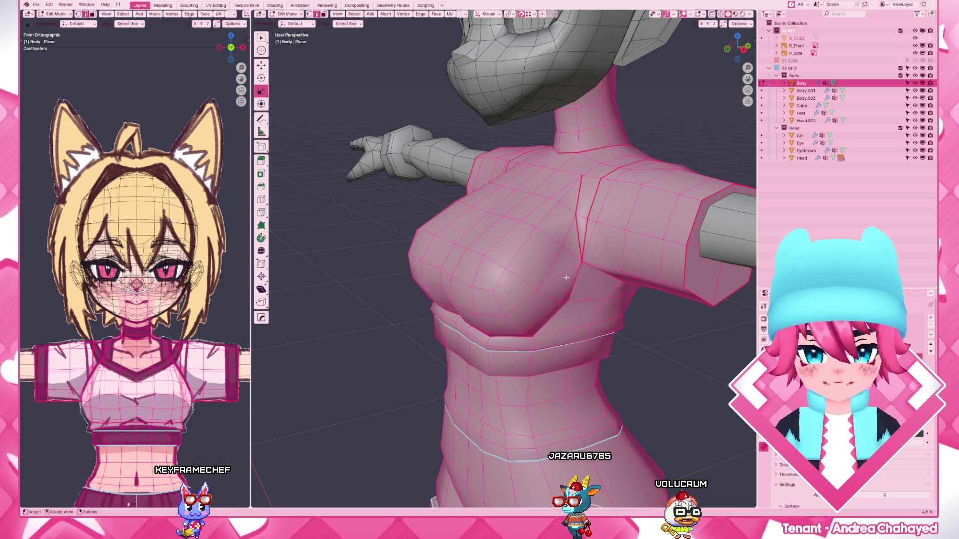
- Dissolve the selected chest vertices and inspect the chest patch in wireframe and solid shading
key("Return")
key("x")
key("Escape")
key("Tab")
scroll(560, 304, "down", 5)
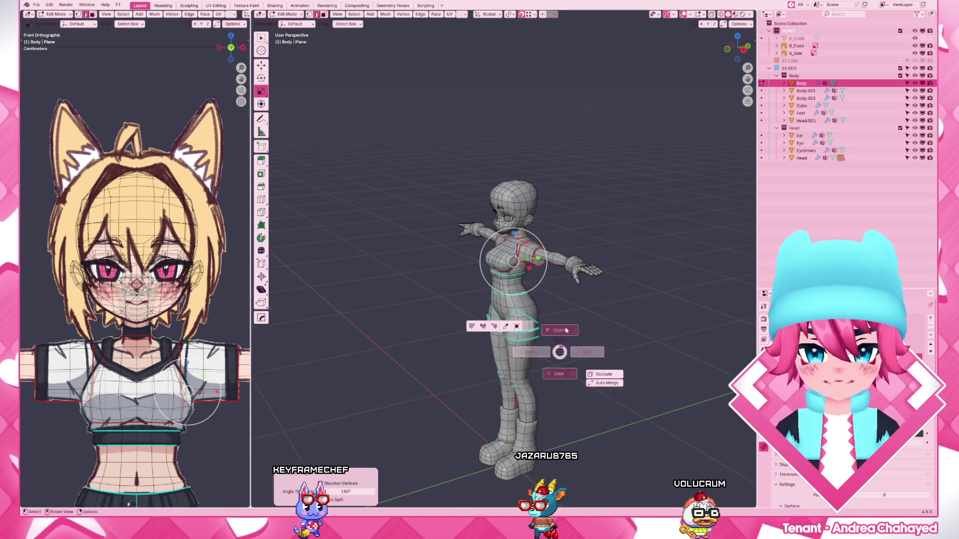
scroll(566, 308, "up", 5)
key("Tab")
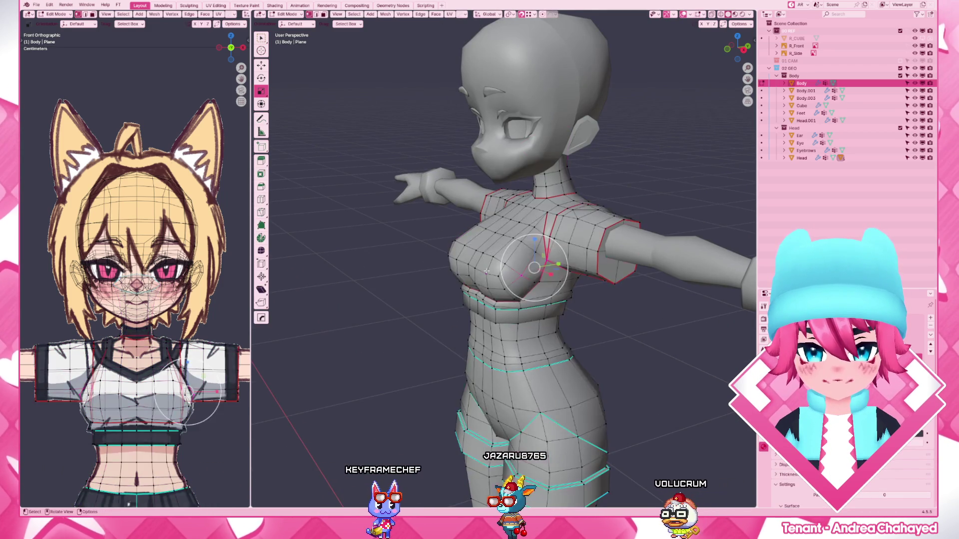
key("a")
right_click(491, 276)
key("shift+z")
scroll(590, 241, "up", 4)
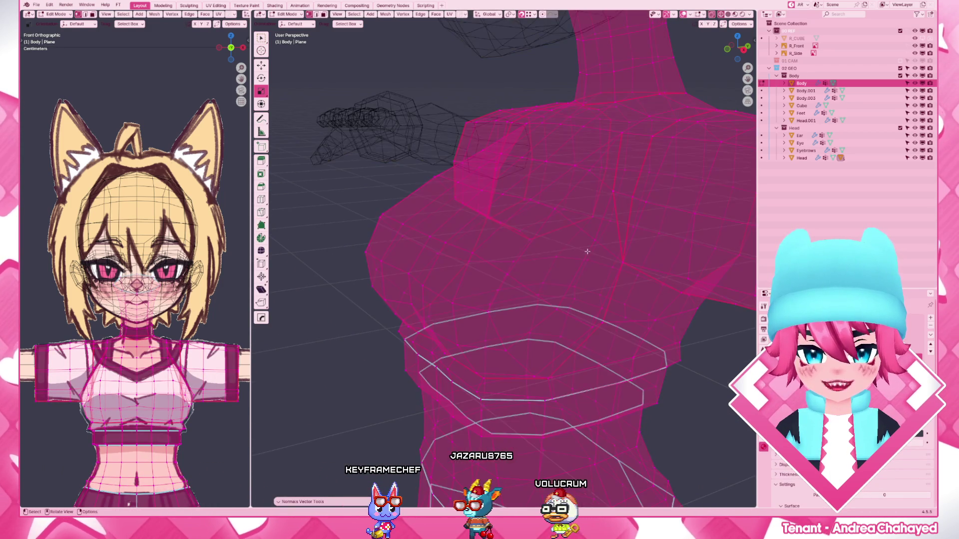
key("shift+z")
mouse_move(591, 240)
middle_mouse_down()
mouse_move(531, 275)
mouse_move(625, 373)
middle_mouse_up()
key("alt+a")
key("l")
key("ctrl+2")
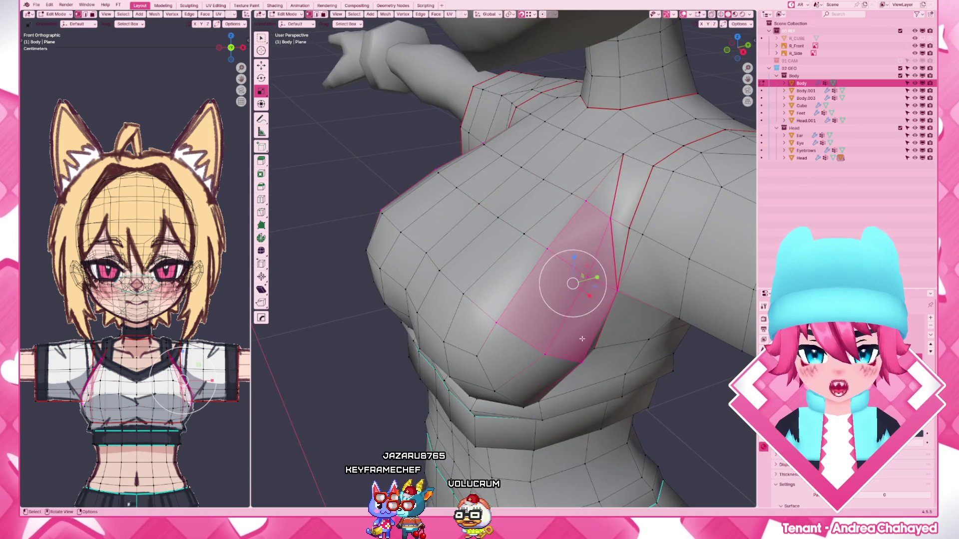
key("alt+a")
- Knife-cut a new edge line under the breast, dissolve the old edges, and view the torso in Front Ortho
key("k")
left_click(618, 289)
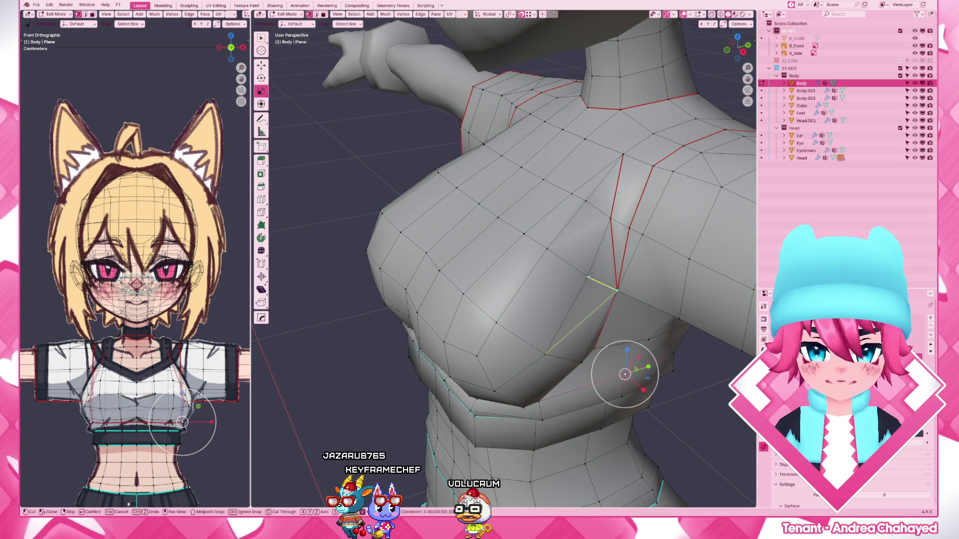
left_click(588, 278)
left_click(497, 322)
key("Return")
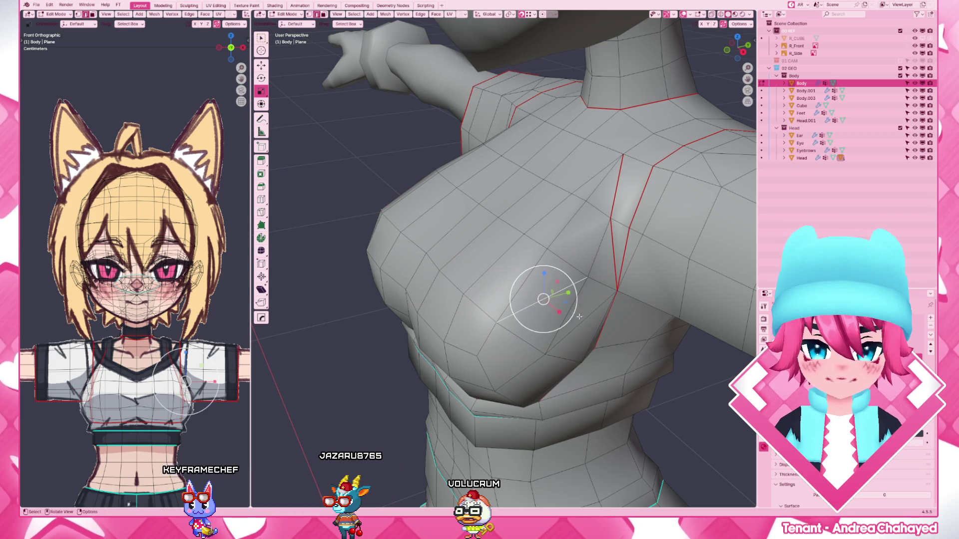
key("x")
left_click(583, 318)
mouse_move(583, 319)
middle_mouse_down()
mouse_move(621, 321)
mouse_move(628, 261)
middle_mouse_up()
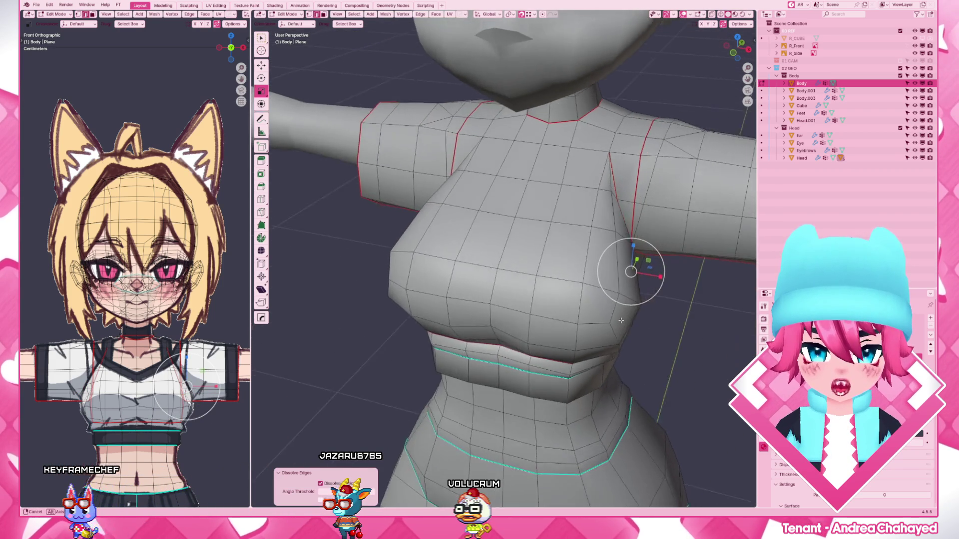
key("KP_1")
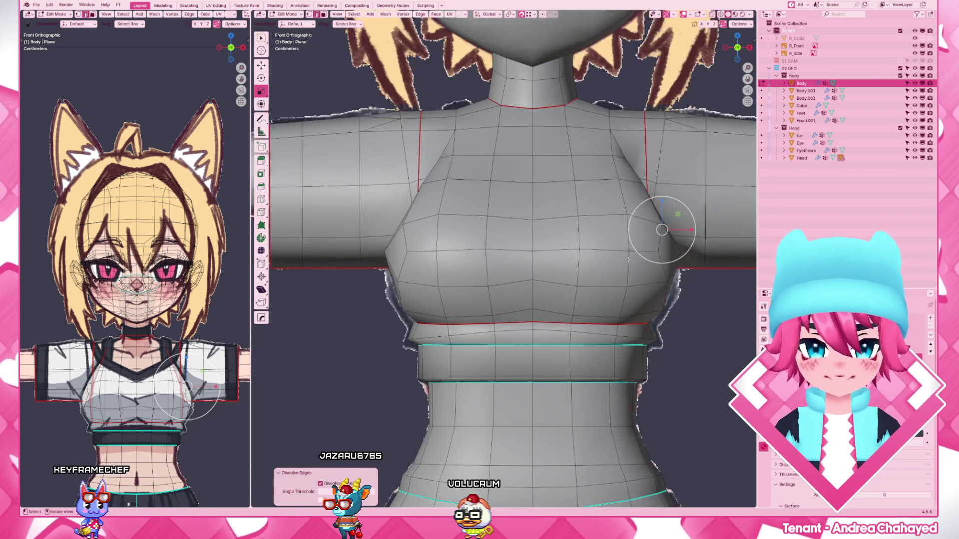
- Frame the torso edges, abandon an X-axis move and re-enter mesh editing on the Body
key("KP_Decimal")
key("g")
key("x")
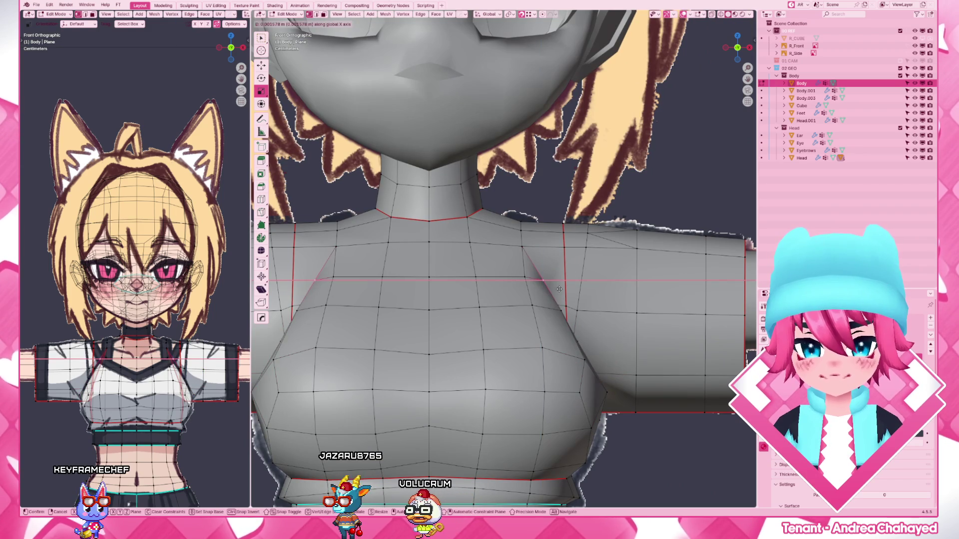
key("Escape")
scroll(611, 300, "down", 5)
key("Tab")
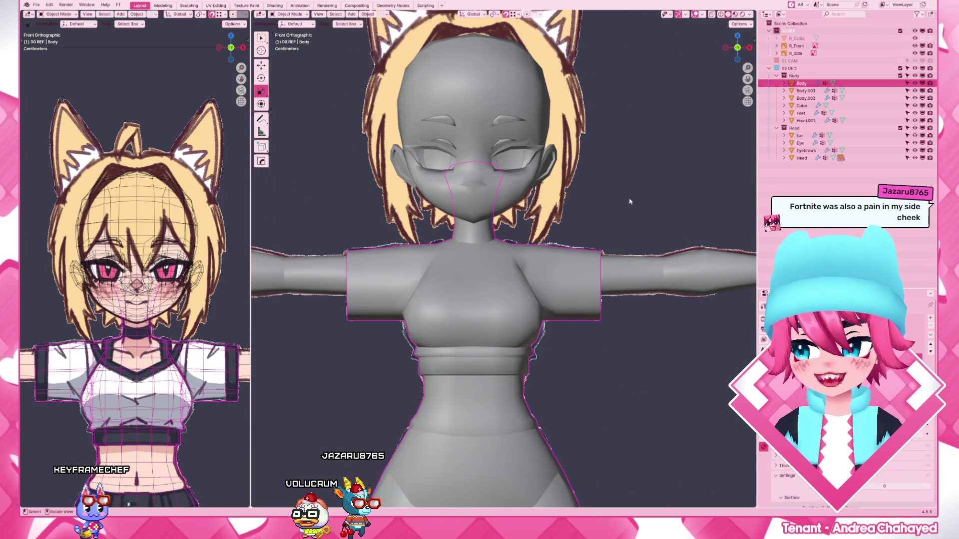
key("alt+a")
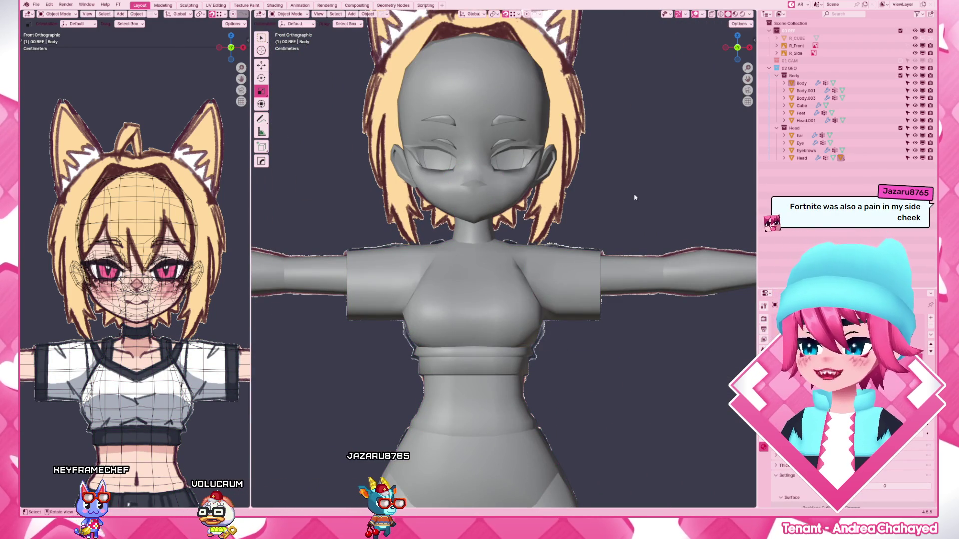
scroll(635, 197, "up", 2)
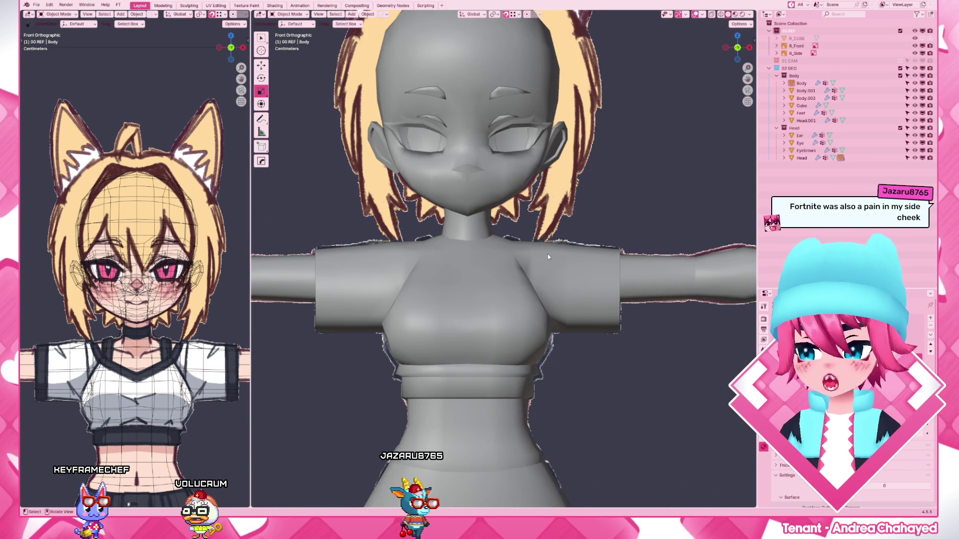
scroll(548, 254, "up", 2)
scroll(547, 254, "up", 1)
scroll(539, 323, "up", 1)
left_click(539, 324)
scroll(539, 323, "up", 2)
key("Tab")
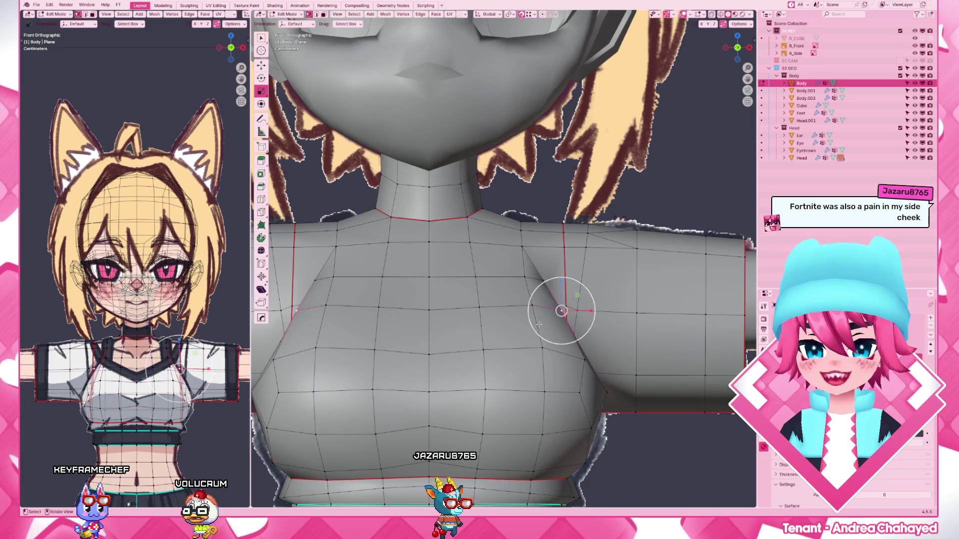
- Shift the lower-breast vertices sideways along X in several passes, brush-selecting more as needed
key("g")
key("x")
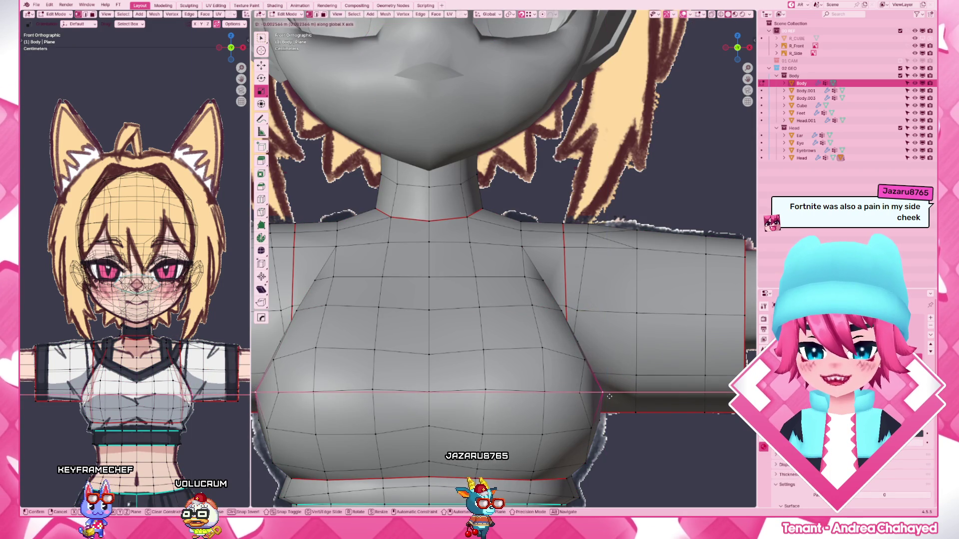
left_click(609, 396)
key("c")
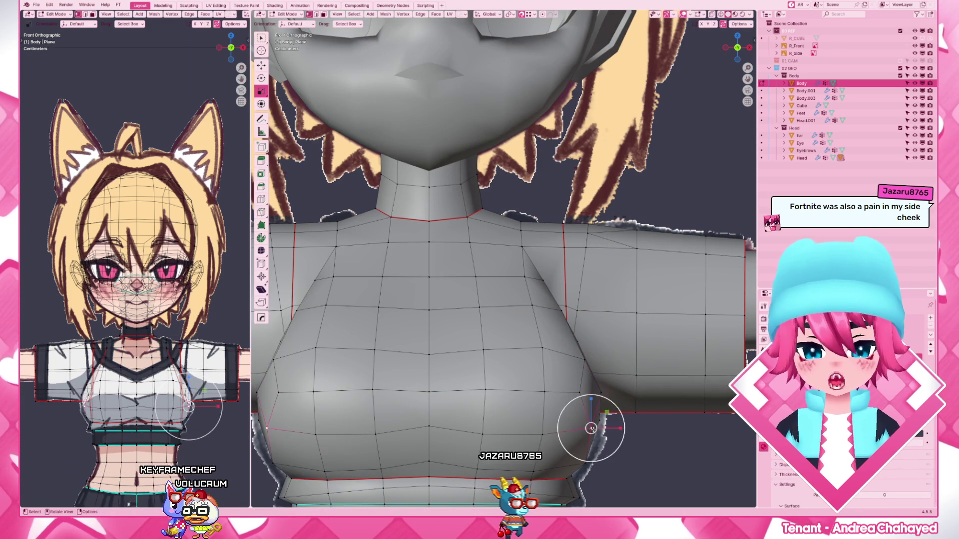
left_click(591, 428)
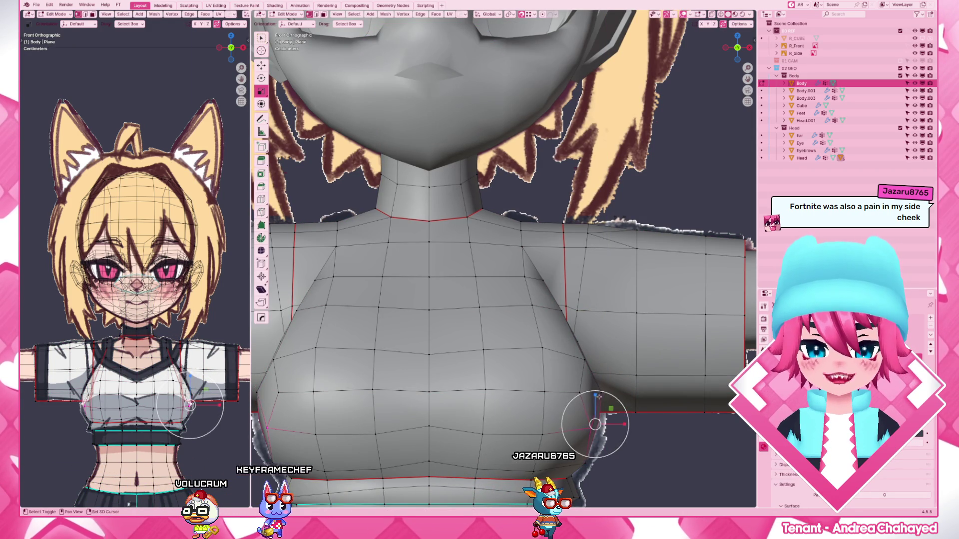
key("g")
key("x")
left_click(602, 413)
key("g")
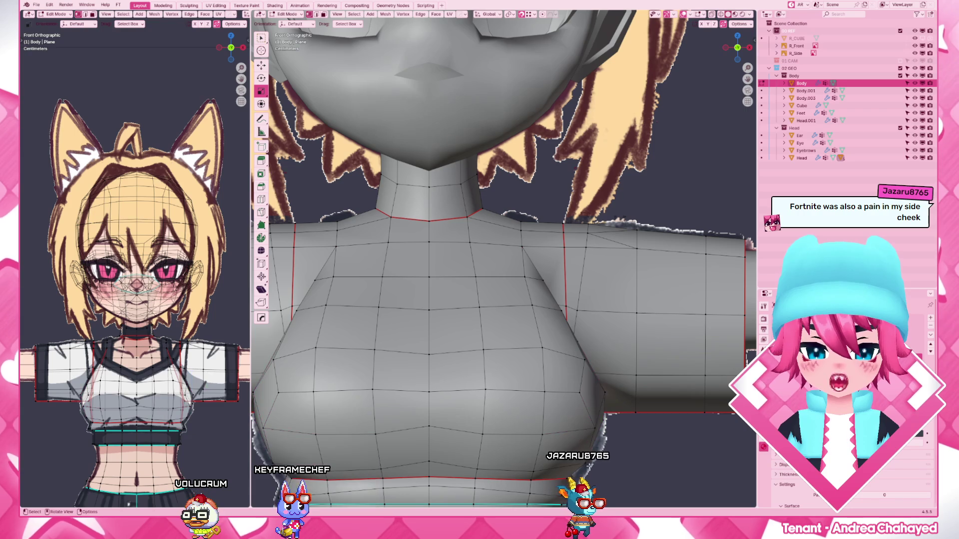
key("x")
left_click(606, 466)
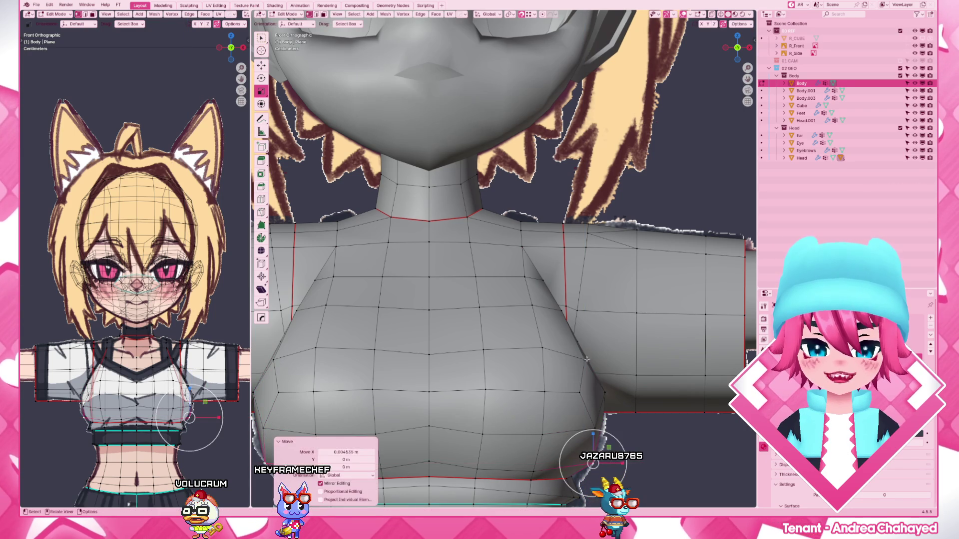
- Adjust a chest vertex along X and slide another along its edge, checking from below
mouse_move(606, 465)
middle_mouse_down()
mouse_move(555, 380)
mouse_move(578, 275)
middle_mouse_up()
key("g")
key("x")
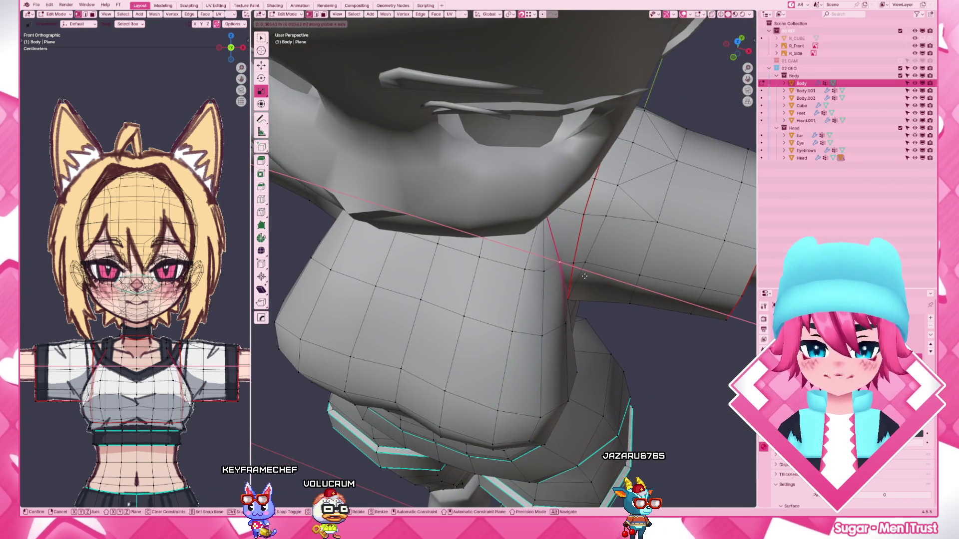
left_click(577, 275)
key("KP_5")
mouse_move(587, 278)
middle_mouse_down()
mouse_move(553, 300)
mouse_move(646, 320)
middle_mouse_up()
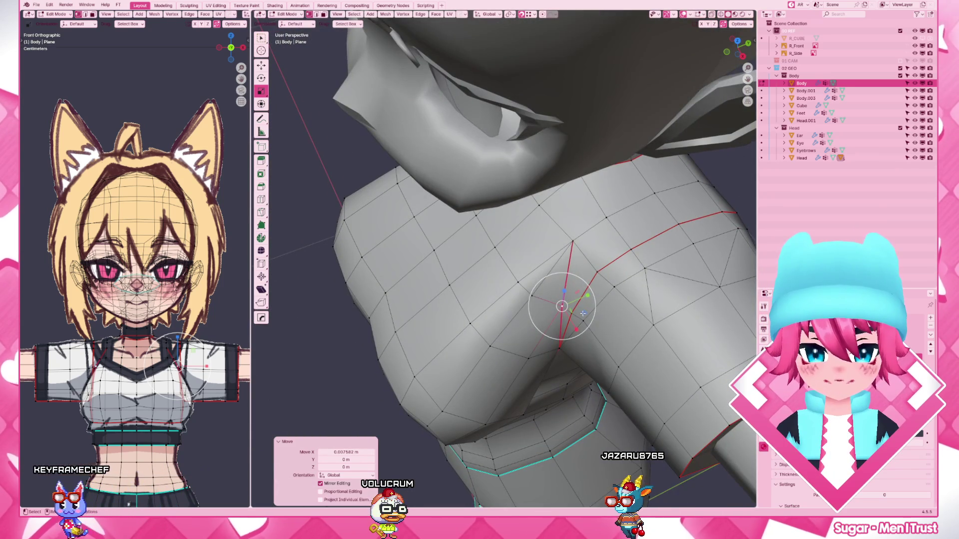
left_click(583, 314)
middle_click_drag(583, 314, 621, 326)
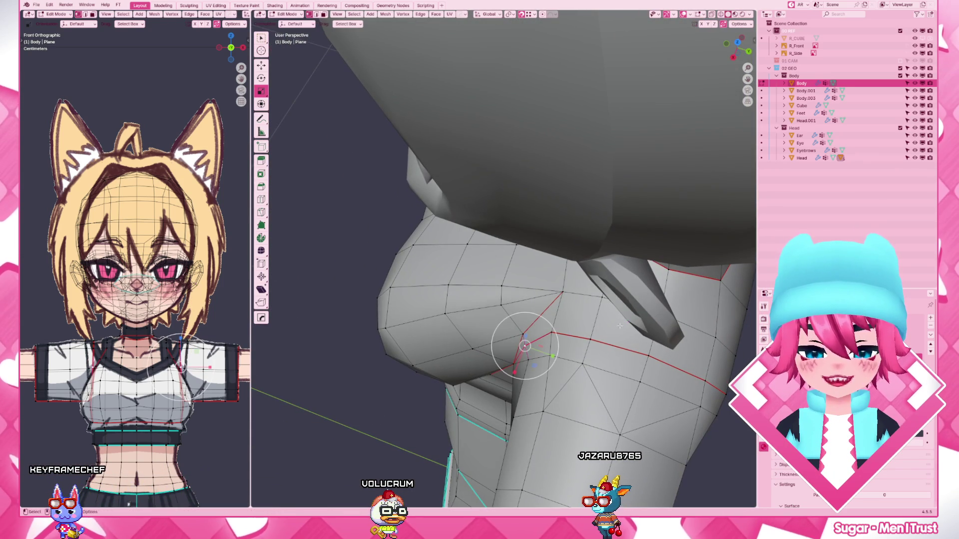
key("g")
key("g")
left_click(560, 359)
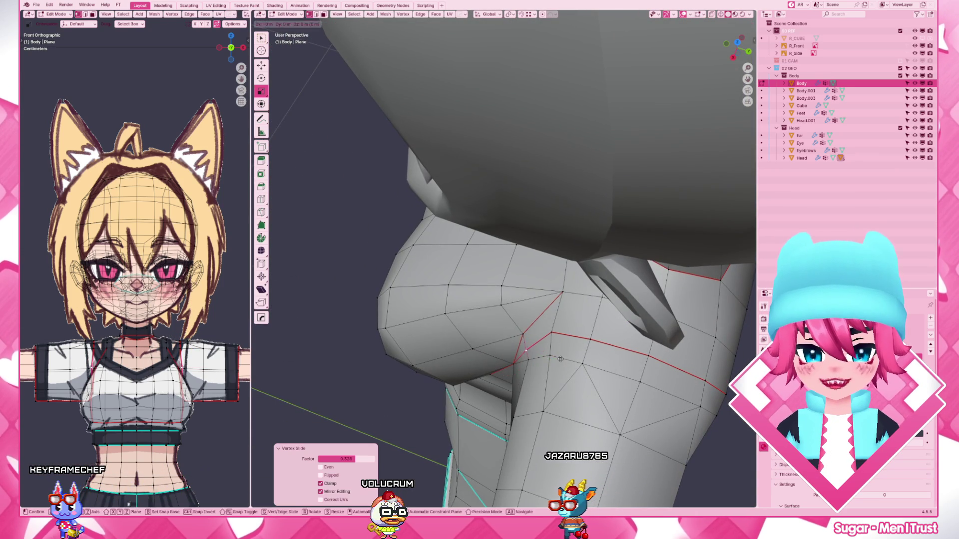
- Compare right and front views, then nudge a chest vertex sideways along X from the front
key("KP_3")
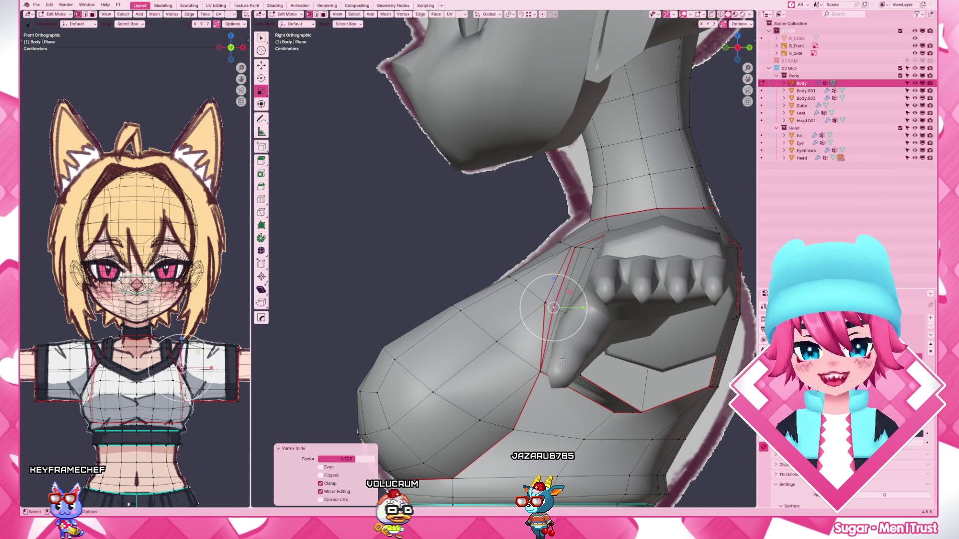
right_click(545, 304, "shift")
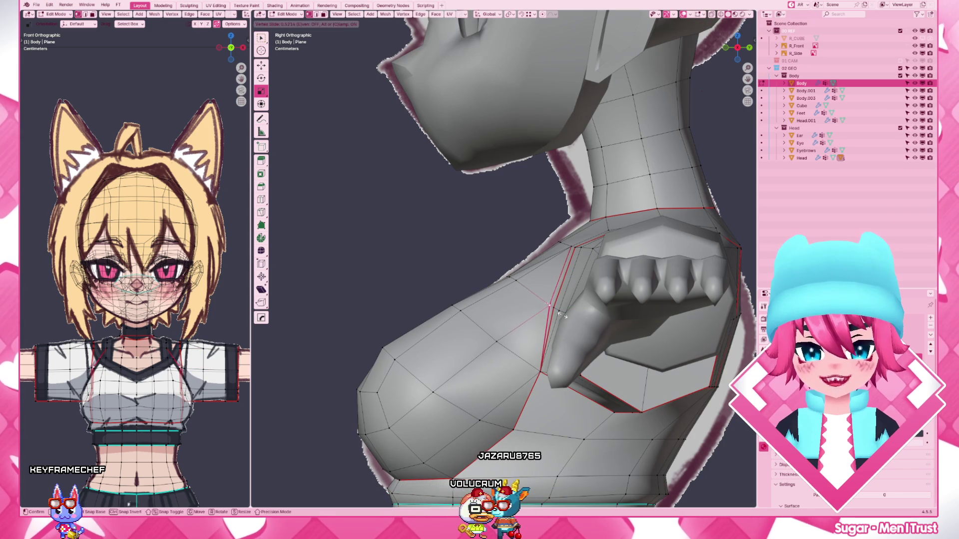
key("KP_1")
mouse_move(563, 314)
middle_mouse_down()
mouse_move(567, 347)
mouse_move(554, 247)
middle_mouse_up()
right_click(535, 214, "shift")
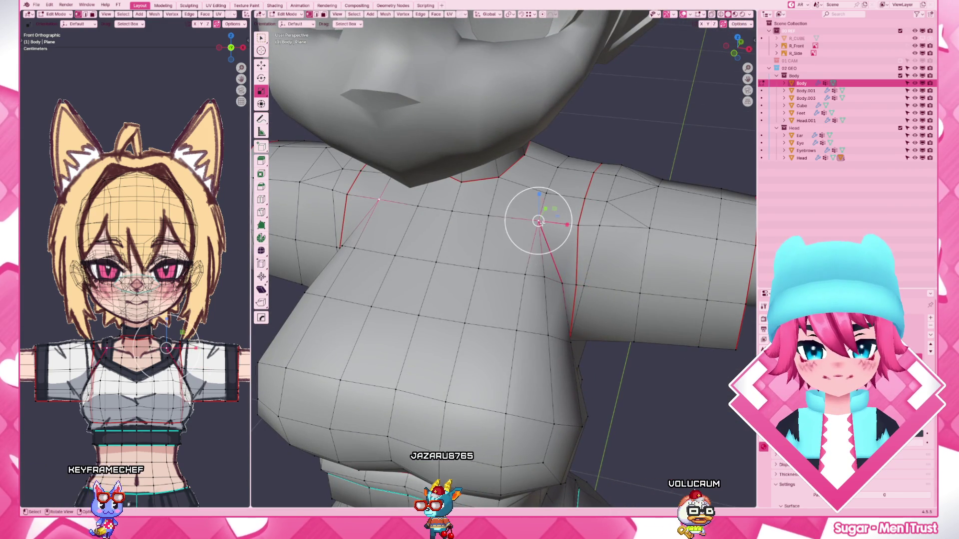
key("KP_1")
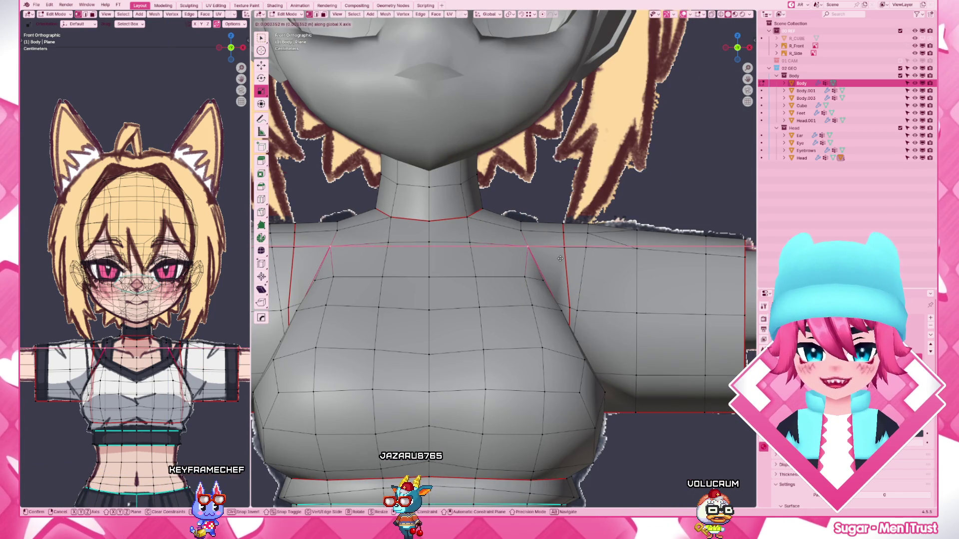
key("g")
key("x")
left_click(523, 292)
key("g")
key("x")
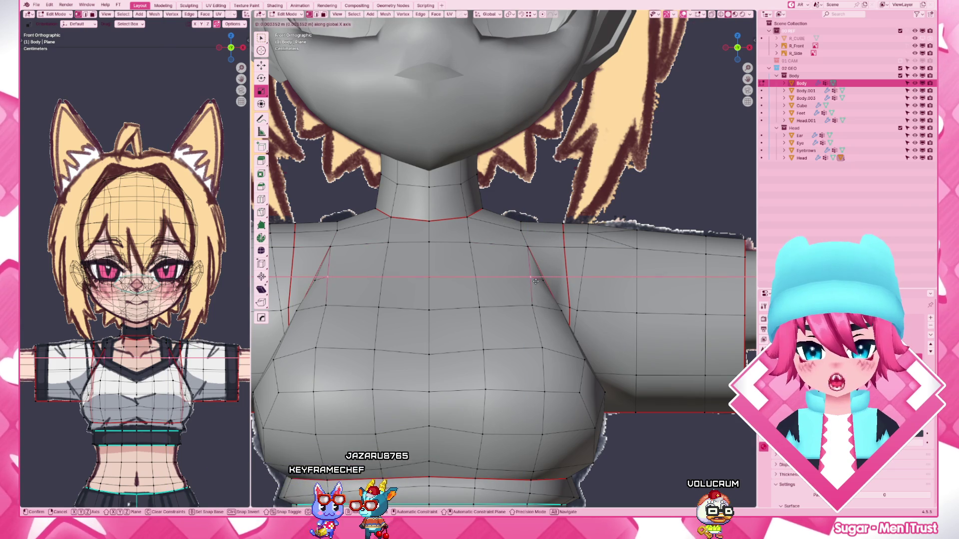
- Nudge a shoulder vertex slightly right and slide a lower chest vertex along its edges
left_click(534, 281)
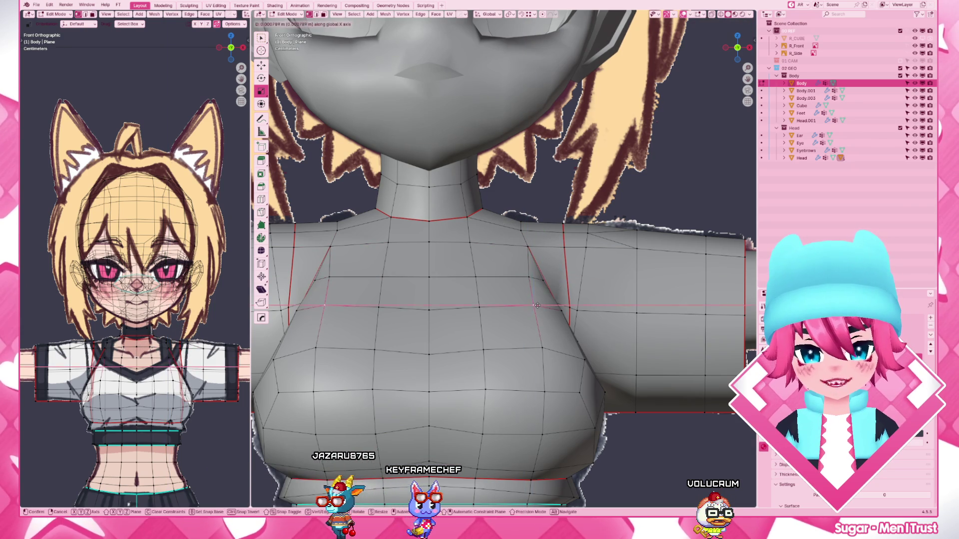
left_click(521, 229)
left_click_drag(521, 230, 523, 230)
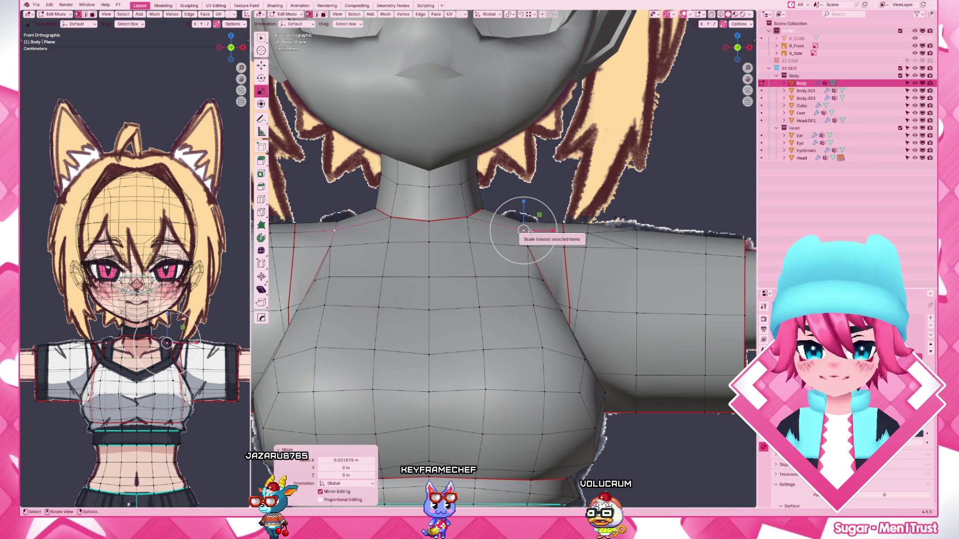
left_click(533, 305)
key("g")
key("g")
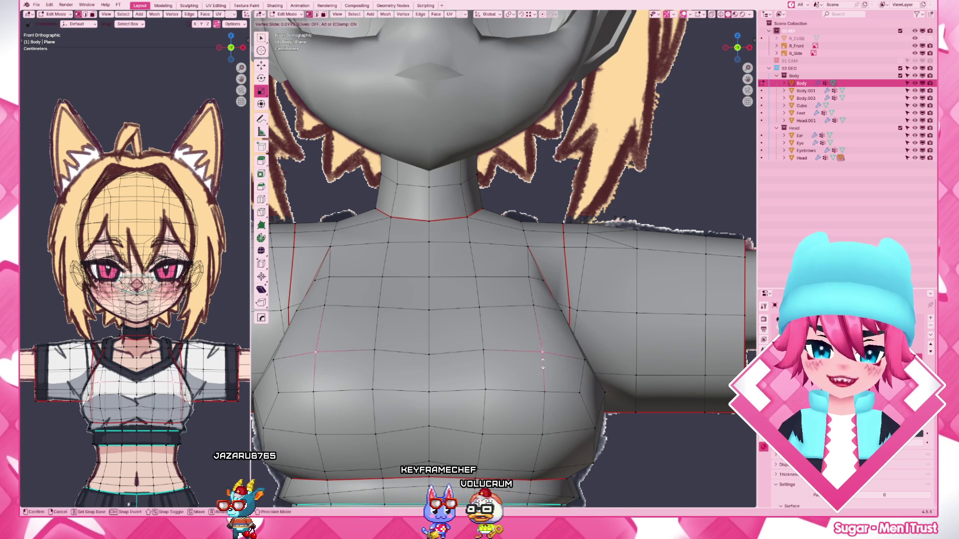
left_click(551, 365)
scroll(552, 366, "down", 3)
mouse_move(551, 366)
middle_mouse_down()
mouse_move(475, 368)
mouse_move(547, 354)
middle_mouse_up()
scroll(547, 354, "up", 3)
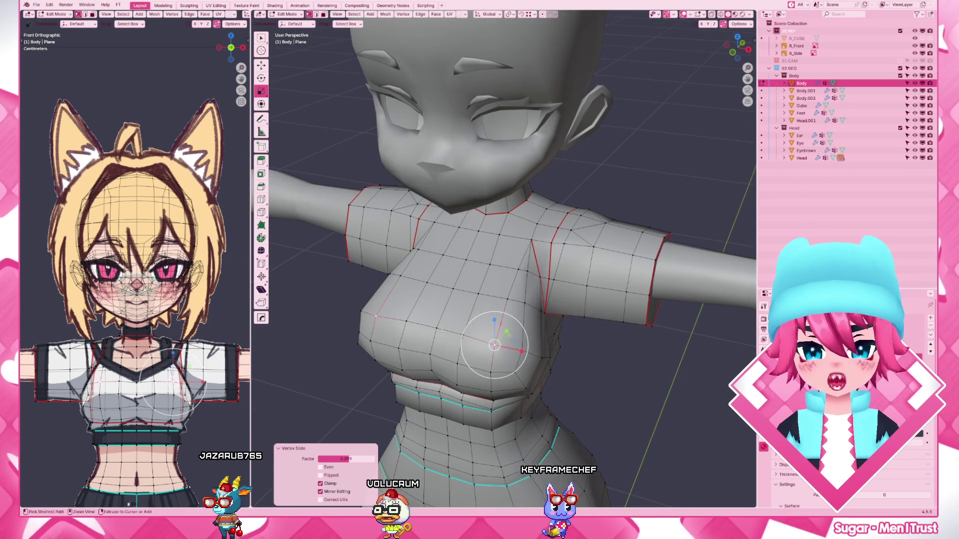
- Slide the chest edge loop repeatedly in side view until it follows the breast contour
left_click(495, 343, "ctrl")
key("g")
key("g")
left_click(477, 335)
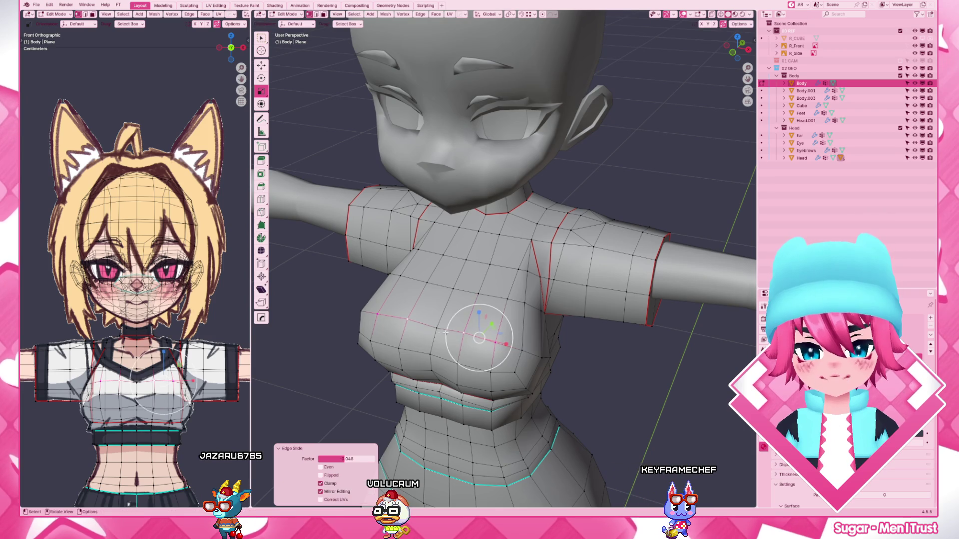
key("KP_3")
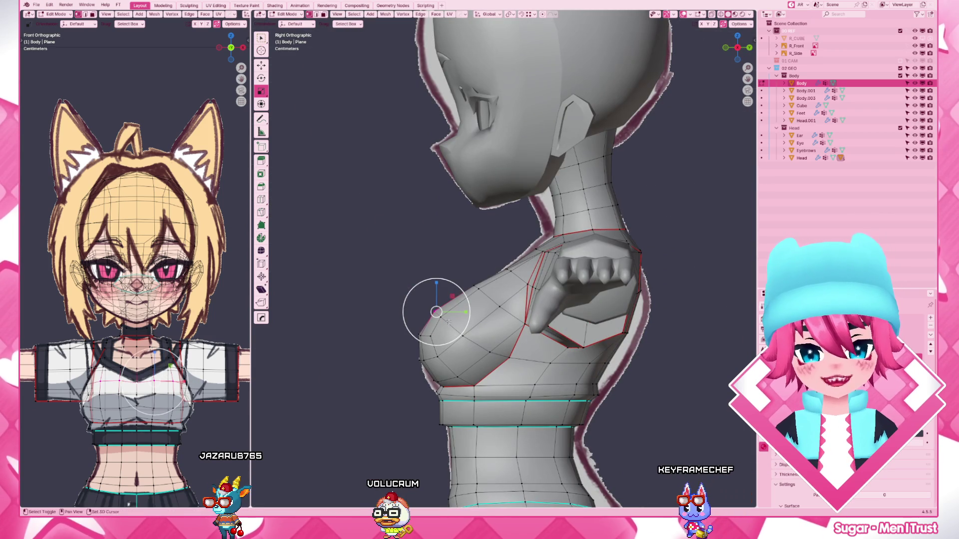
key("g")
key("g")
left_click(443, 309)
key("g")
key("g")
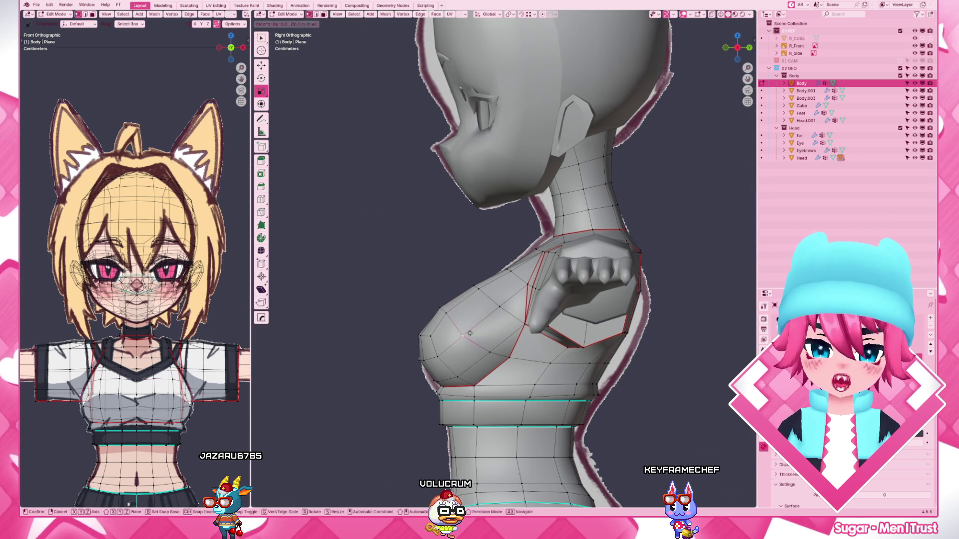
left_click(468, 321)
key("g")
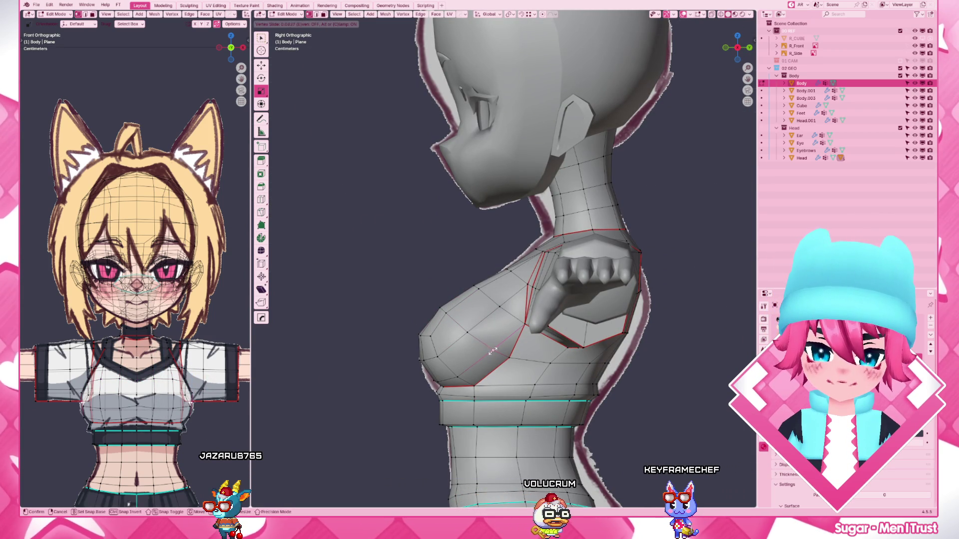
left_click(653, 362)
key("g")
key("g")
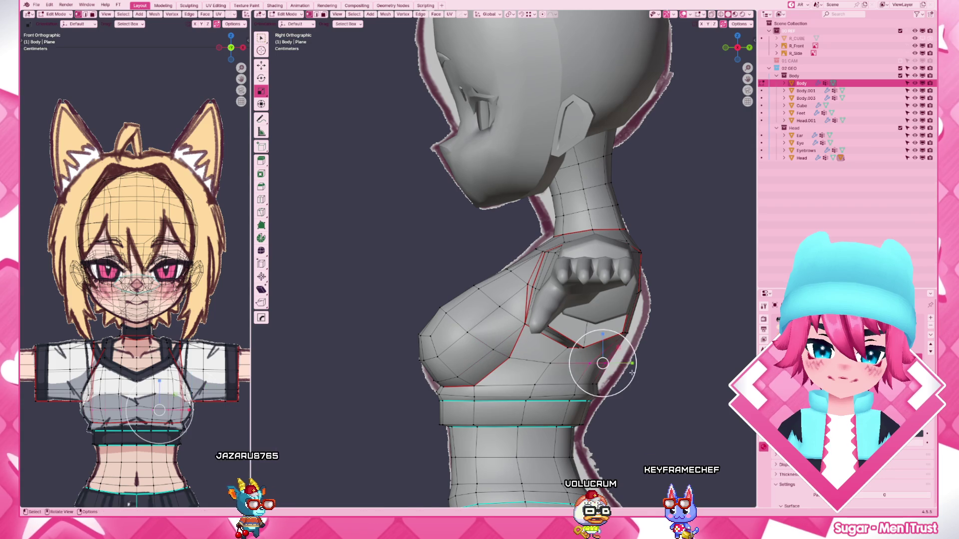
left_click(638, 370)
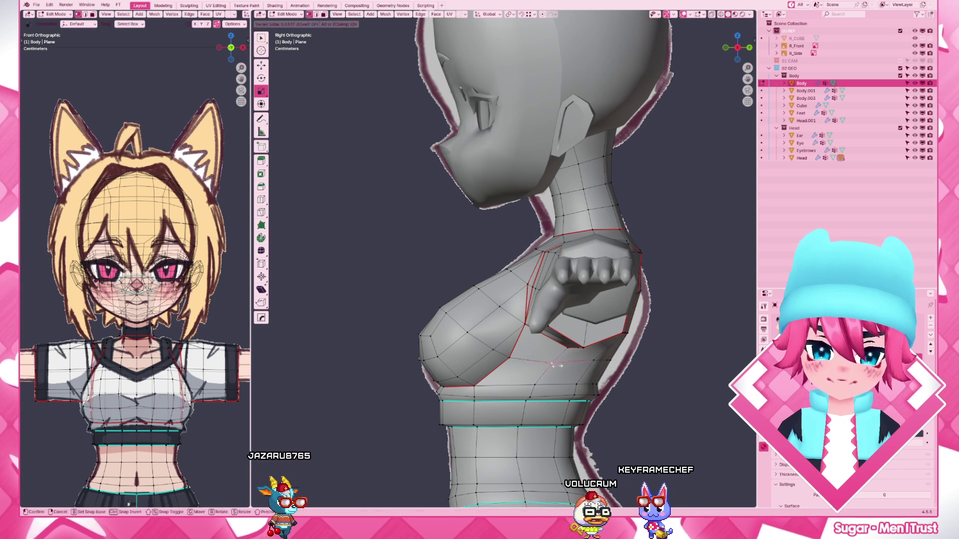
scroll(623, 432, "down", 4)
scroll(555, 374, "up", 3)
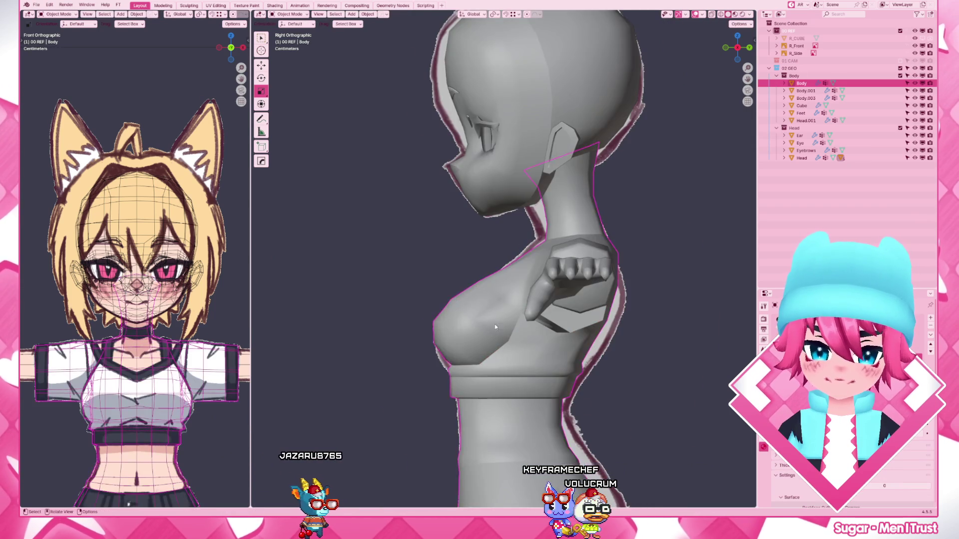
scroll(517, 352, "up", 3)
scroll(489, 333, "up", 2)
key("x")
- Dissolve the stray chest edges and merge overlapping vertices across the whole mesh
left_click(491, 356)
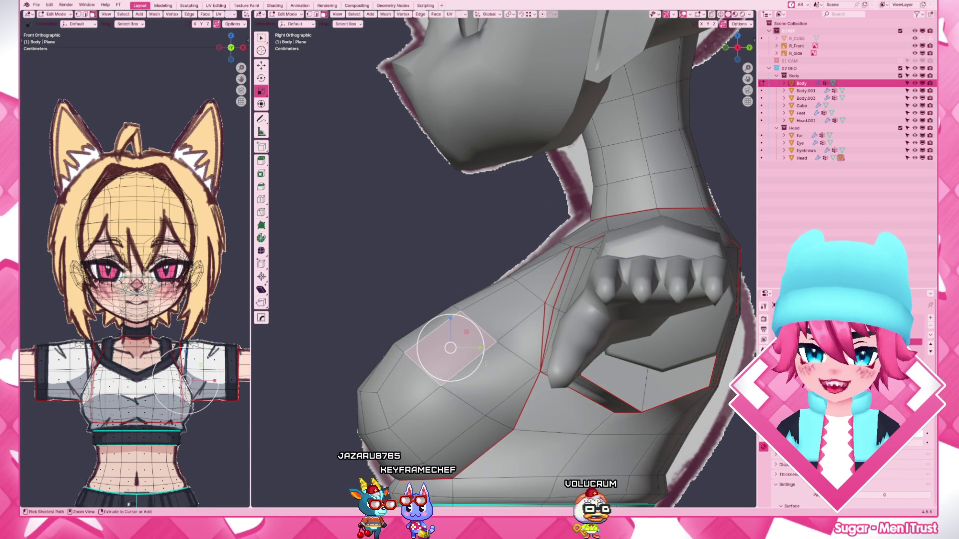
key("a")
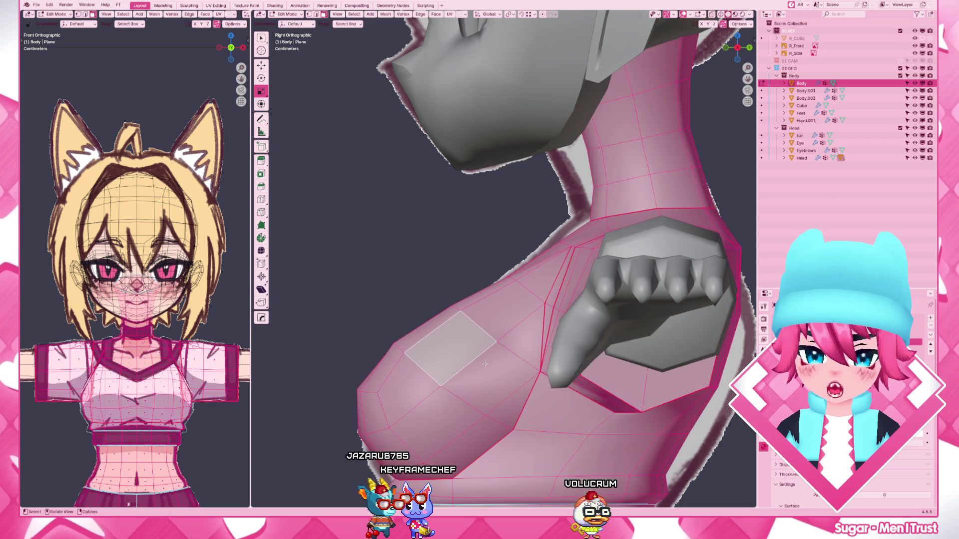
key("F3")
type("reset")
key("Escape")
key("m")
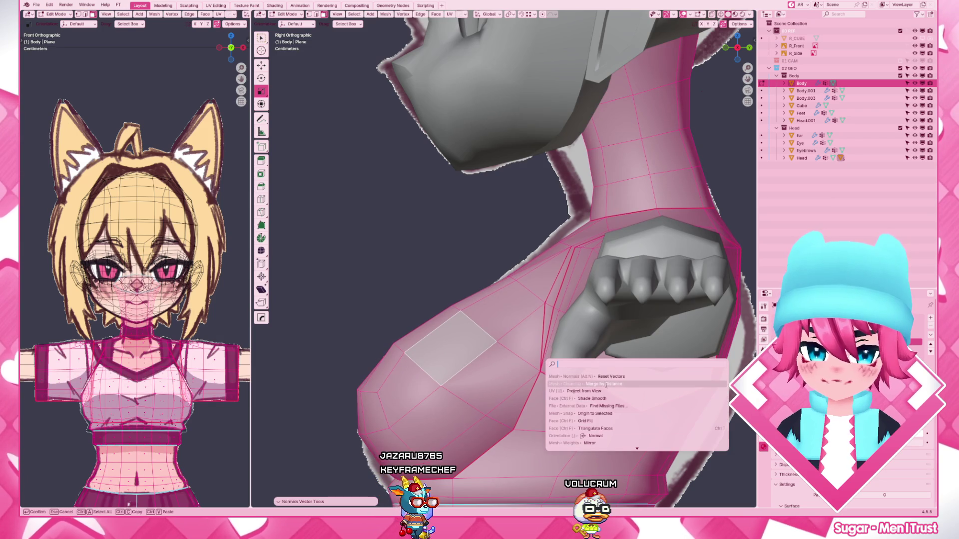
left_click(548, 379)
scroll(548, 383, "up", 1)
key("alt+a")
- Inspect the shoulder faces and the whole character, then return the Body to object level
mouse_move(548, 380)
middle_mouse_down()
mouse_move(581, 409)
mouse_move(636, 341)
middle_mouse_up()
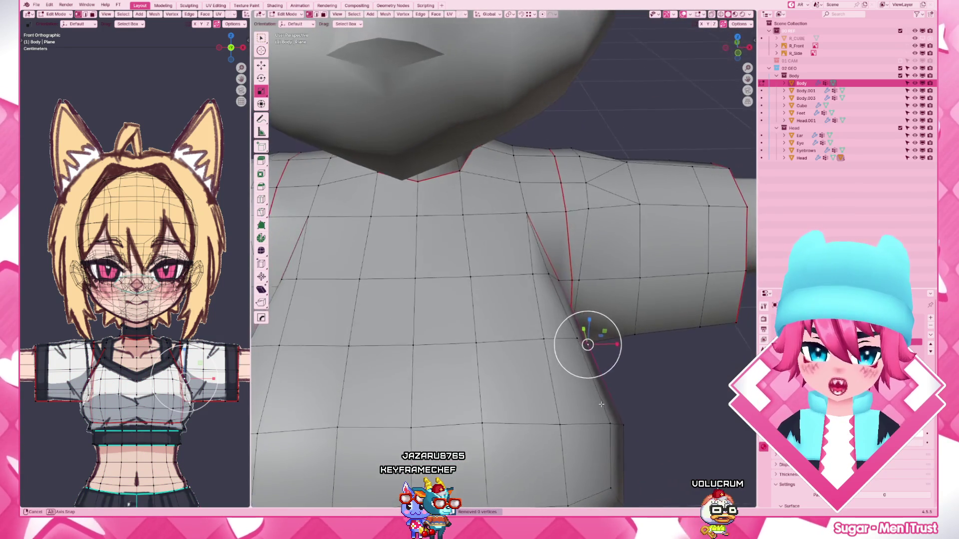
key("a")
key("F3")
type("reca")
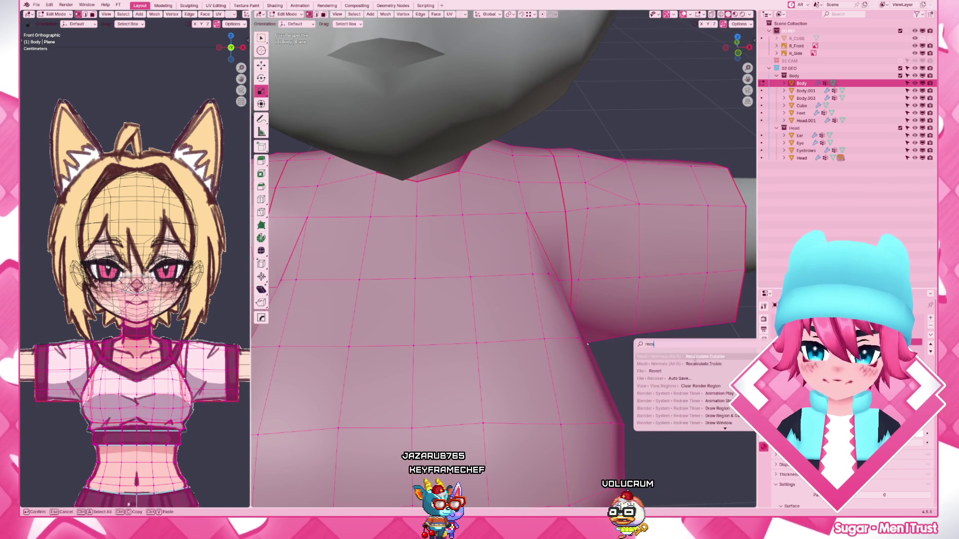
key("Return")
middle_click_drag(588, 345, 480, 285)
left_click(464, 360)
middle_click_drag(465, 360, 430, 175)
key("alt+a")
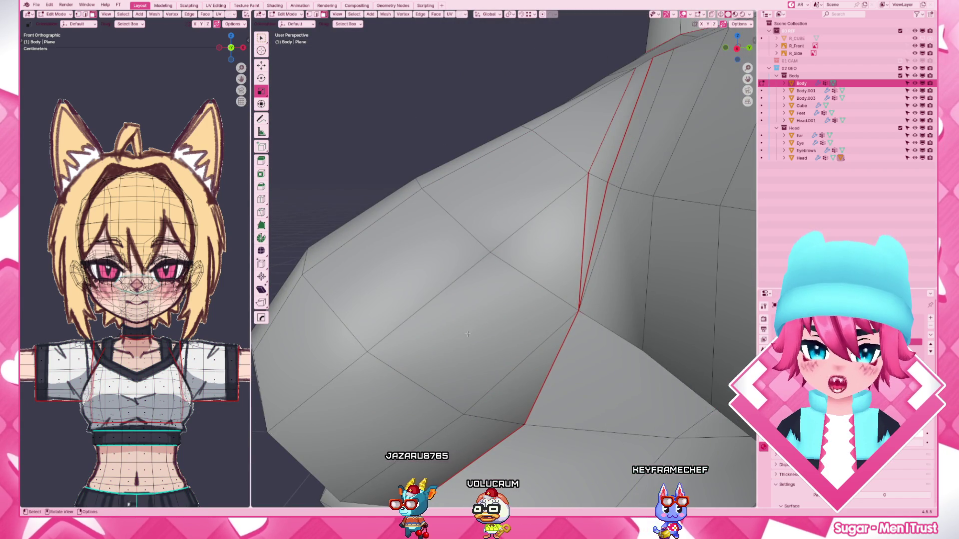
scroll(436, 342, "down", 5)
mouse_move(436, 342)
middle_mouse_down()
mouse_move(588, 263)
mouse_move(525, 284)
middle_mouse_up()
key("Tab")
scroll(525, 285, "up", 5)
- Apply flat then smooth shading to the entire Body mesh
key("Tab")
key("a")
key("F3")
type("shade s")
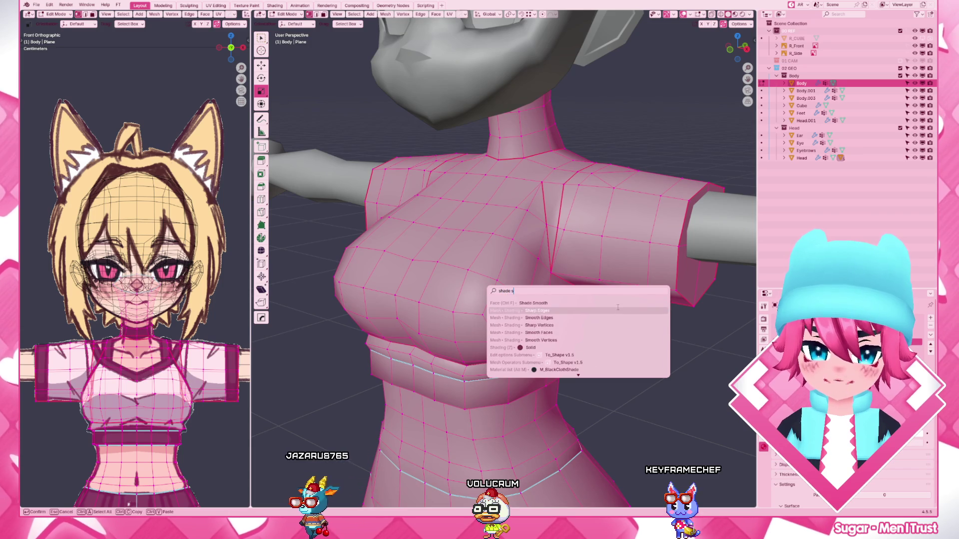
key("Return")
key("F3")
type("shade s")
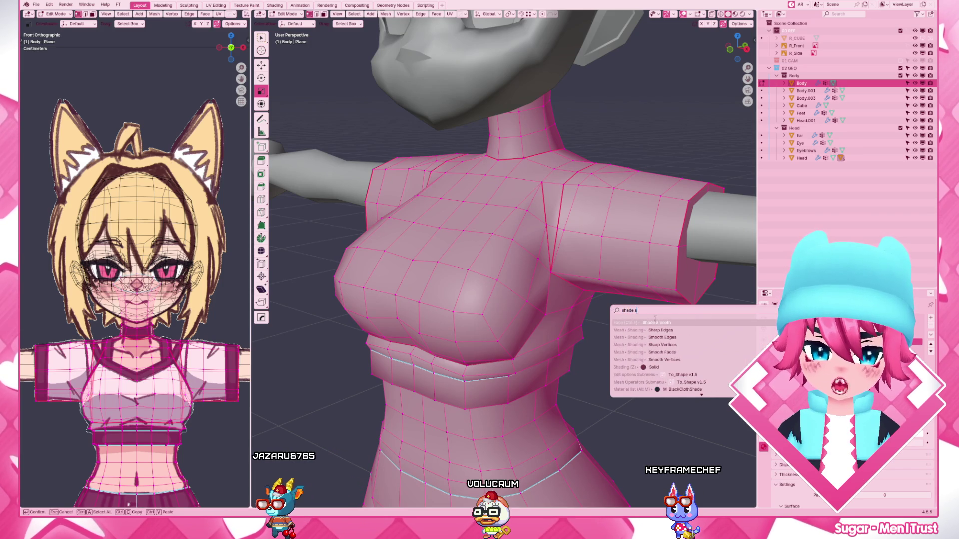
key("Return")
scroll(517, 269, "up", 4)
- Delete a single chest face, restore it, and leave mesh editing
left_click(483, 293)
key("x")
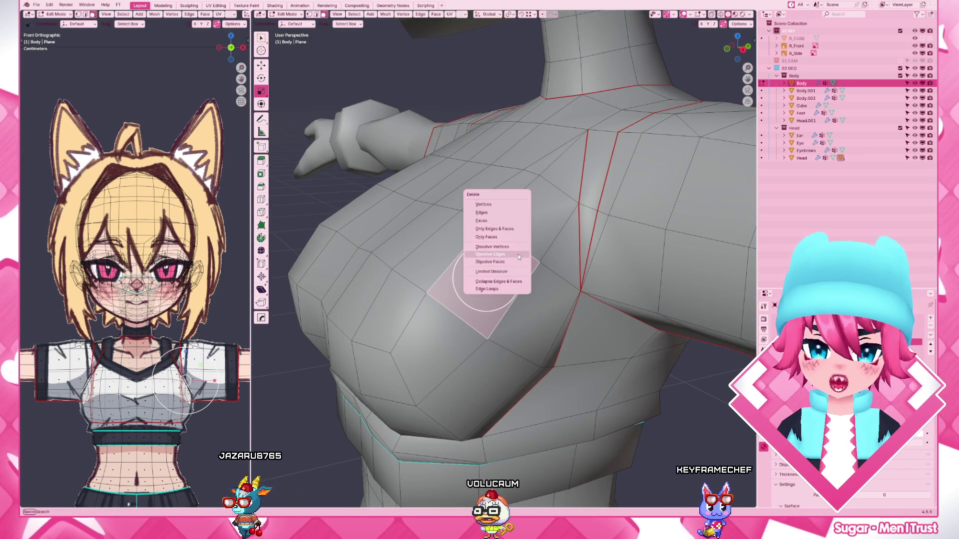
left_click(503, 224)
key("ctrl+z")
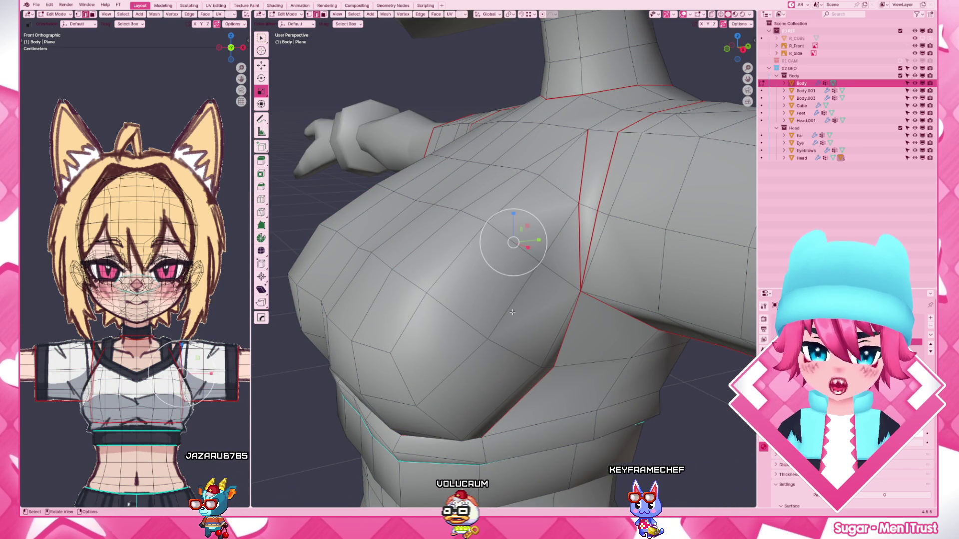
key("Tab")
scroll(567, 292, "down", 5)
middle_click_drag(567, 291, 542, 288)
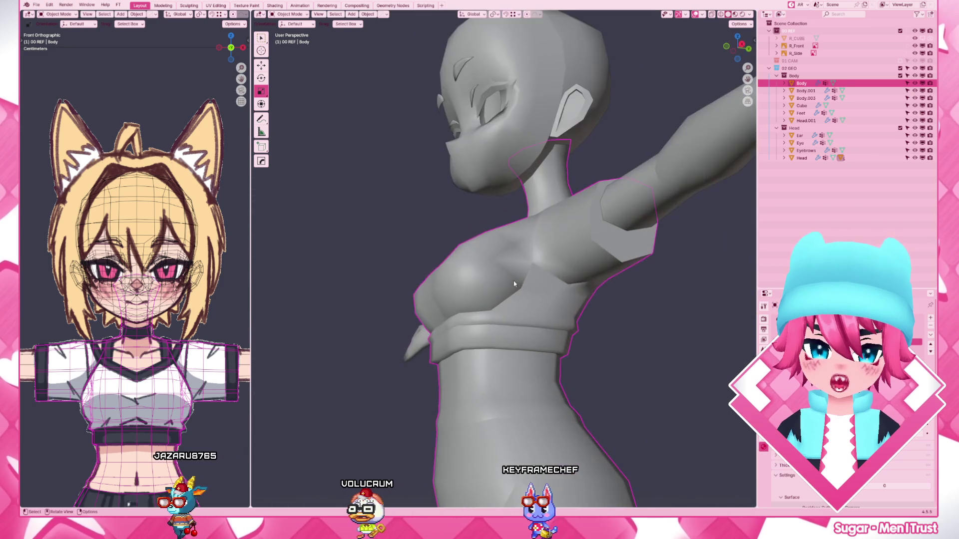
- Check a chest edge's edge operations without applying any, then deselect the Body in object mode
key("Tab")
scroll(542, 288, "up", 3)
left_click(543, 288)
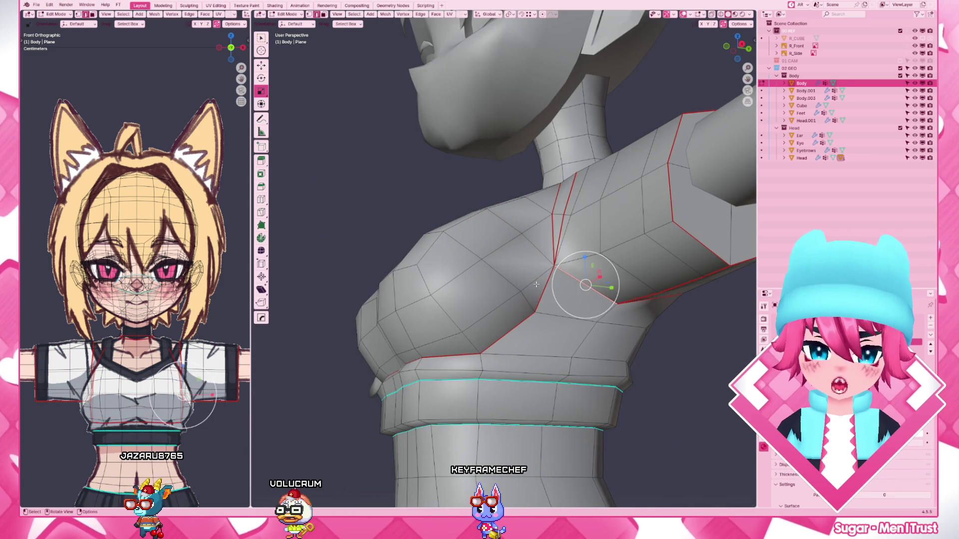
key("ctrl+e")
left_click(545, 300)
scroll(530, 271, "down", 3)
key("Tab")
mouse_move(530, 273)
middle_mouse_down()
mouse_move(595, 236)
mouse_move(588, 264)
middle_mouse_up()
scroll(583, 240, "up", 3)
key("Tab")
scroll(583, 240, "down", 3)
key("Tab")
left_click(589, 265)
- From front view with wireframe shown, select the Body and switch it to Sculpt Mode
key("KP_1")
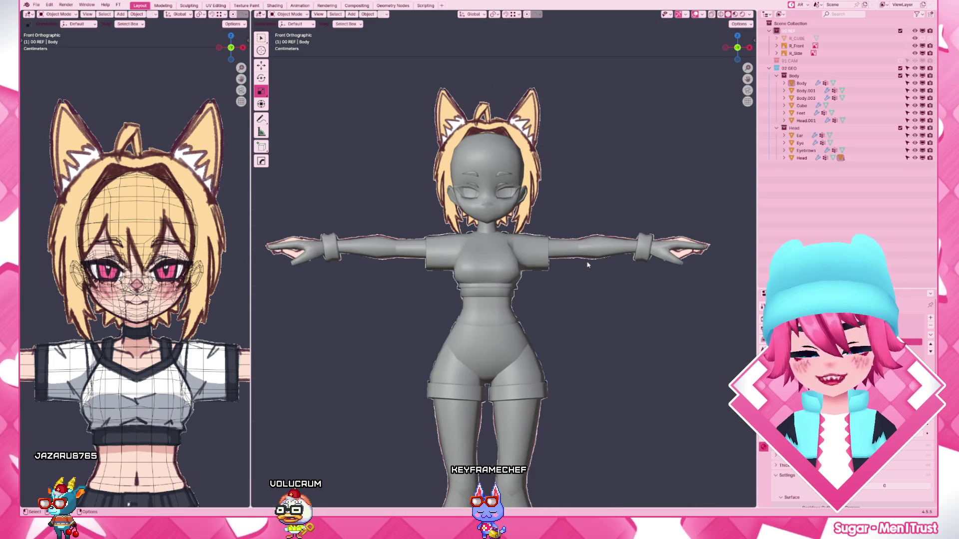
scroll(577, 248, "up", 4)
key("Tab")
left_click(574, 239)
scroll(569, 235, "up", 2)
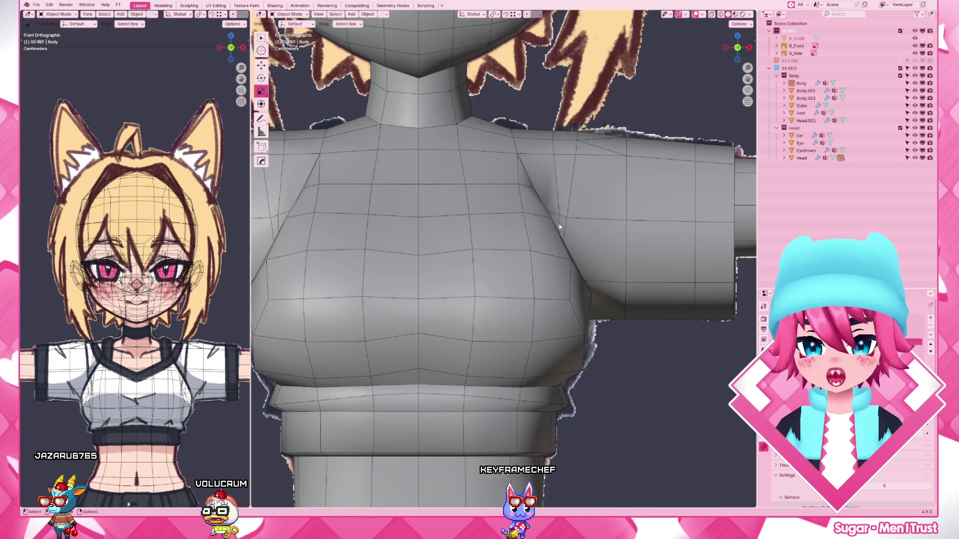
key("Tab")
left_click(500, 198)
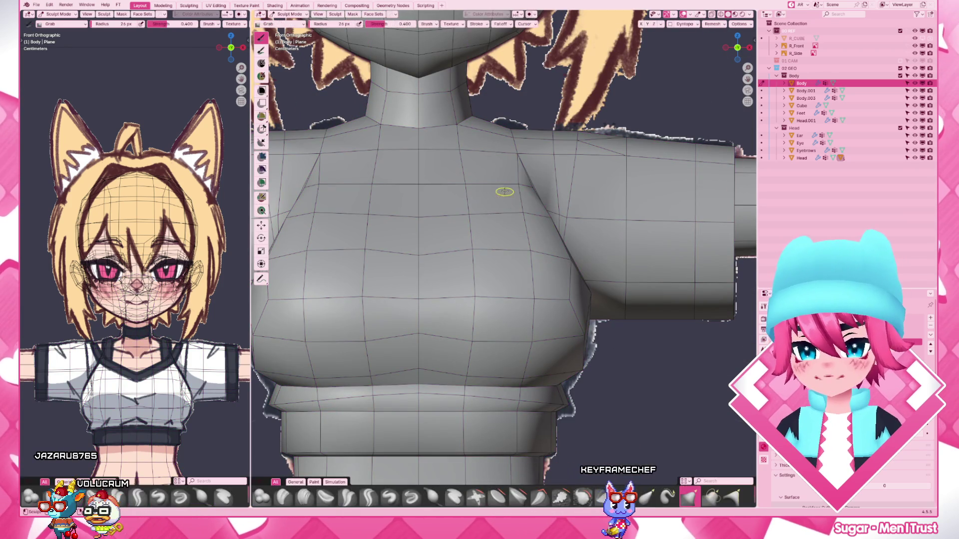
- Grab-sculpt the chest, resizing the brush between about 158, 99, 88 and 44 px
key("f")
left_click(523, 219)
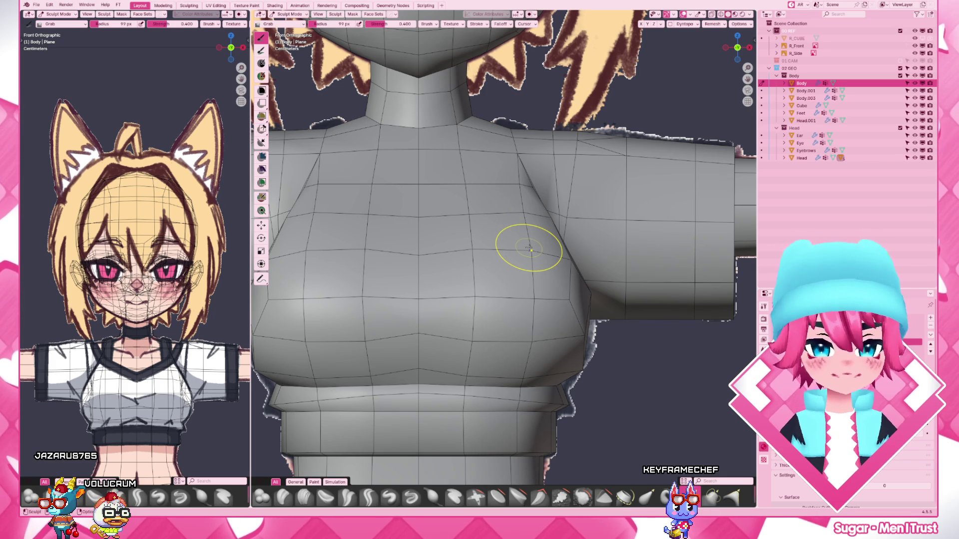
key("f")
left_click(523, 212)
key("f")
left_click(499, 188)
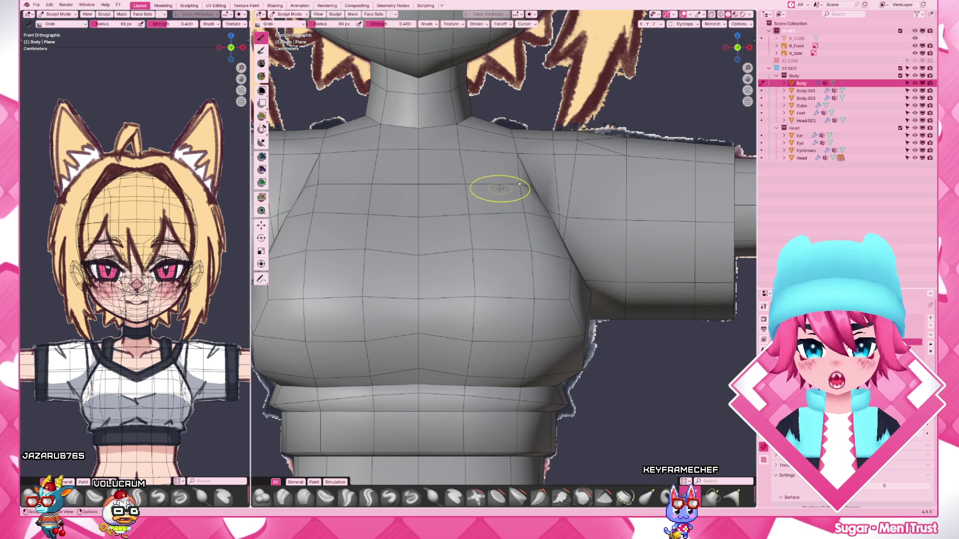
scroll(511, 223, "down", 3)
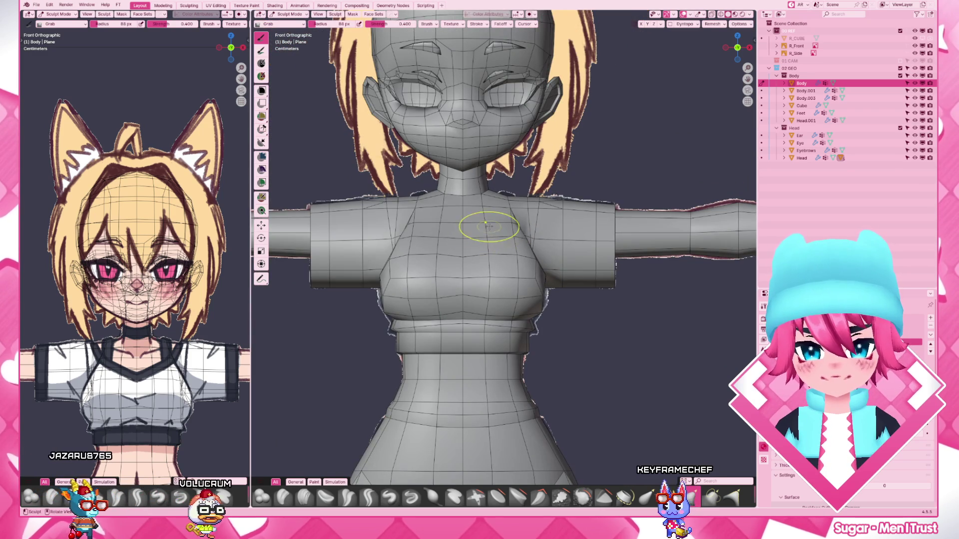
key("f")
left_click(461, 260)
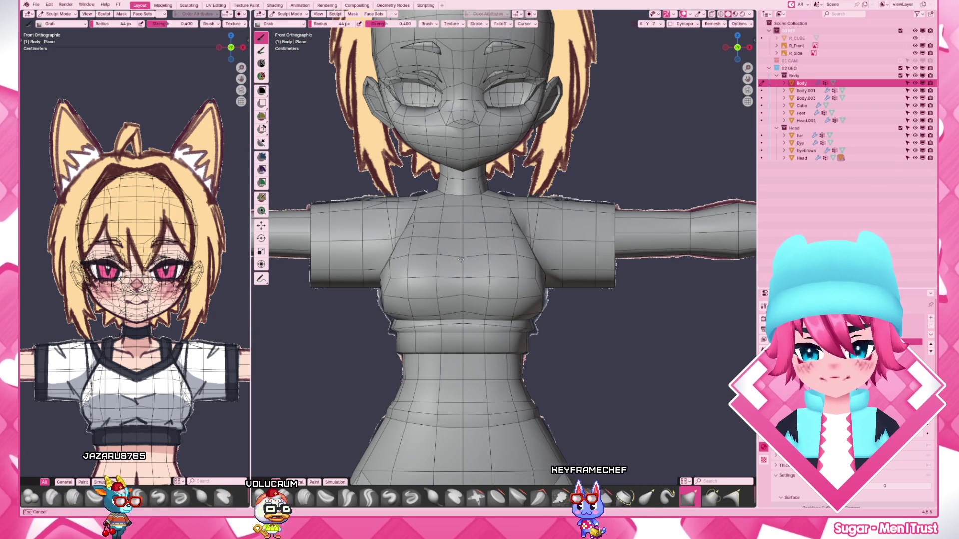
middle_click_drag(460, 276, 458, 247)
scroll(460, 259, "up", 2)
scroll(460, 258, "up", 2)
- Return to mesh editing and place the 3D cursor on the upper chest
key("Tab")
right_click(435, 255, "shift")
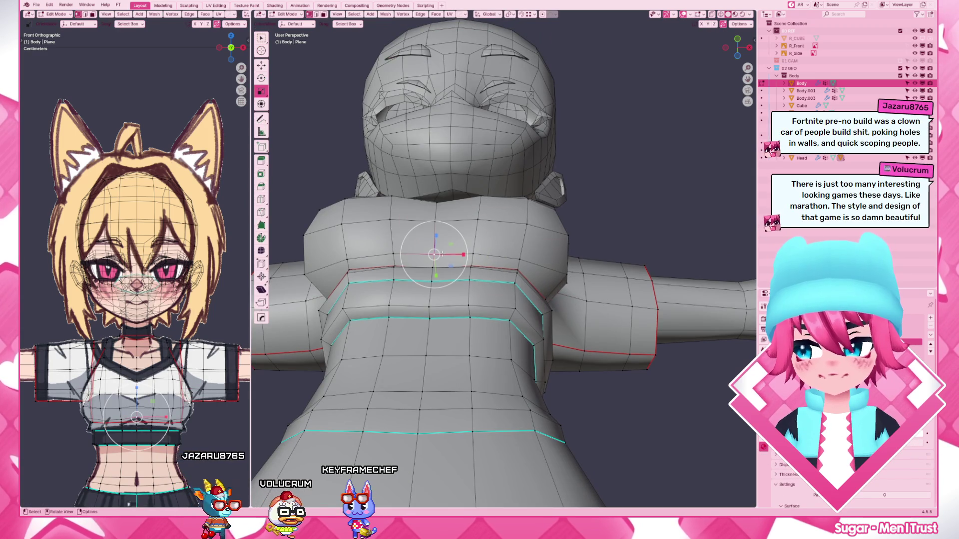
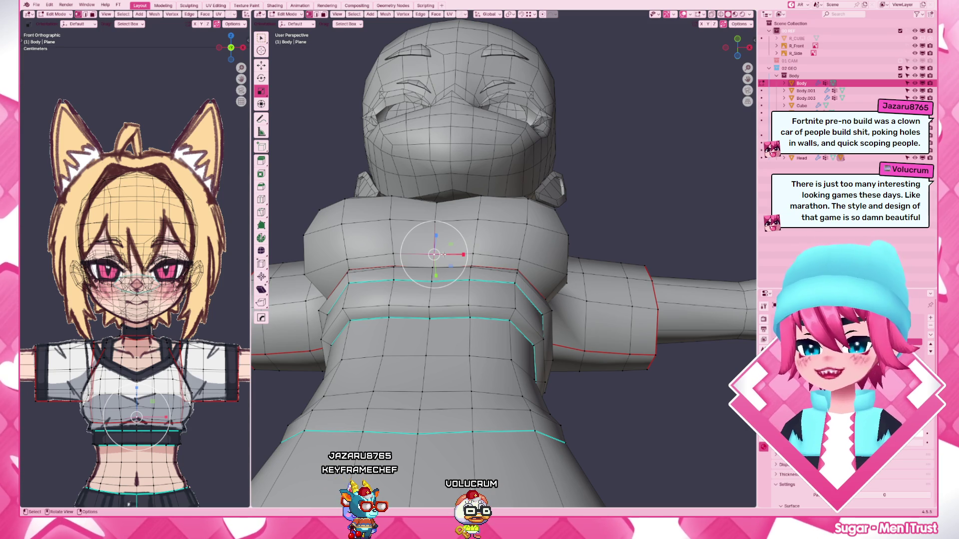
scroll(510, 254, "up", 2)
- Edge-slide the chest loop, then move and vertex-slide the lower chest vertices into a rounder curve
key("g")
key("g")
left_click(552, 256)
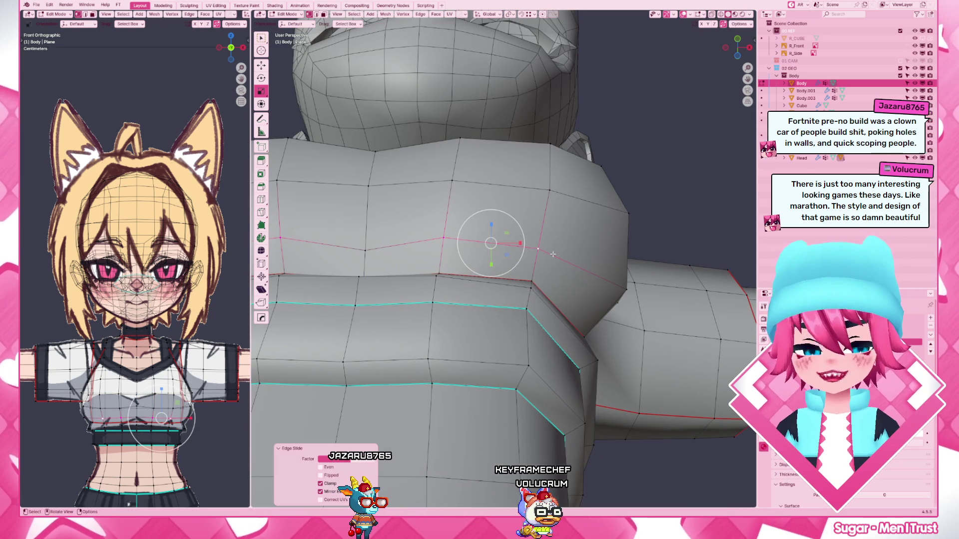
scroll(553, 255, "down", 4)
mouse_move(552, 256)
middle_mouse_down()
mouse_move(536, 302)
mouse_move(434, 310)
middle_mouse_up()
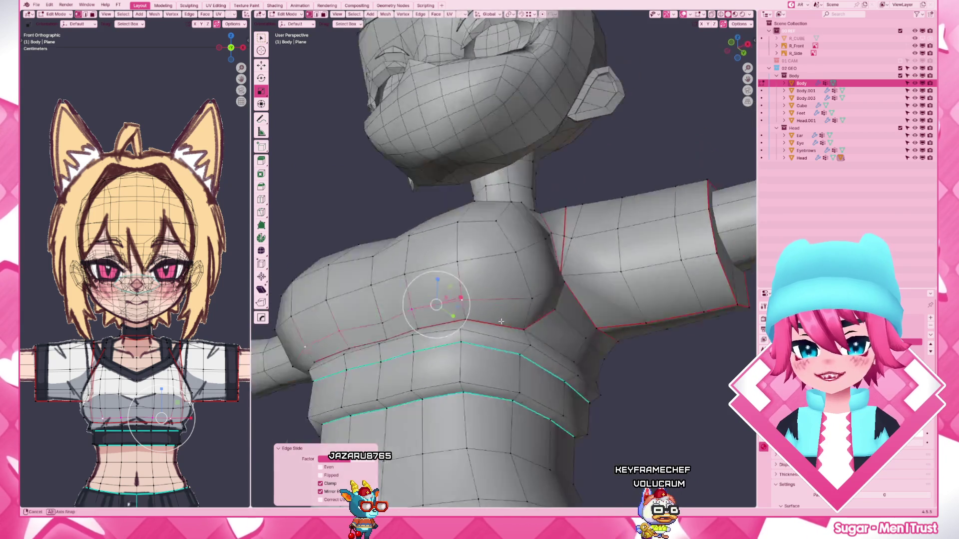
key("g")
left_click(435, 309)
key("g")
left_click(443, 273)
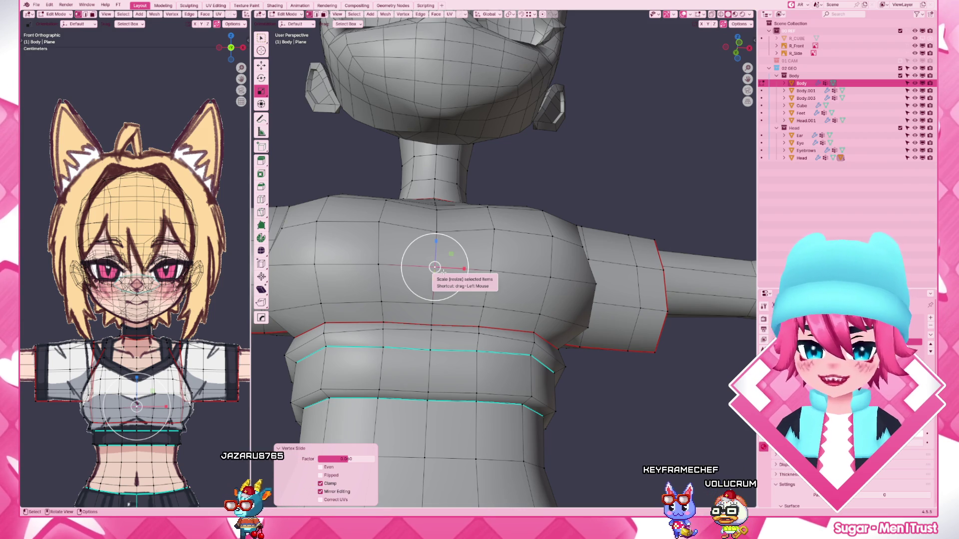
- From the front view, begin moving the selected chest vertices sideways along X
mouse_move(526, 294)
middle_mouse_down()
mouse_move(516, 372)
mouse_move(574, 302)
mouse_move(600, 345)
middle_mouse_up()
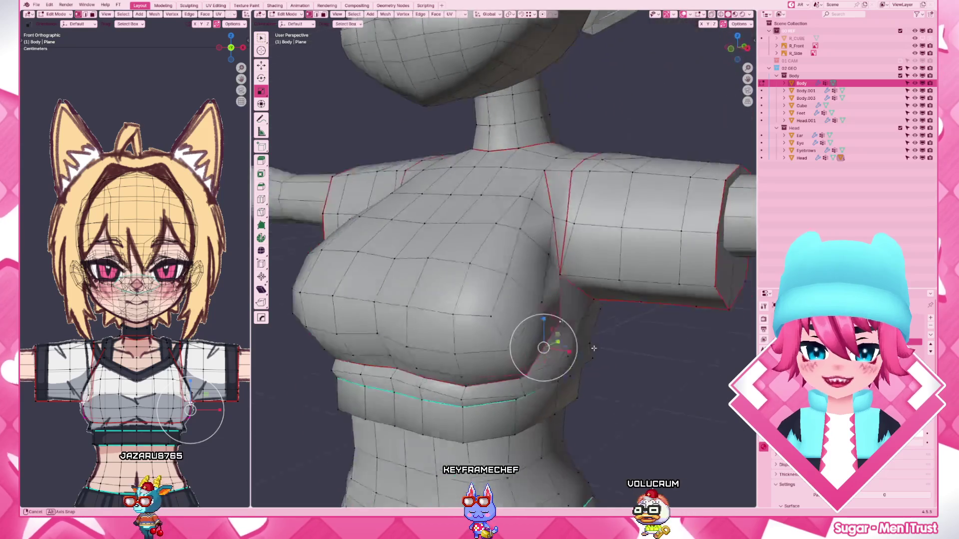
key("KP_1")
key("g")
key("x")
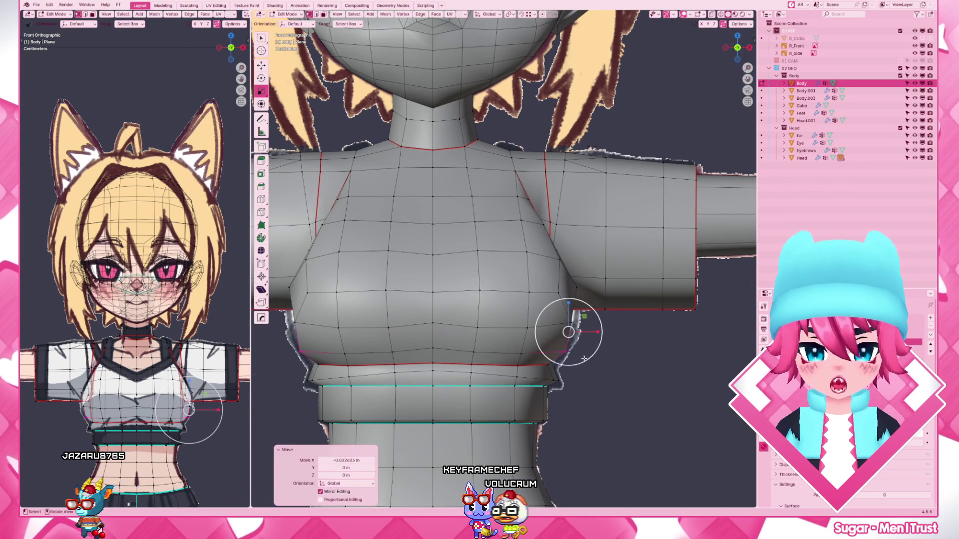
- Settle the sideways move and pull the underarm vertex along X toward the torso
left_click(582, 361)
scroll(577, 330, "down", 2)
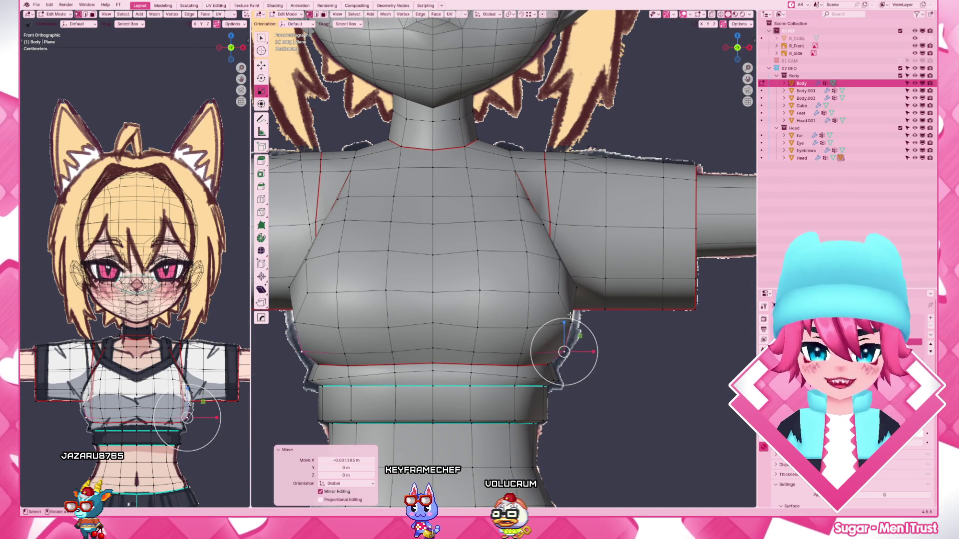
middle_click_drag(573, 316, 555, 279)
key("KP_1")
scroll(602, 298, "up", 2)
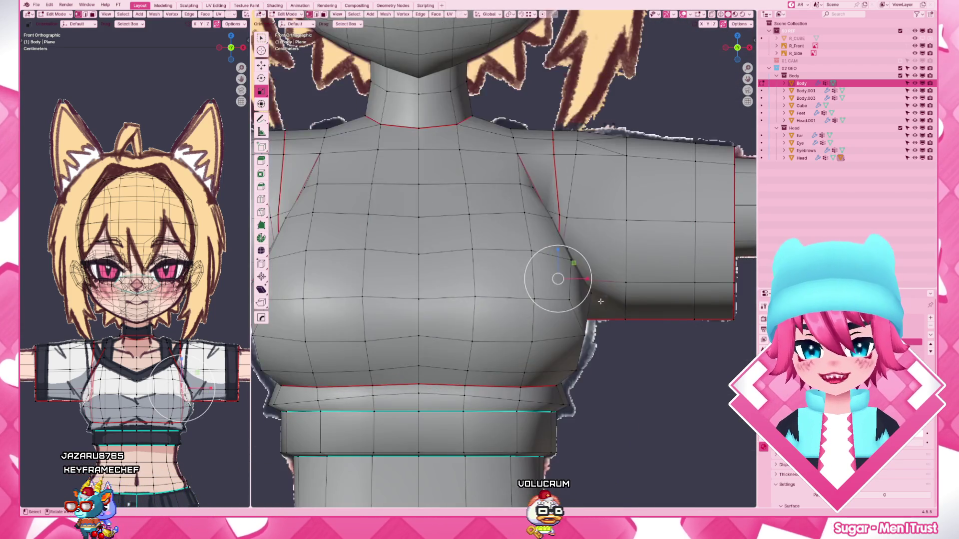
middle_click_drag(601, 298, 576, 249)
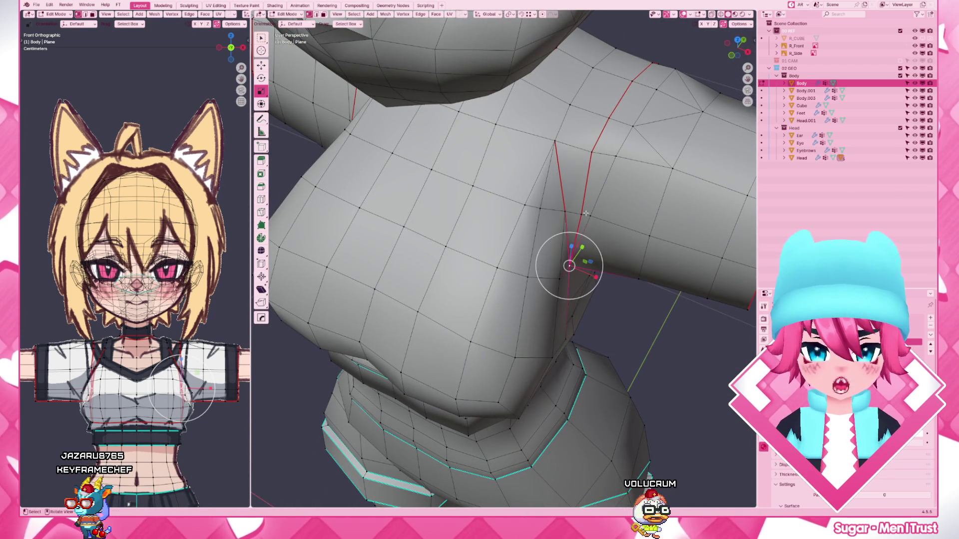
key("g")
key("x")
left_click(583, 216)
- Lift the underarm vertex outward, slide it along its edge, and cancel a further grab in front view
middle_click_drag(584, 217, 599, 245)
key("g")
left_click(589, 201)
key("g")
key("g")
left_click(591, 201)
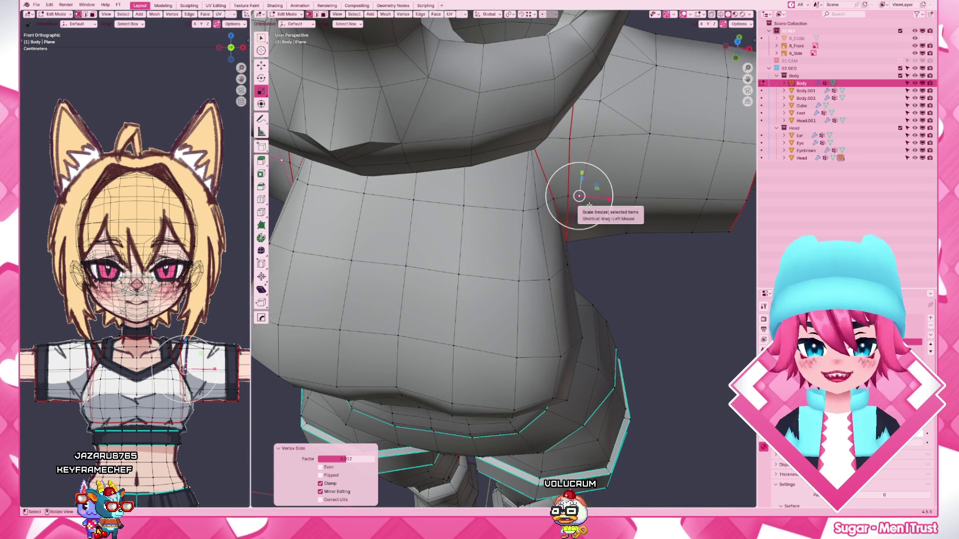
key("KP_1")
key("g")
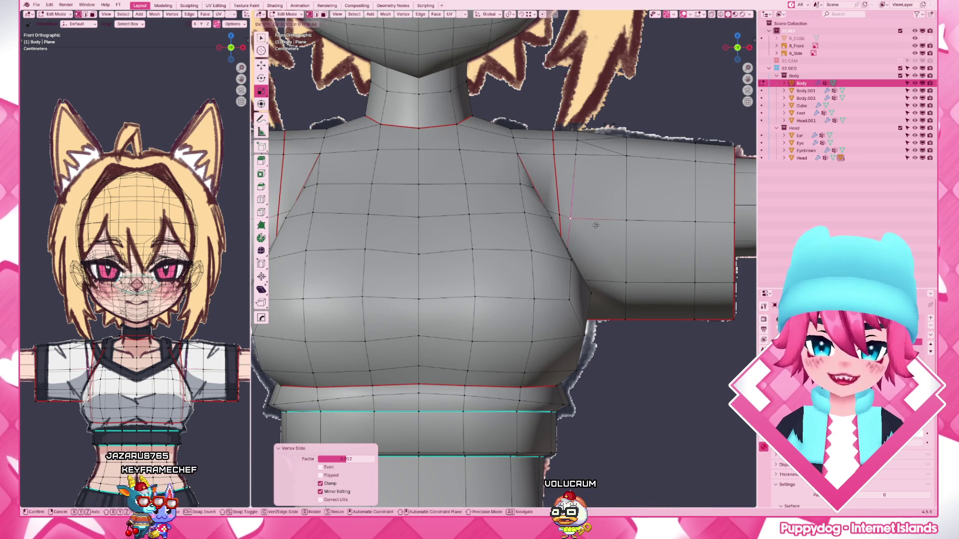
right_click(559, 216)
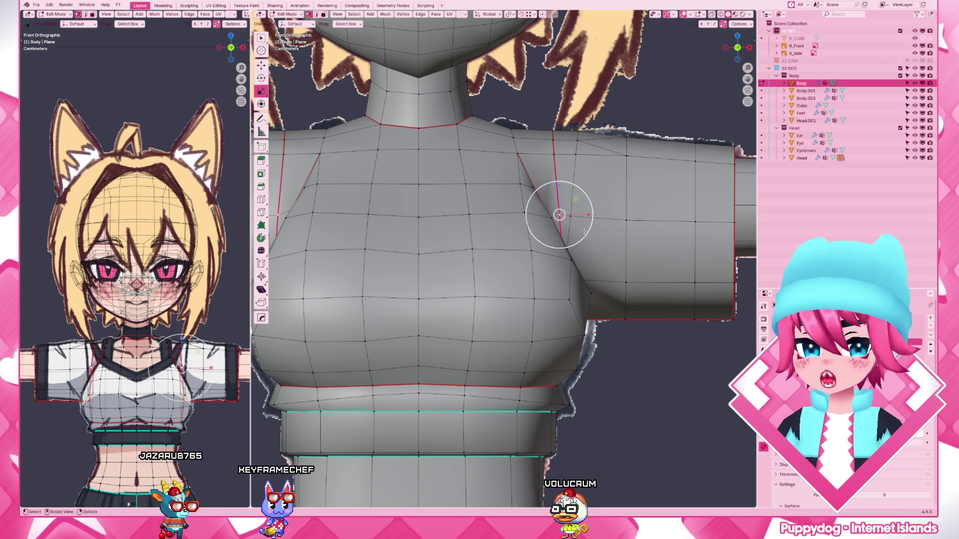
- Adjust the side chest vertices front-to-back along Y to set the bust depth
middle_click_drag(576, 225, 541, 254)
key("g")
key("y")
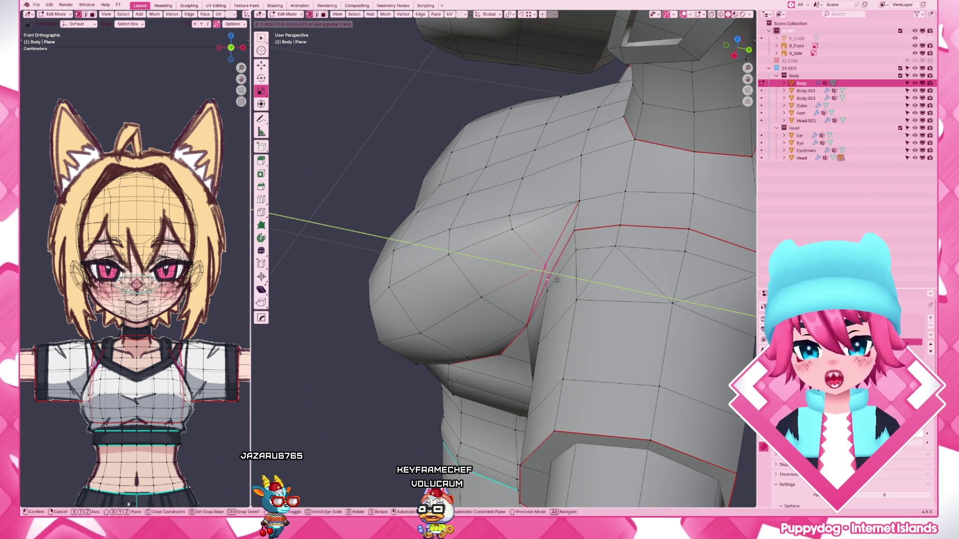
left_click(557, 280)
mouse_move(557, 281)
middle_mouse_down()
mouse_move(583, 309)
mouse_move(573, 276)
middle_mouse_up()
key("g")
key("y")
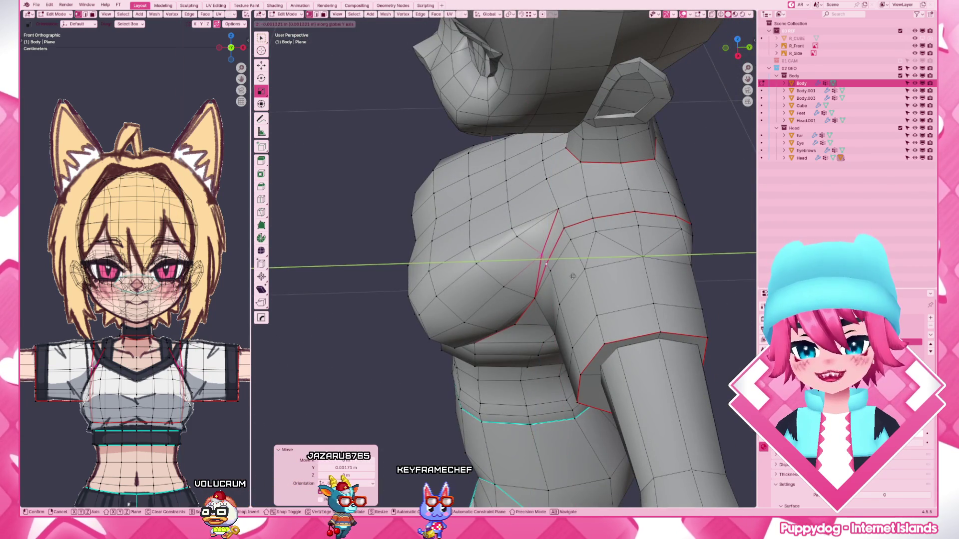
left_click(572, 276)
- Offset the side vertex further along X in two moves, then return to front view
mouse_move(555, 271)
middle_mouse_down()
mouse_move(535, 291)
mouse_move(595, 323)
middle_mouse_up()
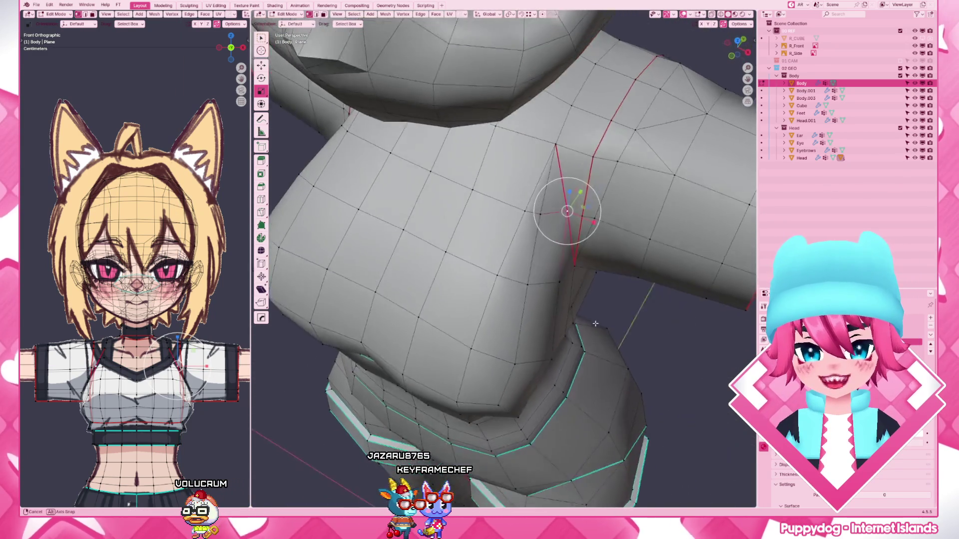
middle_click_drag(595, 323, 533, 283)
key("g")
key("x")
left_click(533, 283)
key("g")
key("x")
left_click(539, 215)
middle_click_drag(539, 214, 548, 215)
key("KP_1")
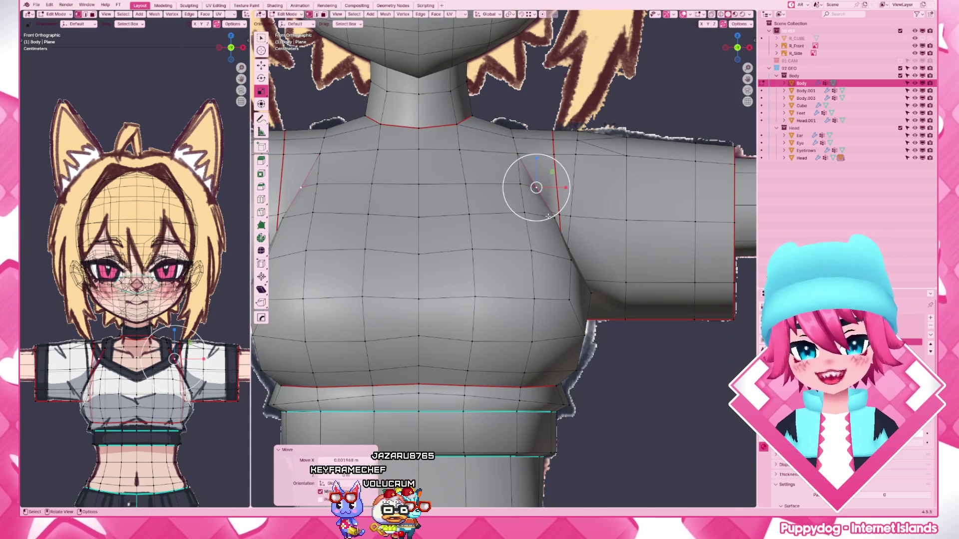
- Raise the upper-chest edge loop along Z and nudge it slightly into place
left_click(522, 198, "alt")
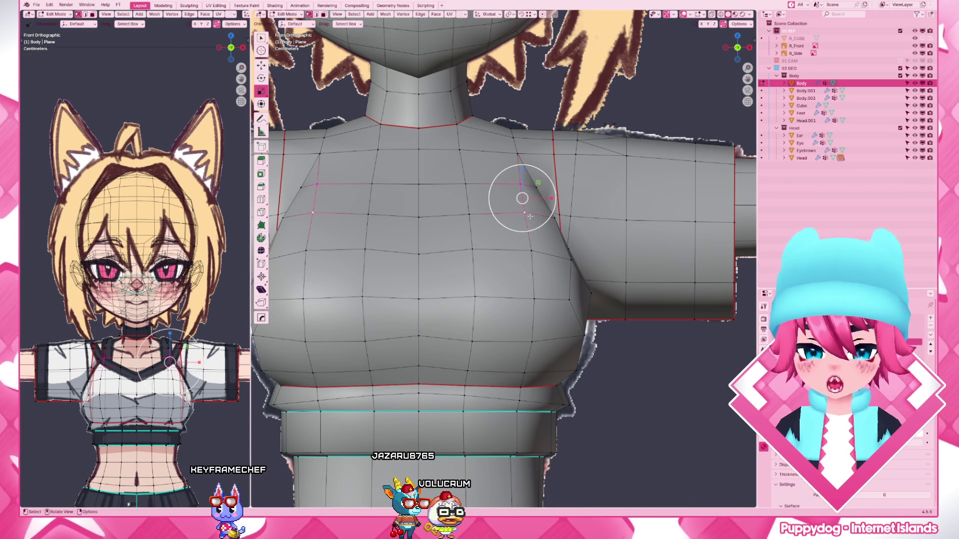
key("g")
key("z")
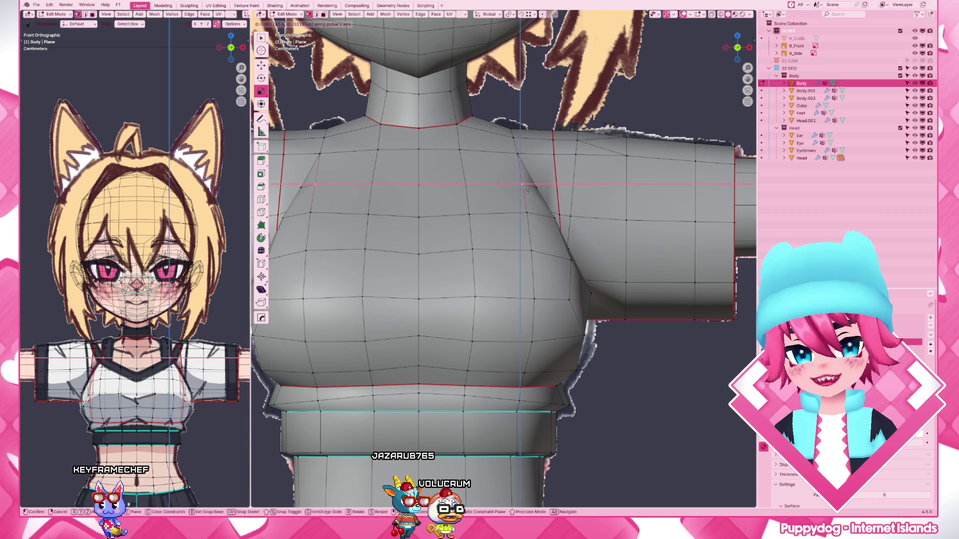
left_click(528, 191)
key("g")
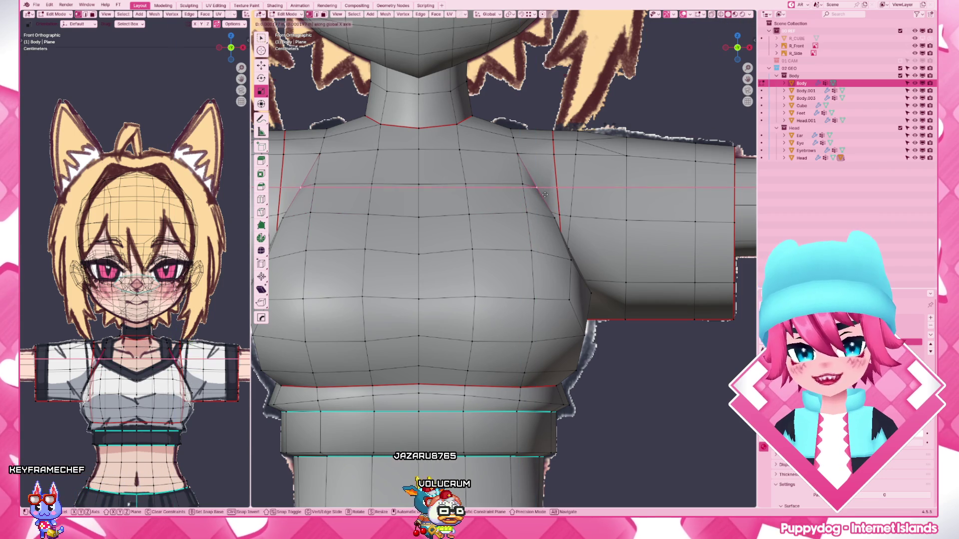
left_click(537, 187)
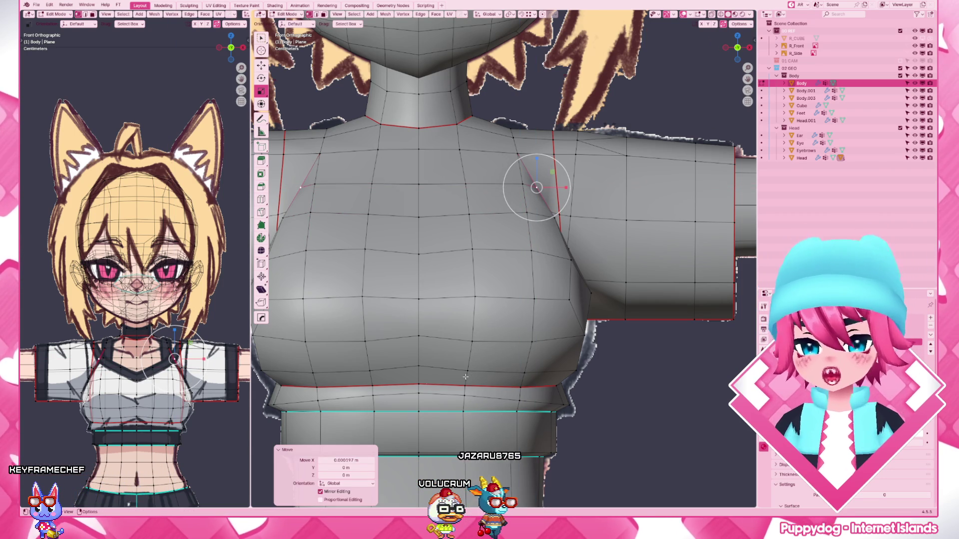
- Vertex-slide a lower-chest point and make the mesh see-through to compare with the reference
left_click(418, 339)
key("shift+v")
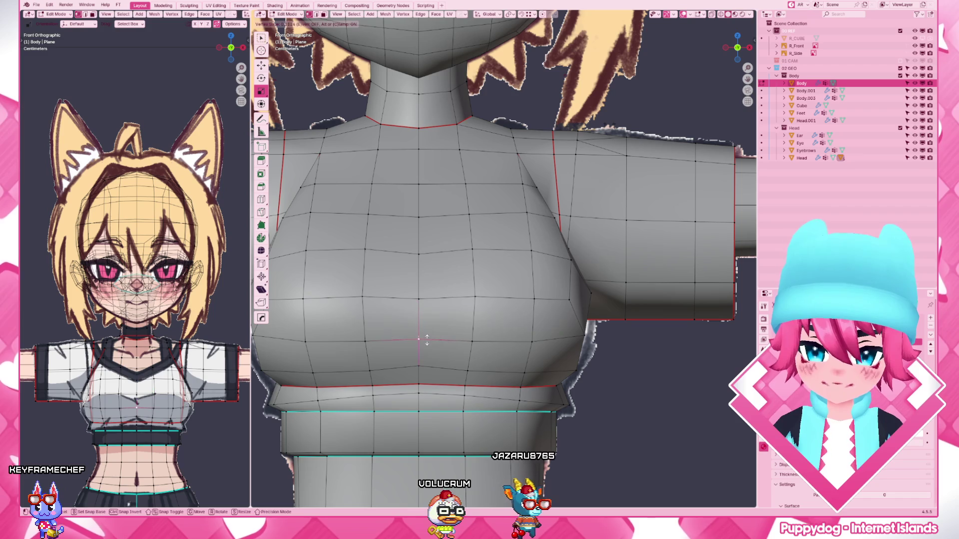
left_click(425, 339)
scroll(419, 281, "down", 3)
scroll(419, 281, "up", 2)
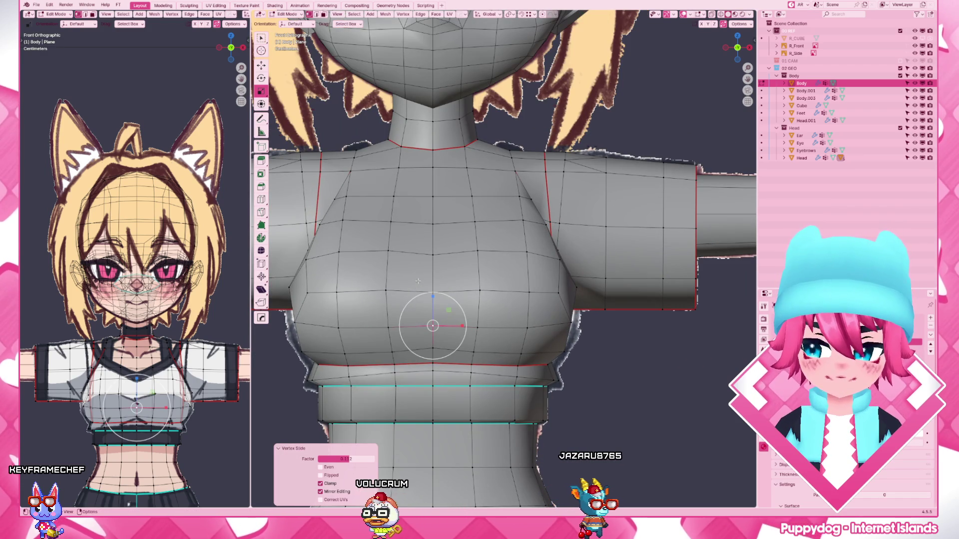
scroll(419, 281, "up", 2)
scroll(446, 232, "up", 1)
key("alt+z")
scroll(445, 232, "up", 2)
scroll(535, 249, "down", 2)
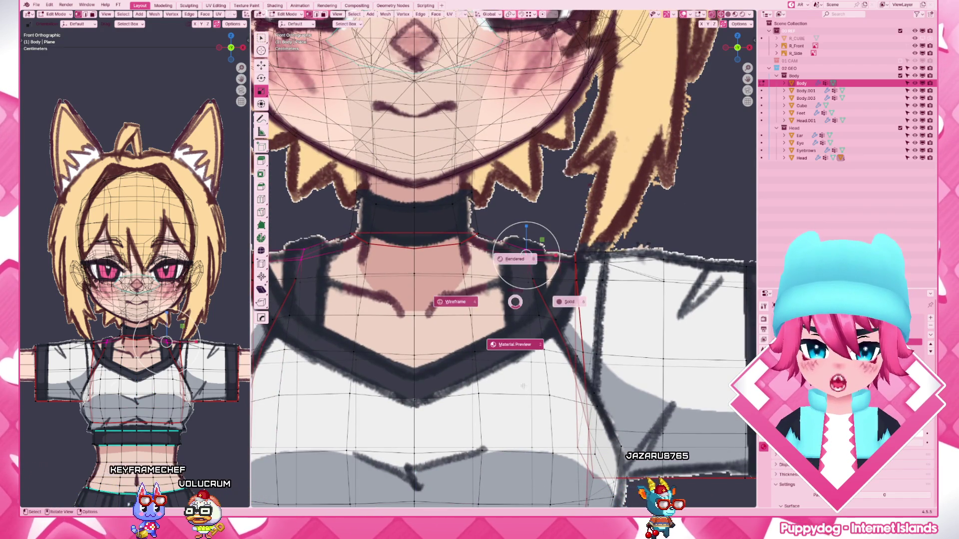
- Re-enter the Body mesh in solid shading, link-select the shirt piece and dismiss the command search
key("alt+z")
scroll(556, 317, "down", 3)
scroll(556, 318, "down", 3)
key("Tab")
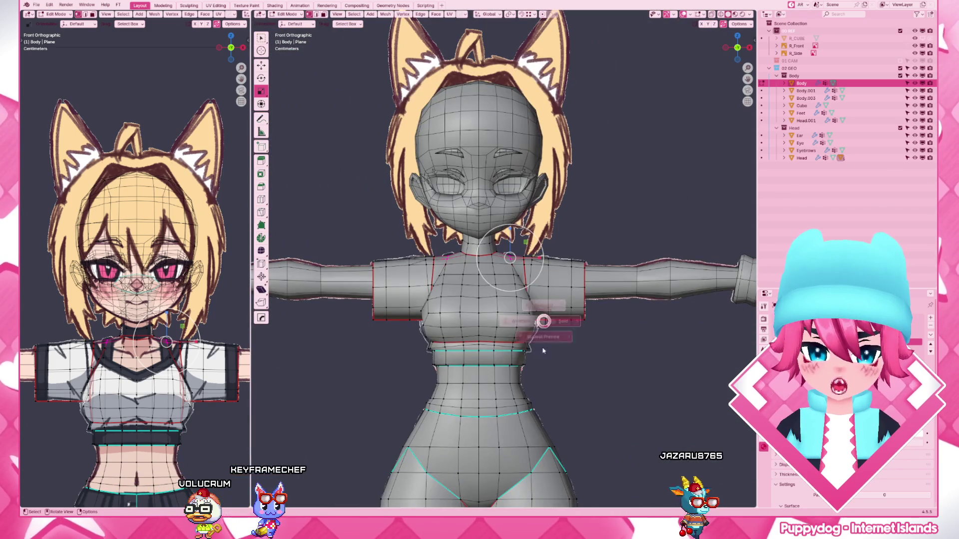
middle_click_drag(568, 292, 524, 300)
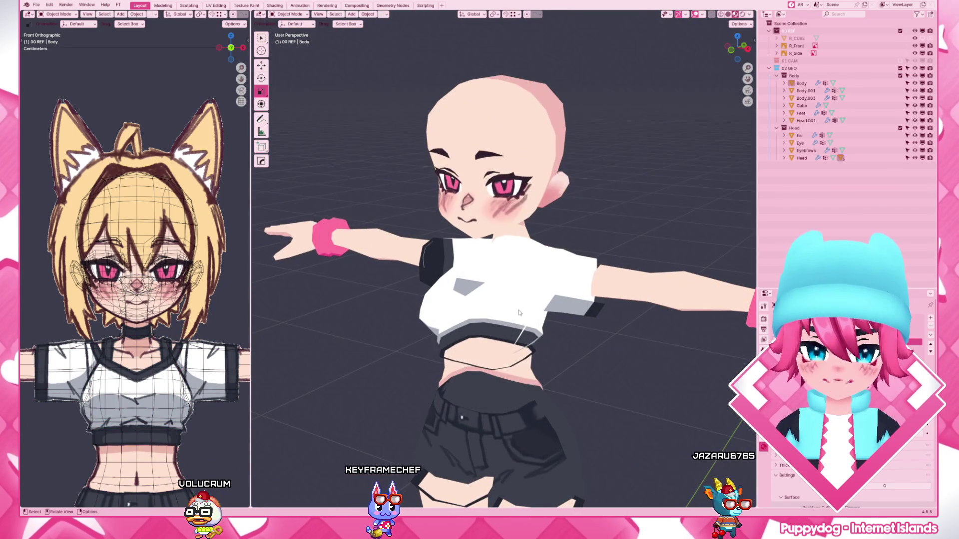
left_click(524, 300)
key("Tab")
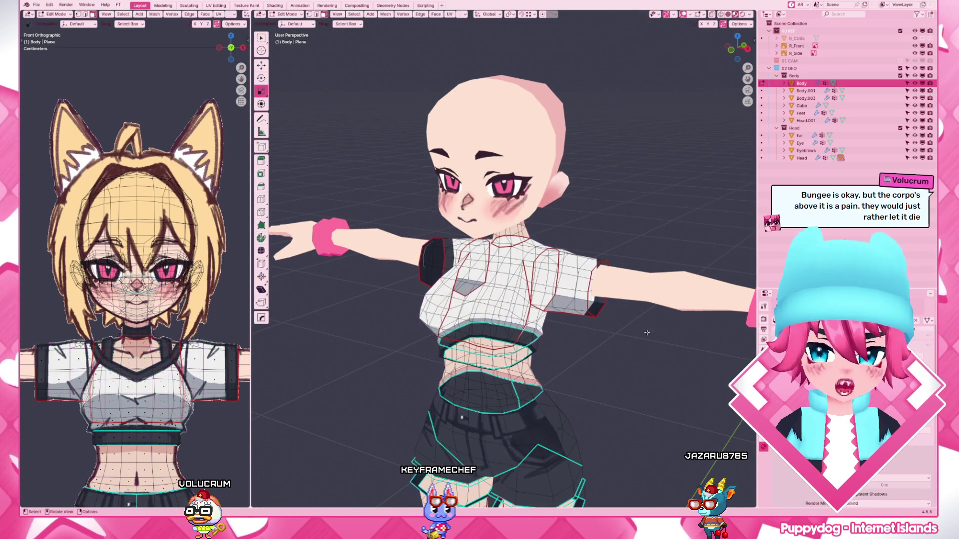
key("z")
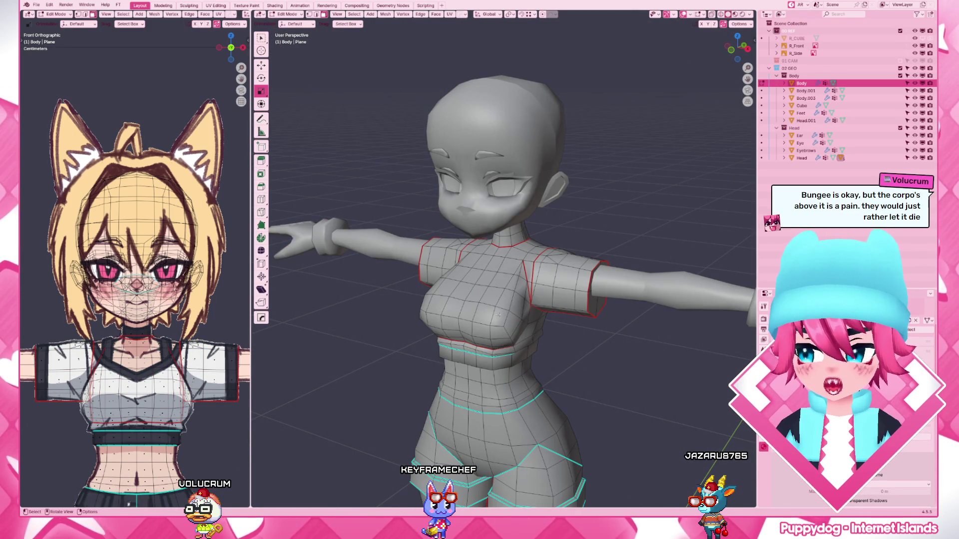
key("l")
key("F3")
key("Return")
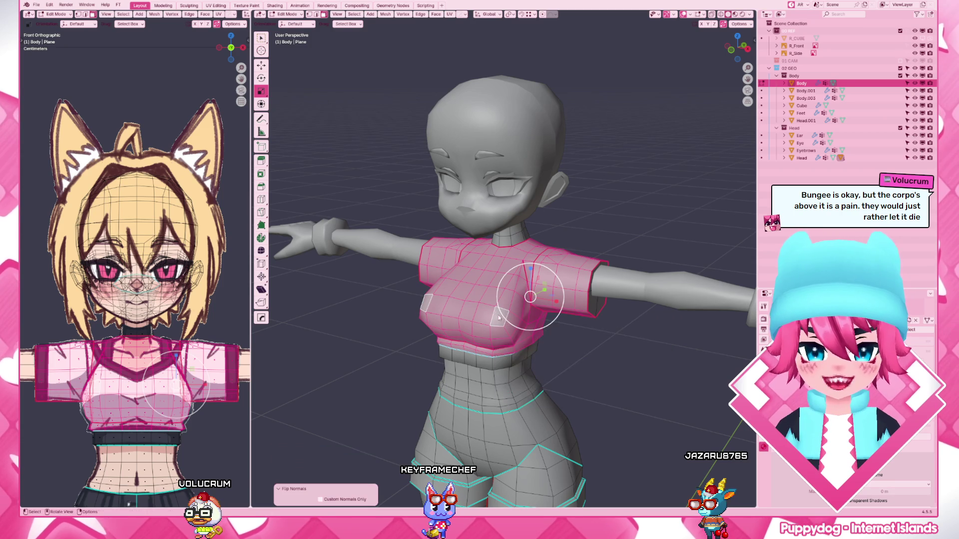
key("z")
- Select the chest band face loop, flip its normals, and check it in textured shading
key("Tab")
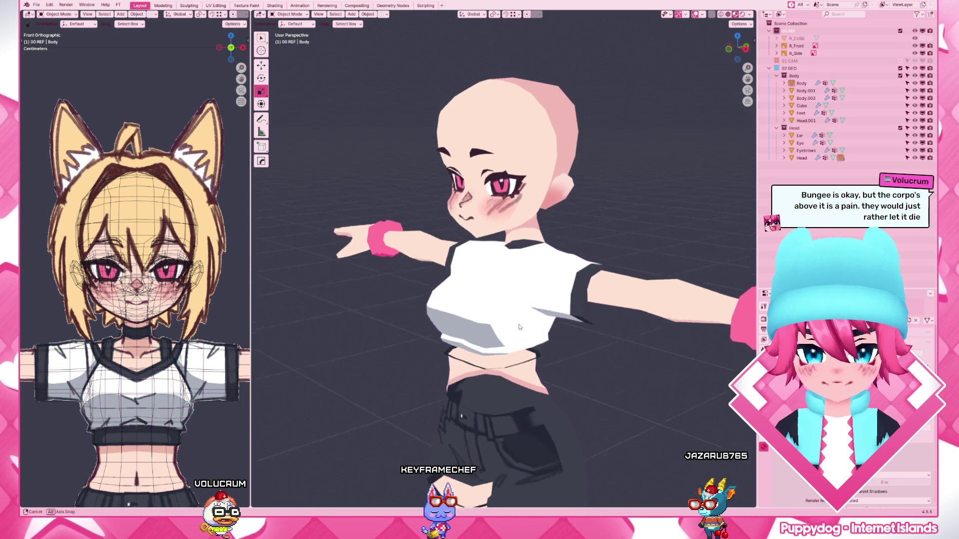
left_click(520, 328)
key("Tab")
scroll(520, 327, "up", 2)
key("z")
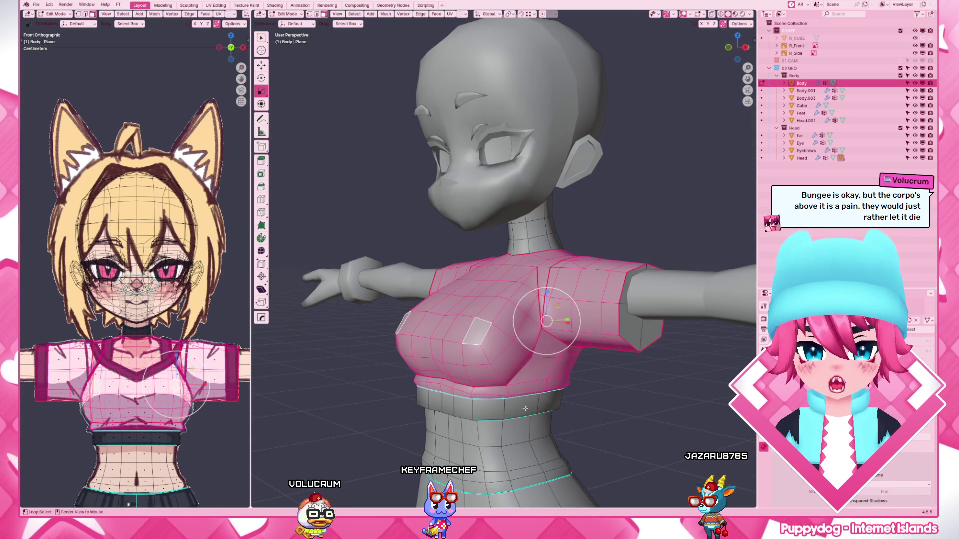
left_click(536, 405, "alt")
key("F3")
type("f:loopip")
key("Return")
key("z")
scroll(579, 408, "down", 2)
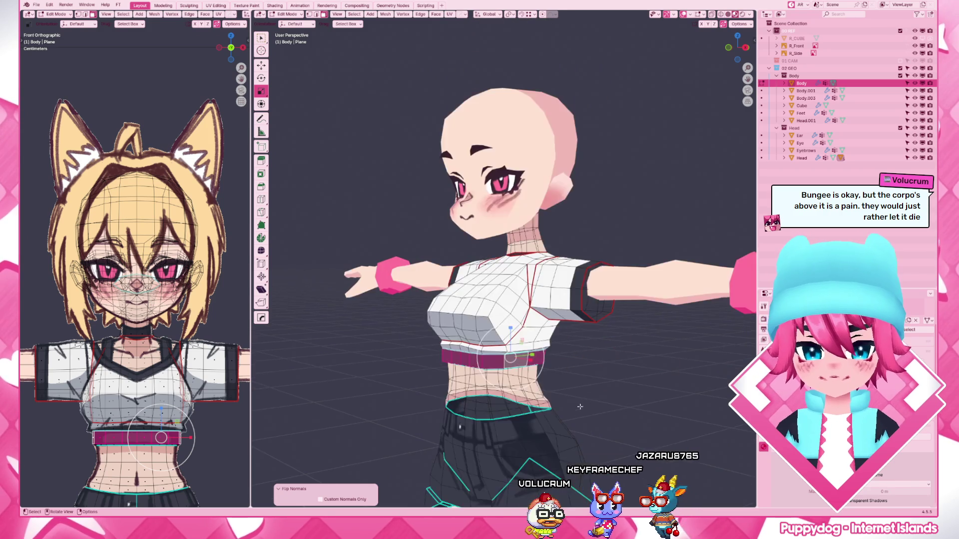
middle_click_drag(579, 407, 435, 371)
scroll(436, 371, "up", 2)
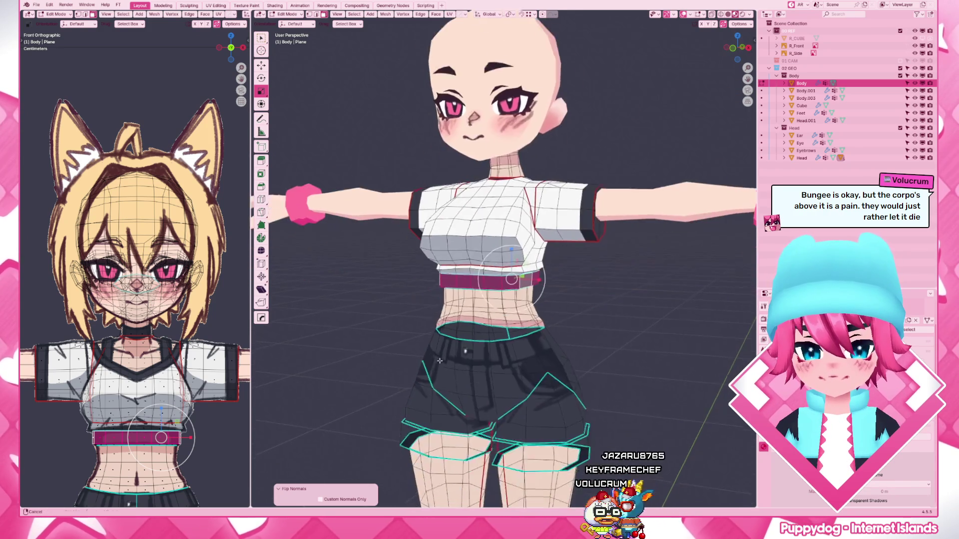
scroll(436, 371, "up", 2)
scroll(435, 372, "down", 4)
scroll(435, 372, "down", 3)
scroll(435, 372, "up", 2)
scroll(519, 326, "up", 2)
middle_click_drag(519, 327, 532, 323)
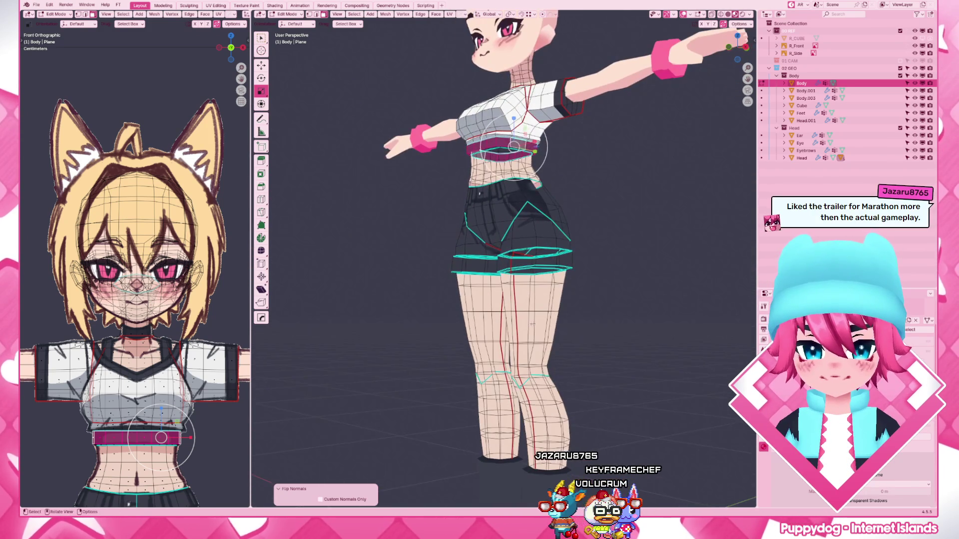
- Select the whole body mesh and recalculate its normals to face outward
key("alt+a")
key("a")
key("alt+n")
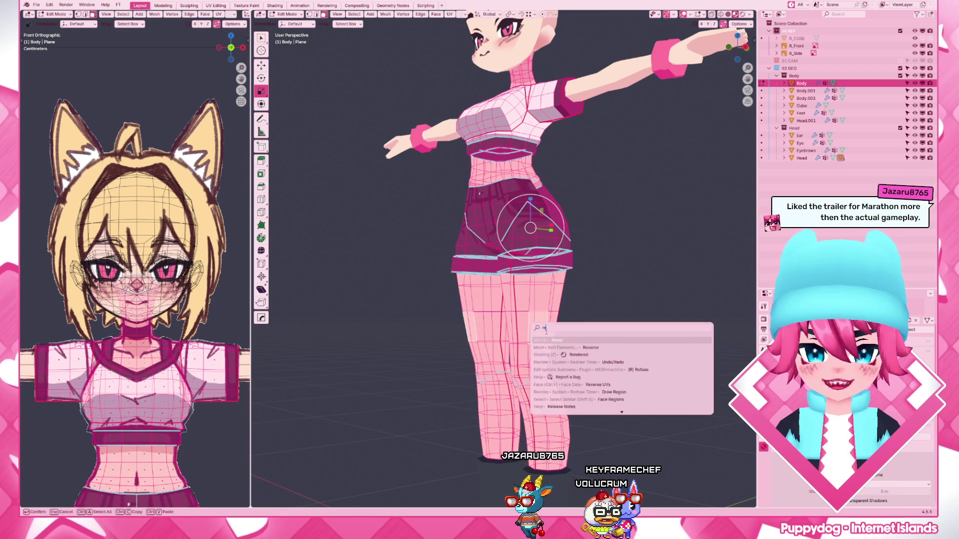
left_click(592, 341)
- Run Reset Vectors to clear custom normals and check the shading from the side
key("F3")
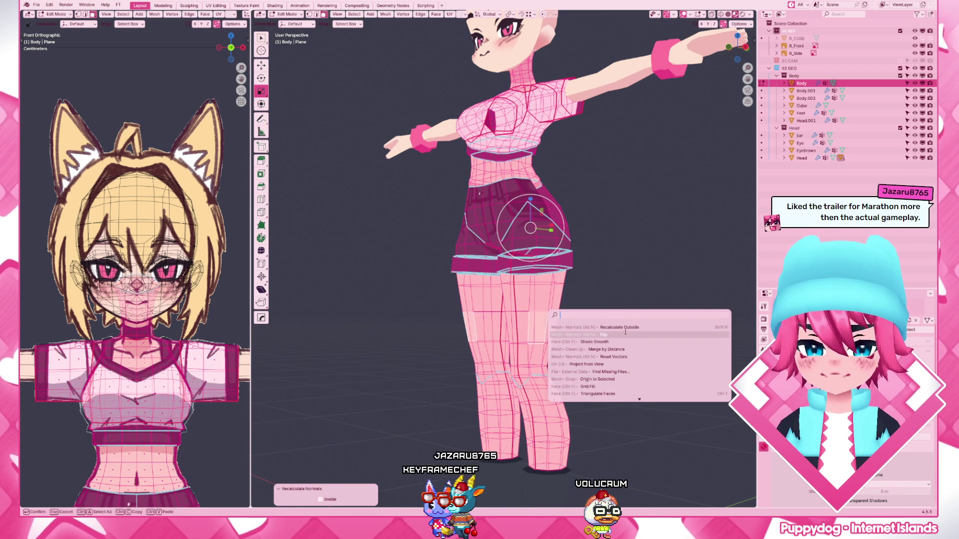
type("reca")
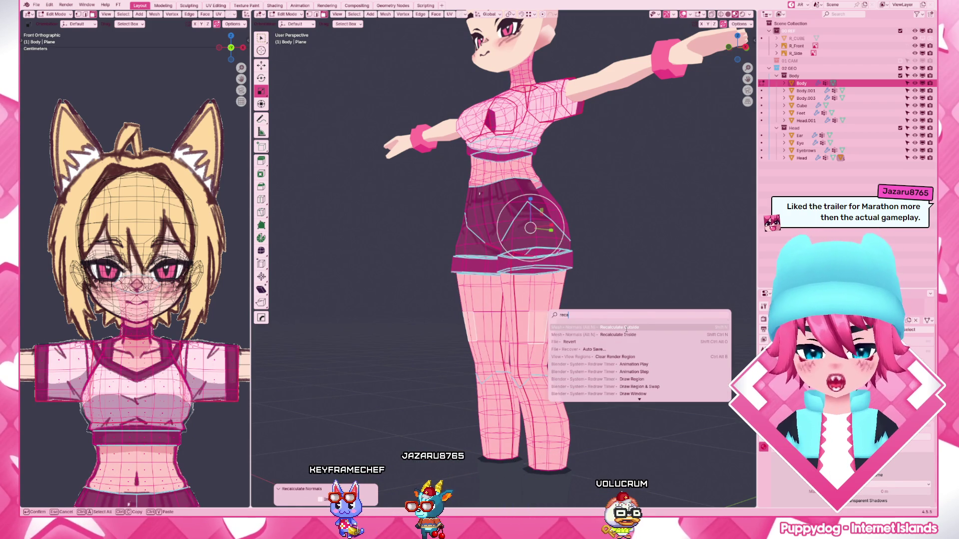
left_click(627, 333)
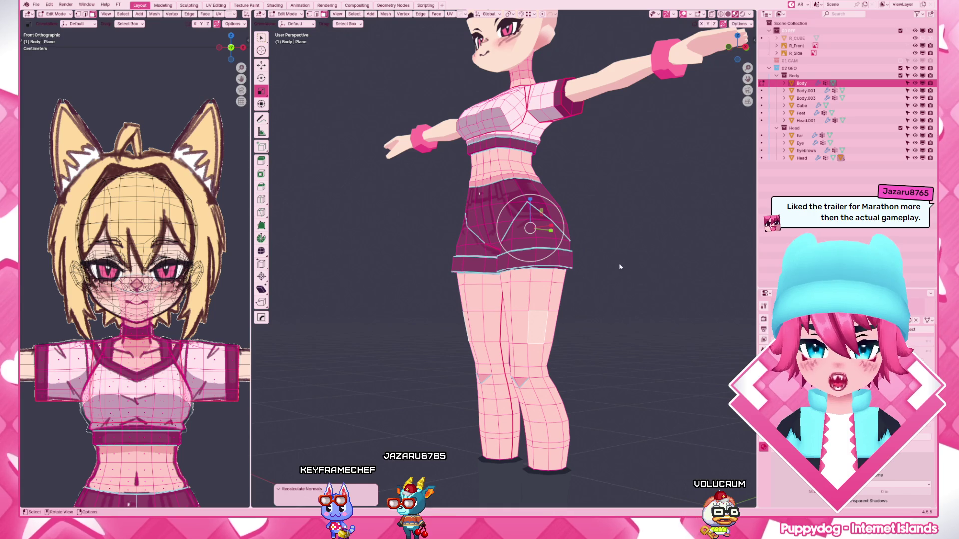
key("F3")
type("reset")
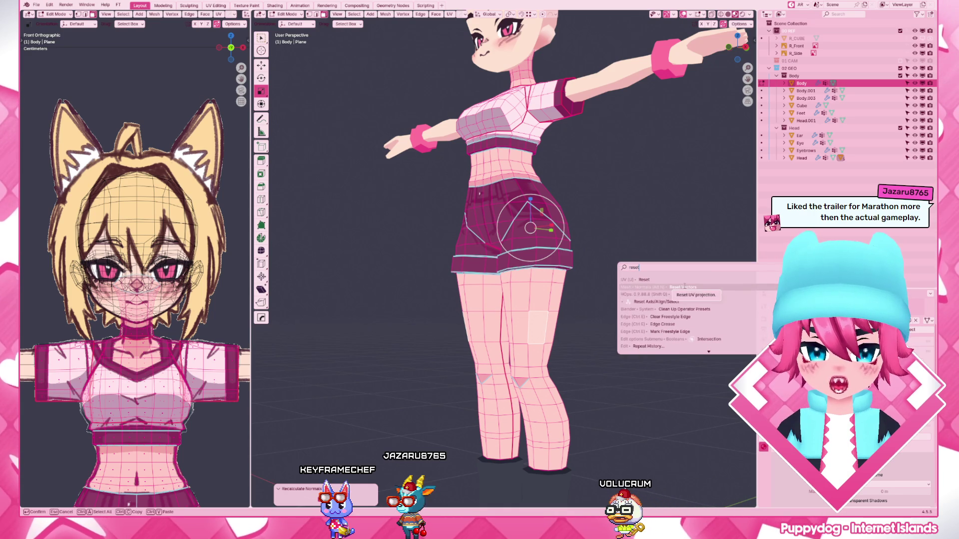
left_click(684, 286)
key("Tab")
middle_click_drag(569, 247, 547, 254)
key("Tab")
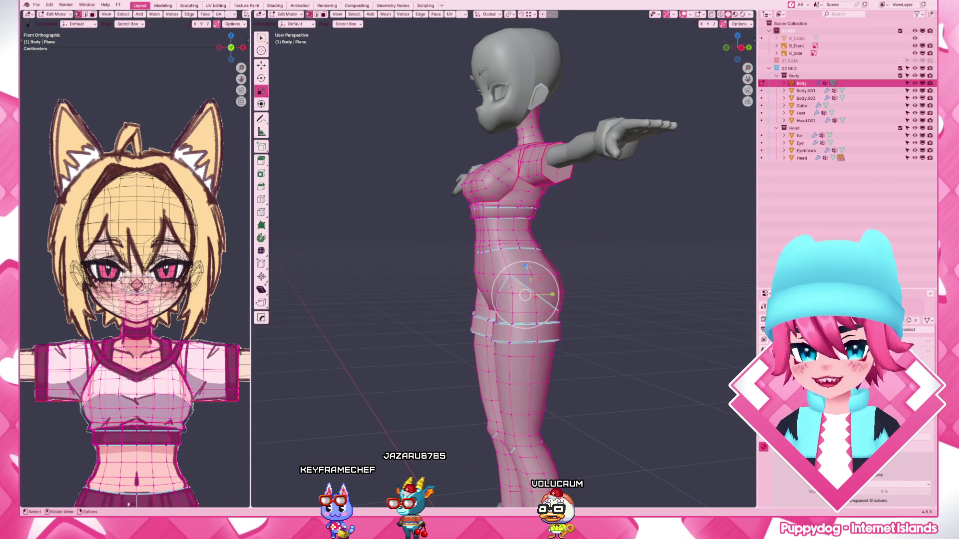
- Deselect everything and move a vertex at the side of the chest along X
key("alt+a")
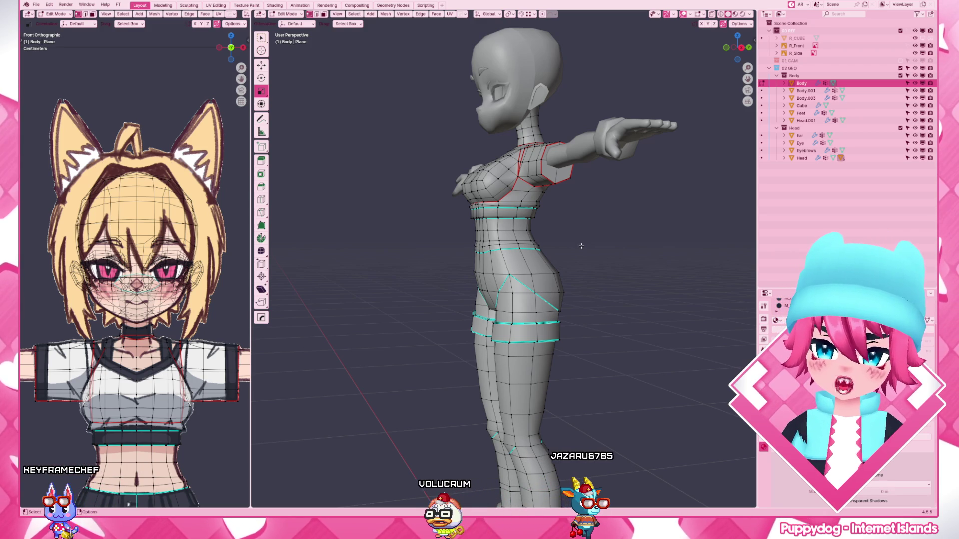
scroll(581, 248, "up", 2)
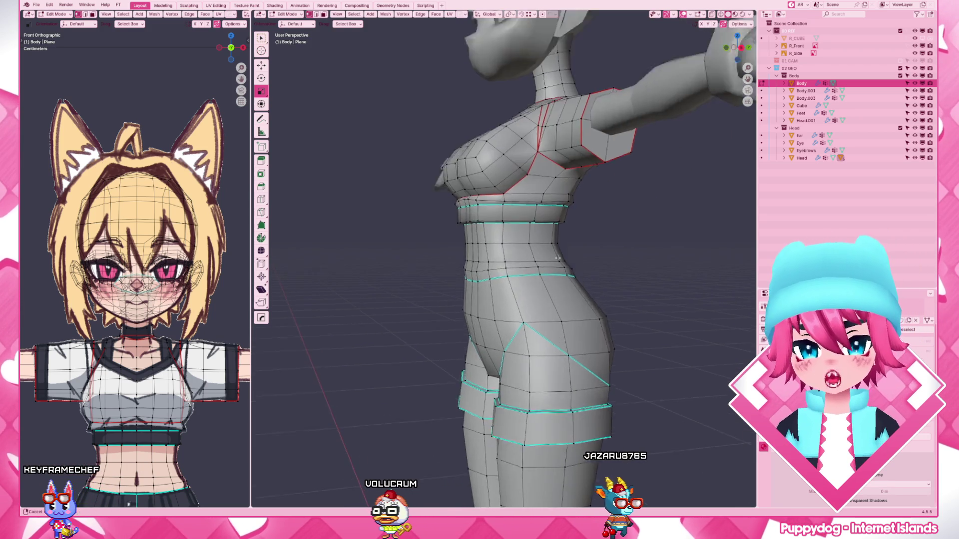
scroll(580, 252, "up", 2)
scroll(579, 256, "up", 2)
scroll(578, 255, "down", 3)
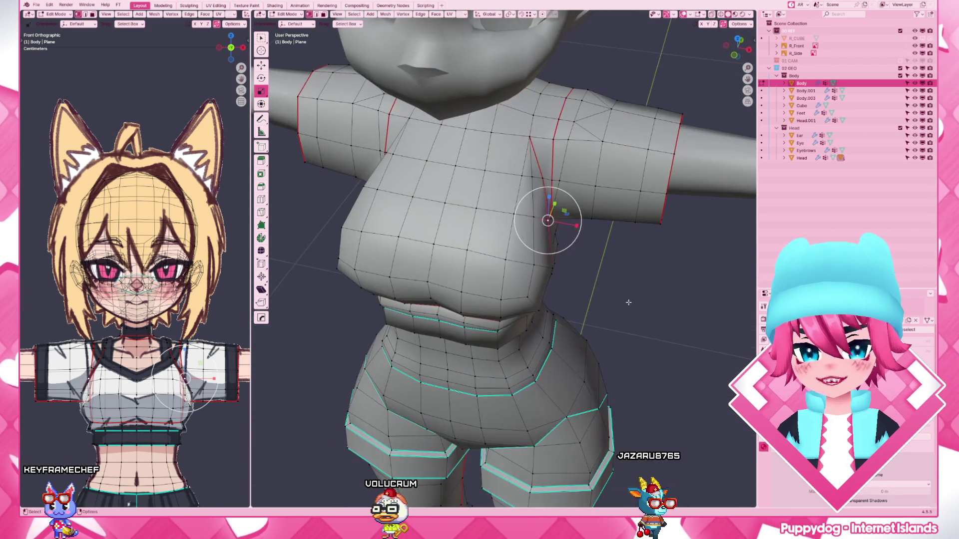
key("g")
key("x")
left_click(623, 294)
- From the side view, select the chest edge loop and edge-slide it along the surface
middle_click_drag(623, 294, 603, 300)
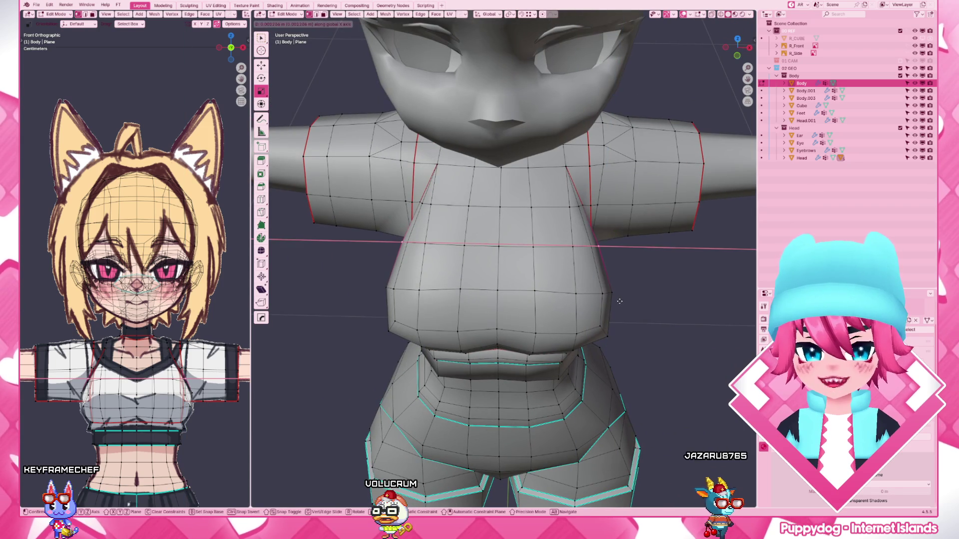
scroll(593, 249, "down", 2)
mouse_move(593, 249)
middle_mouse_down()
mouse_move(576, 295)
mouse_move(613, 333)
middle_mouse_up()
scroll(546, 289, "up", 2)
left_click(600, 323)
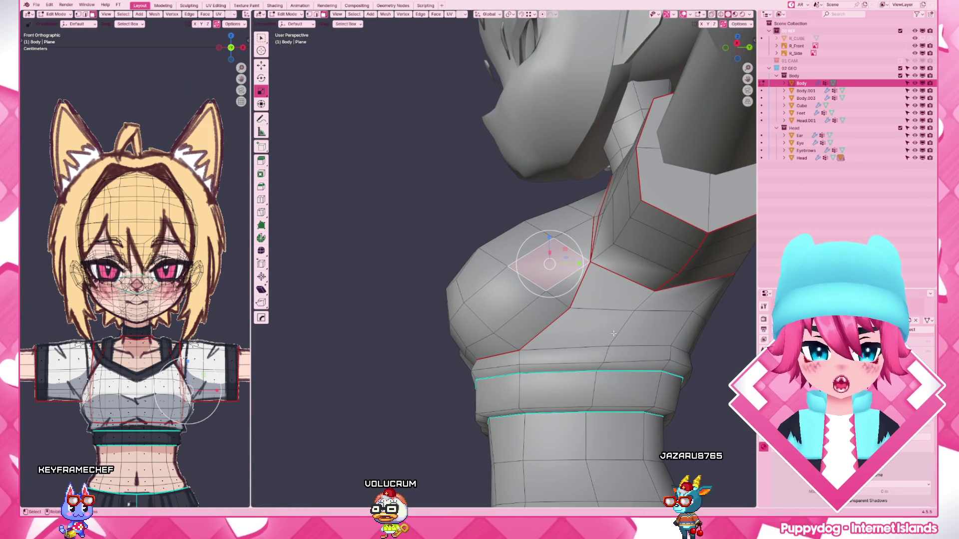
key("KP_3")
scroll(564, 357, "up", 2)
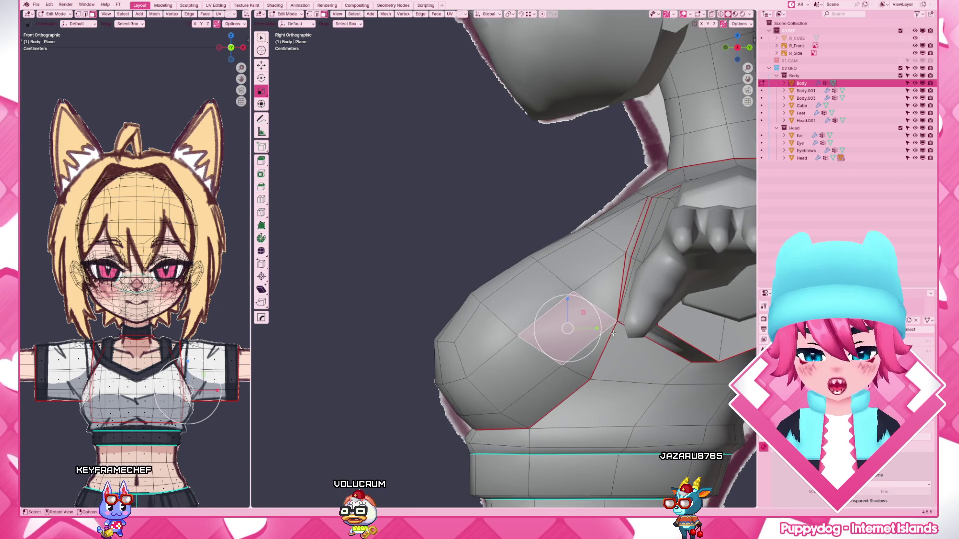
key("g")
key("g")
left_click(565, 358)
scroll(584, 369, "down", 2)
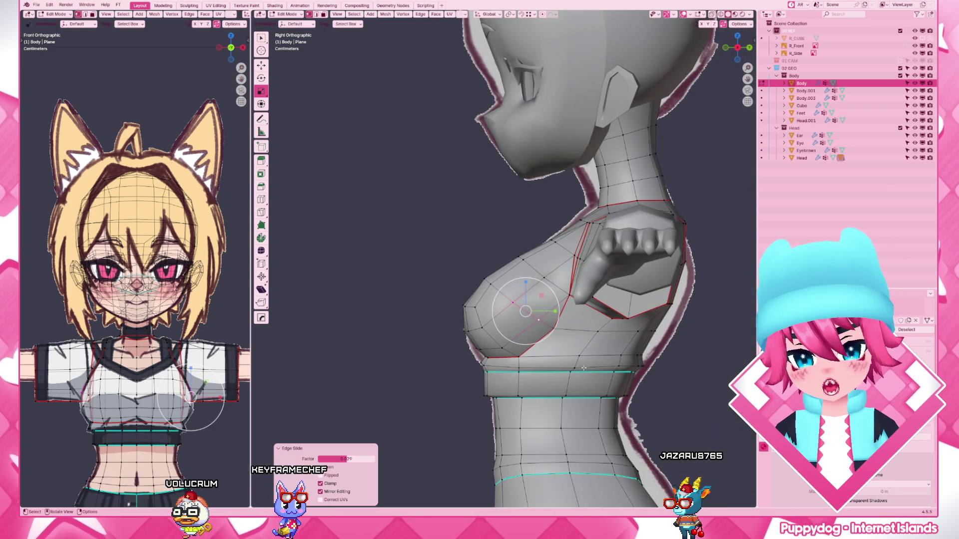
- Try a centred loop cut across the chest and undo it
key("ctrl+r")
scroll(554, 344, "down", 1)
left_click(545, 330)
right_click(546, 329)
key("ctrl+z")
scroll(555, 333, "up", 1)
scroll(555, 332, "up", 1)
scroll(562, 334, "down", 3)
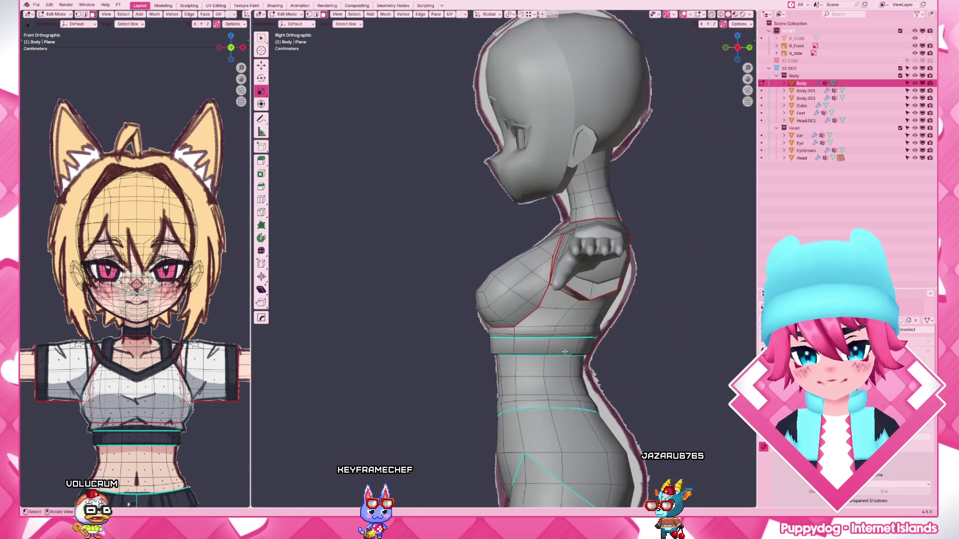
- Check the shape outside edit mode, start a knife cut through the chest and cancel it
key("Tab")
scroll(562, 334, "down", 2)
middle_click_drag(562, 334, 626, 342)
scroll(626, 342, "up", 2)
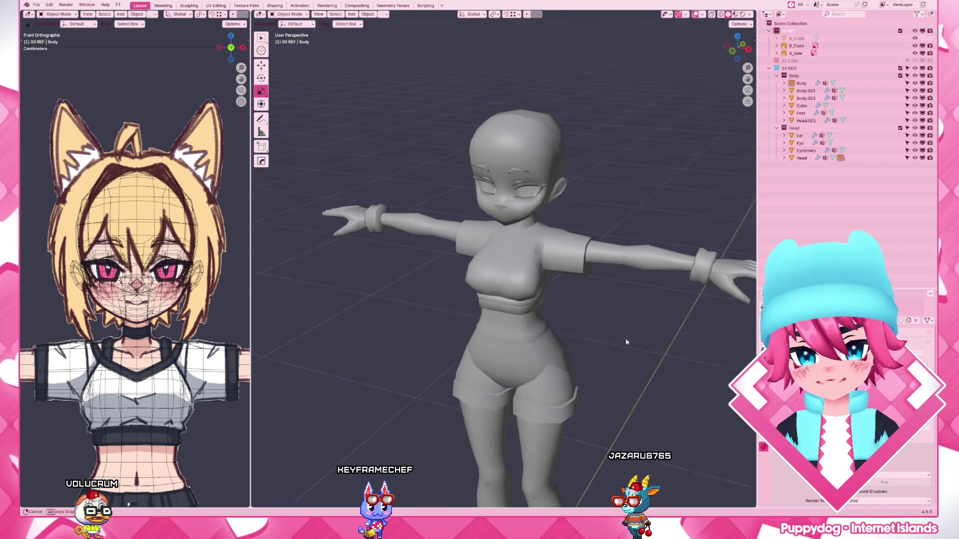
scroll(626, 341, "up", 2)
scroll(626, 343, "up", 2)
key("Tab")
scroll(680, 299, "up", 3)
key("k")
left_click(625, 245)
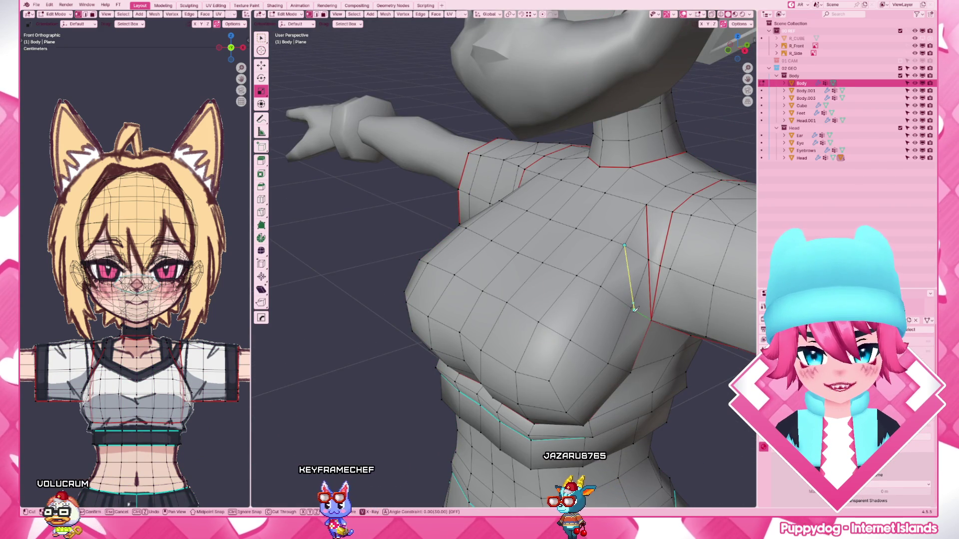
middle_click_drag(634, 307, 621, 368)
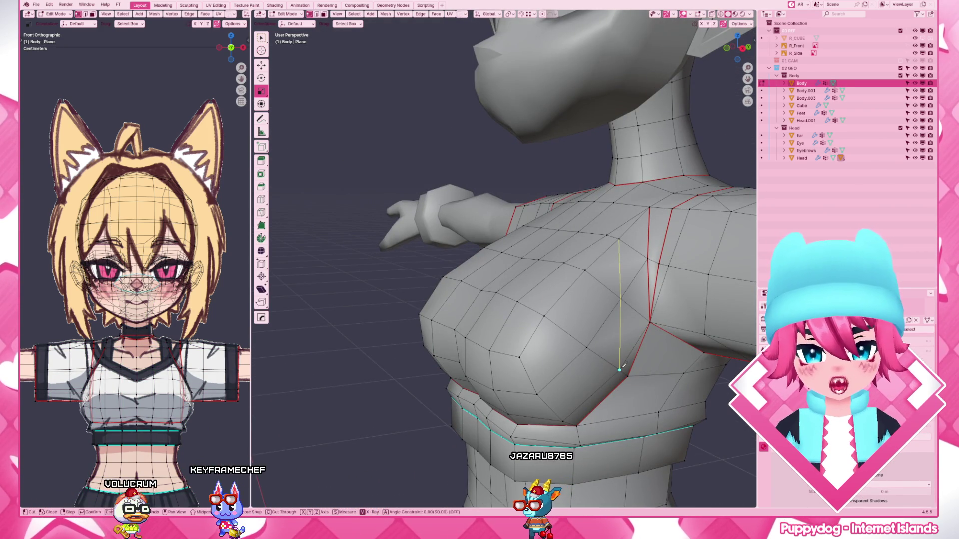
key("Escape")
scroll(621, 367, "down", 3)
- Review the figure from the side, re-enter the body mesh and bring up the delete options
key("Tab")
mouse_move(600, 367)
middle_mouse_down()
mouse_move(539, 369)
mouse_move(575, 382)
middle_mouse_up()
key("Tab")
scroll(605, 271, "up", 1)
key("Tab")
scroll(605, 273, "down", 2)
scroll(586, 306, "down", 3)
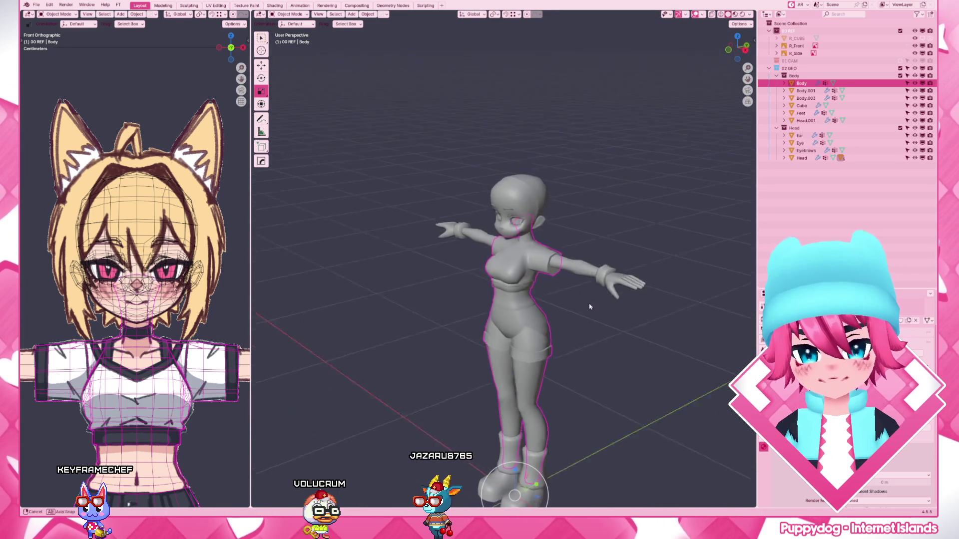
scroll(585, 306, "up", 3)
key("Tab")
scroll(580, 282, "up", 3)
key("x")
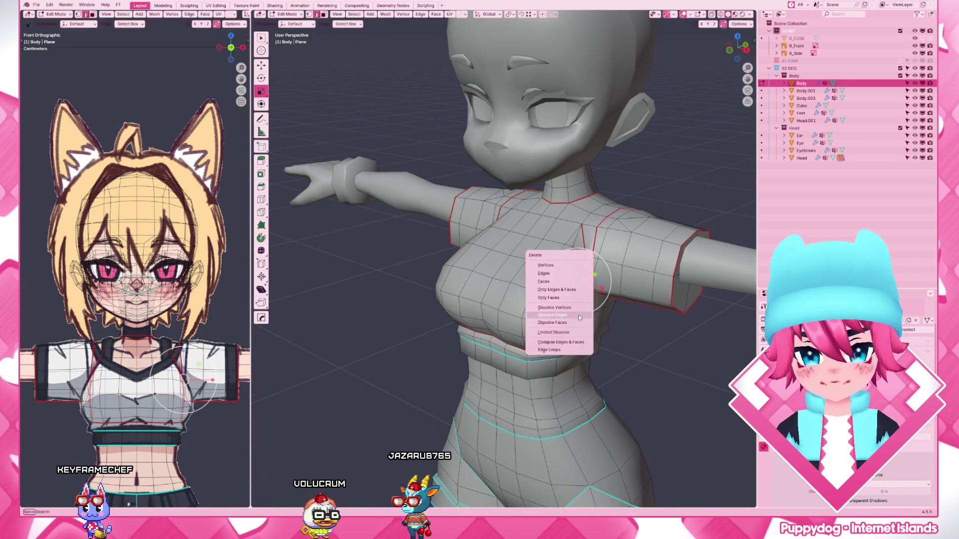
- Dissolve the extra chest edges and view the figure from the right side
left_click(579, 316)
scroll(584, 285, "down", 3)
key("Tab")
scroll(621, 147, "up", 1)
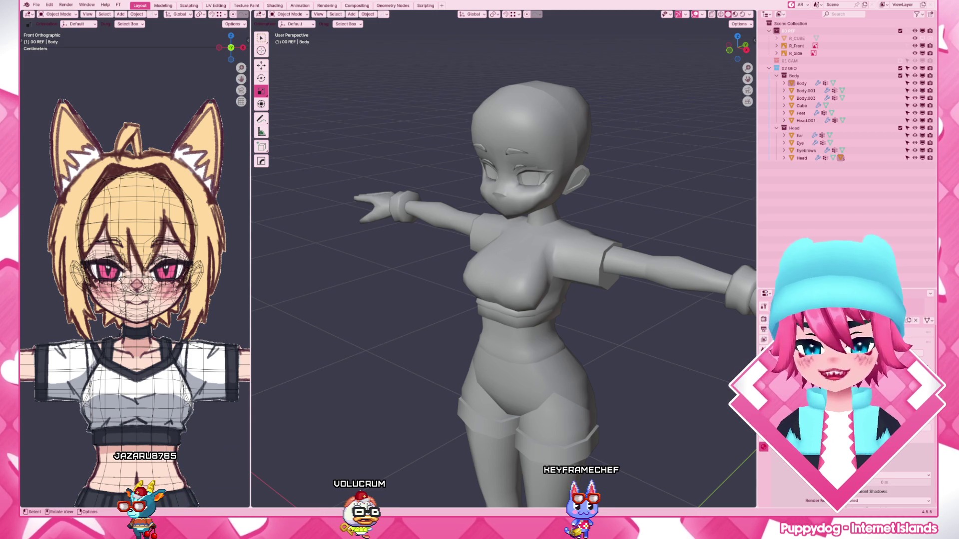
key("KP_3")
scroll(672, 201, "up", 3)
- Edit the Body mesh and slide the upper-back and shoulder vertices along X into line
mouse_move(671, 201)
middle_mouse_down()
mouse_move(530, 312)
mouse_move(498, 315)
middle_mouse_up()
left_click(561, 278)
key("Tab")
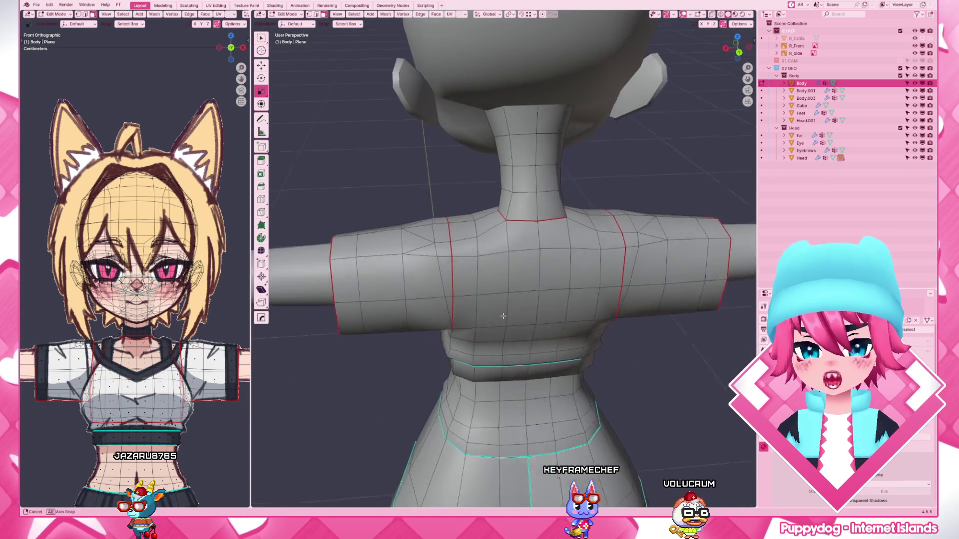
scroll(498, 316, "up", 2)
scroll(499, 311, "up", 2)
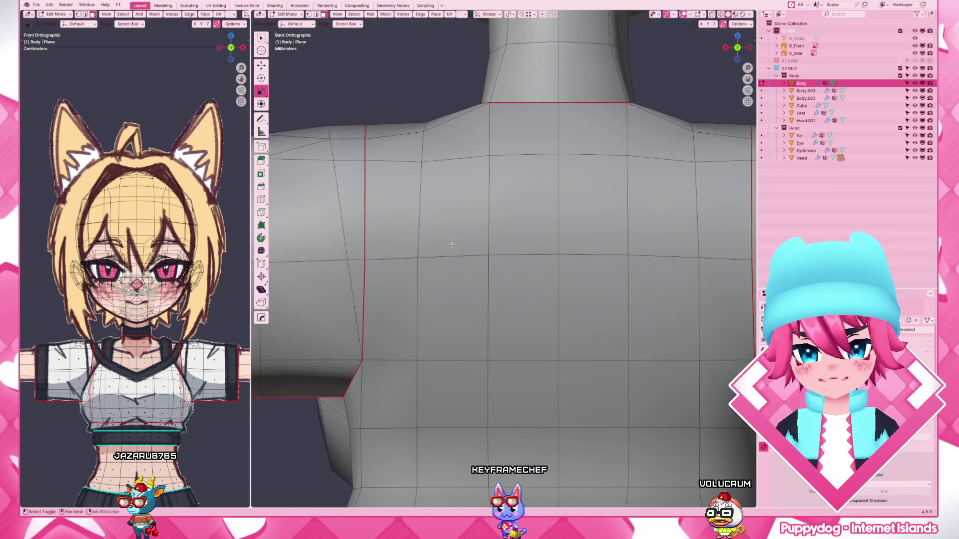
scroll(502, 303, "up", 2)
key("g")
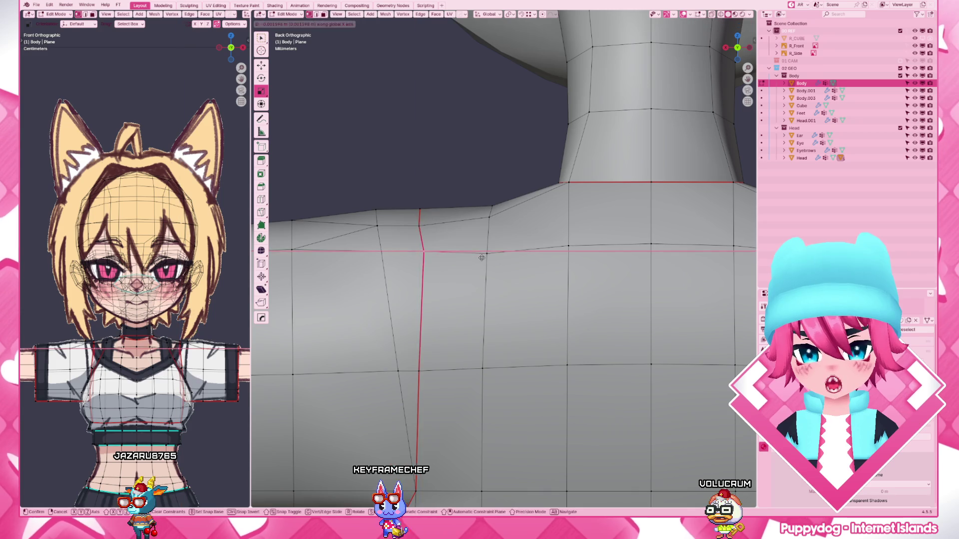
key("x")
left_click(465, 253)
key("g")
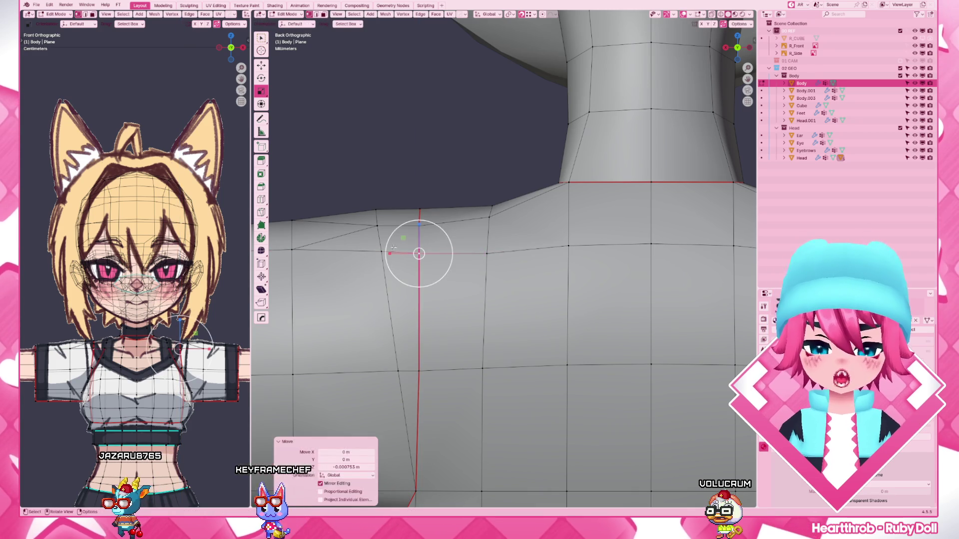
key("x")
left_click(381, 254)
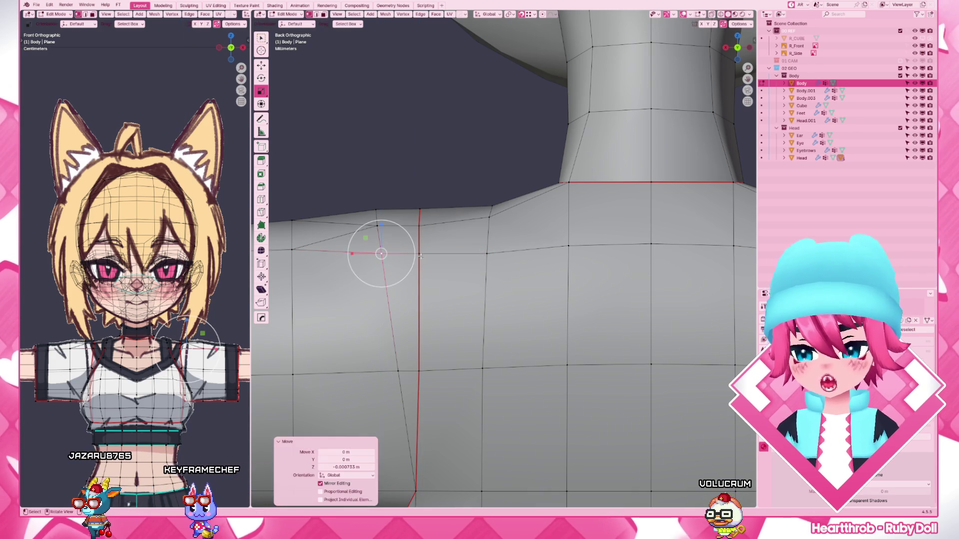
scroll(360, 274, "down", 1)
left_click(349, 250)
middle_click_drag(349, 250, 532, 289, "shift")
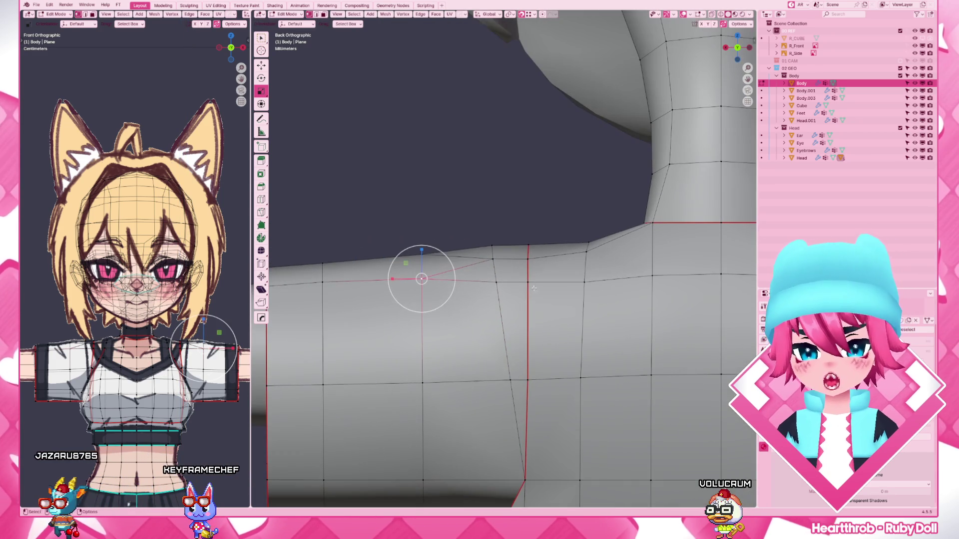
key("g")
key("x")
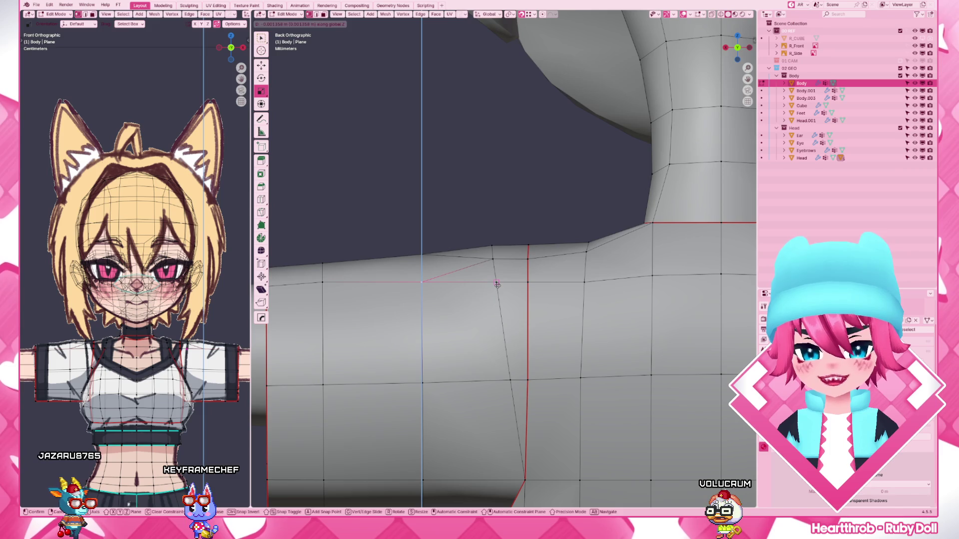
left_click(495, 285)
- Raise the back-edge vertices along Z level with their neighbours and return to Object Mode
middle_click_drag(496, 284, 562, 283, "shift")
left_click(398, 281)
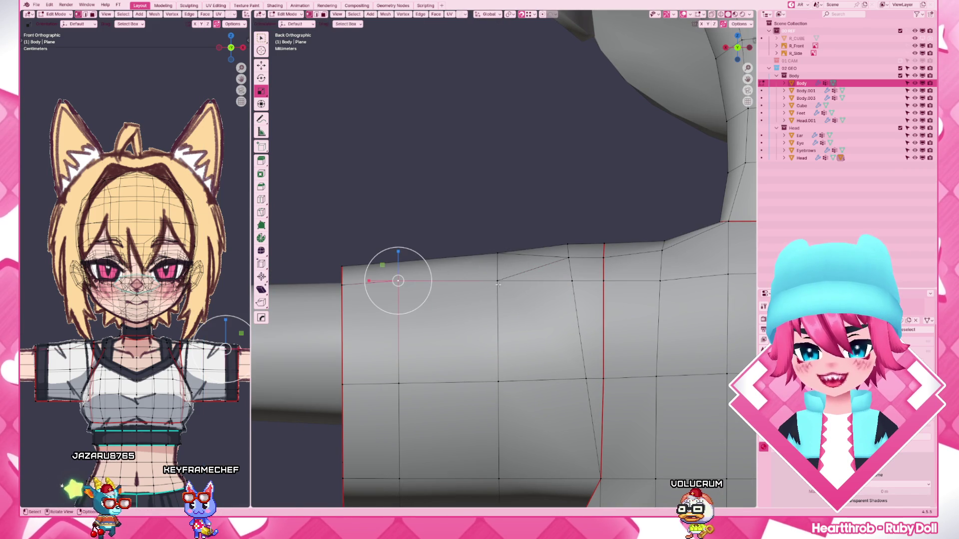
key("g")
key("z")
left_click(341, 285)
left_click(341, 285)
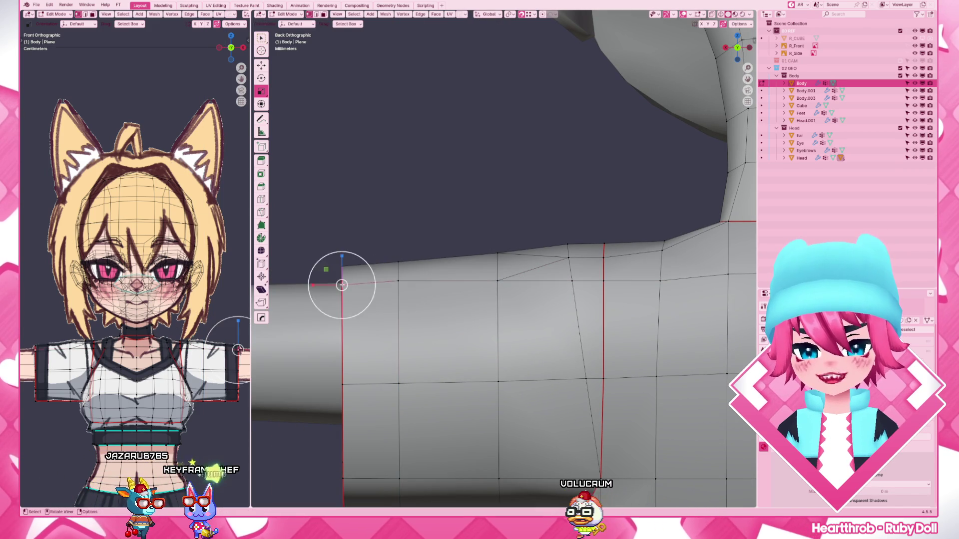
key("g")
key("z")
left_click(399, 282)
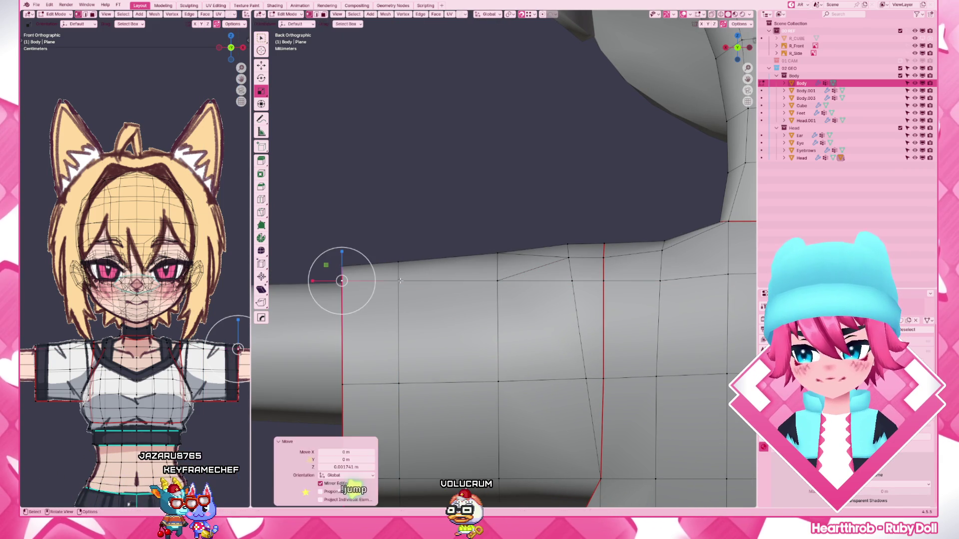
key("g")
key("z")
left_click(401, 260)
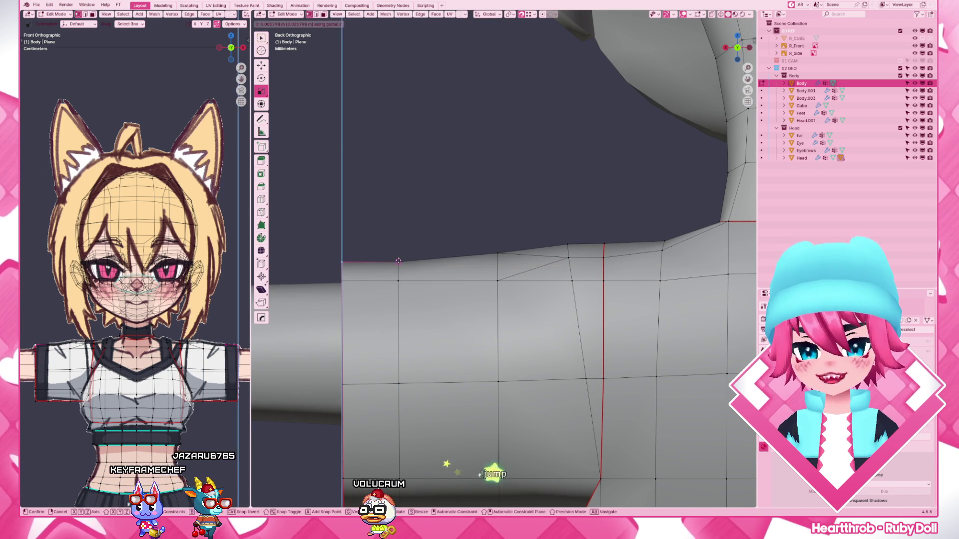
left_click(401, 261, "shift")
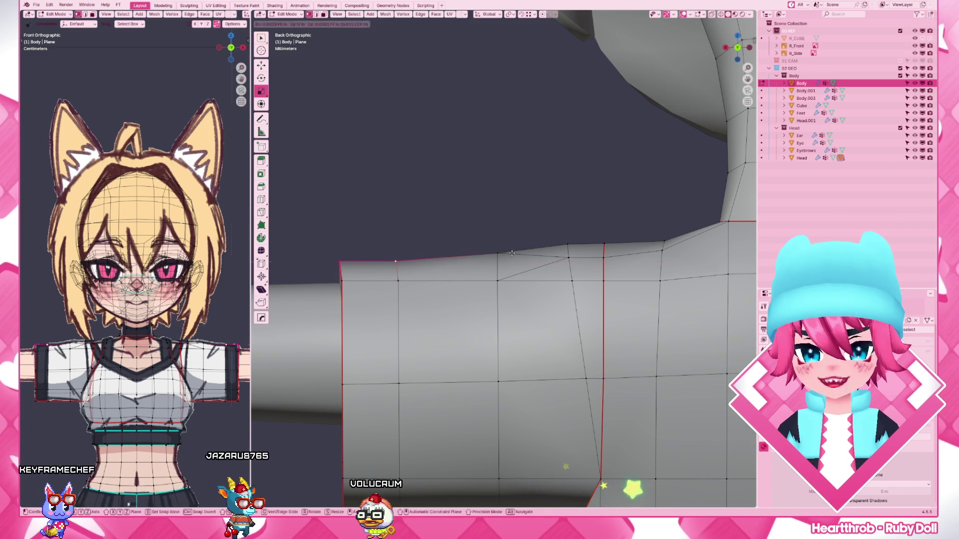
scroll(371, 255, "down", 2)
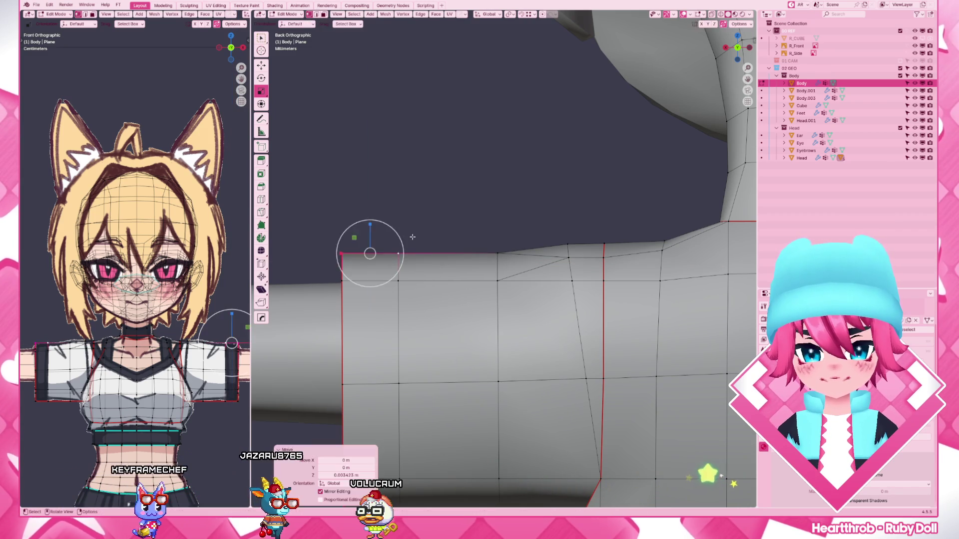
key("Tab")
scroll(371, 255, "down", 4)
scroll(506, 230, "down", 2)
middle_click_drag(506, 229, 557, 289)
scroll(557, 290, "down", 2)
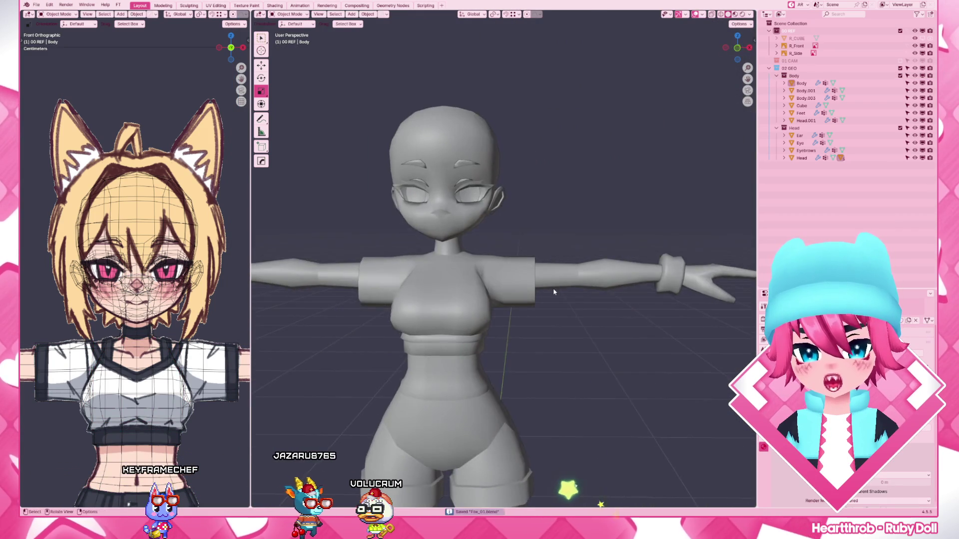
scroll(515, 255, "down", 3)
key("ctrl+s")
scroll(516, 256, "up", 2)
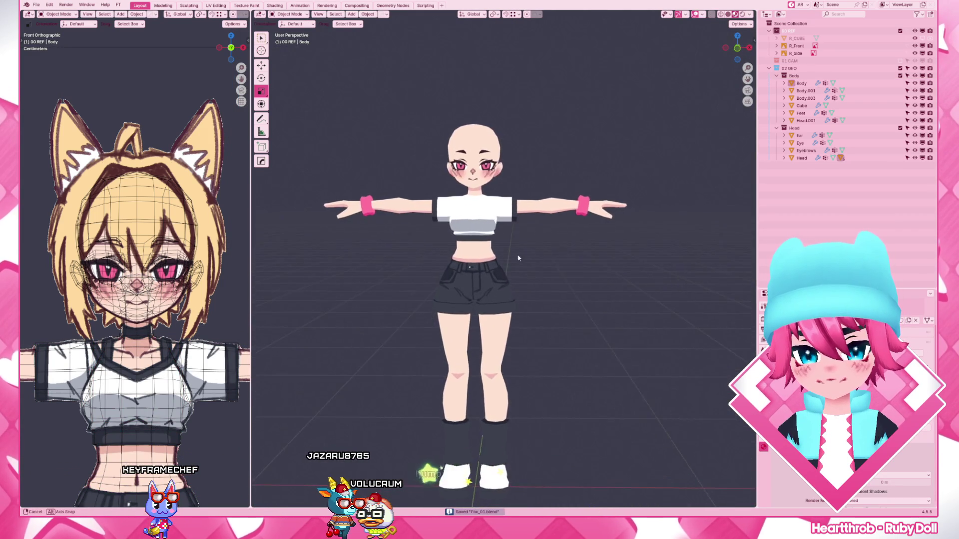
scroll(520, 266, "down", 2)
mouse_move(520, 265)
middle_mouse_down()
mouse_move(550, 470)
mouse_move(611, 424)
middle_mouse_up()
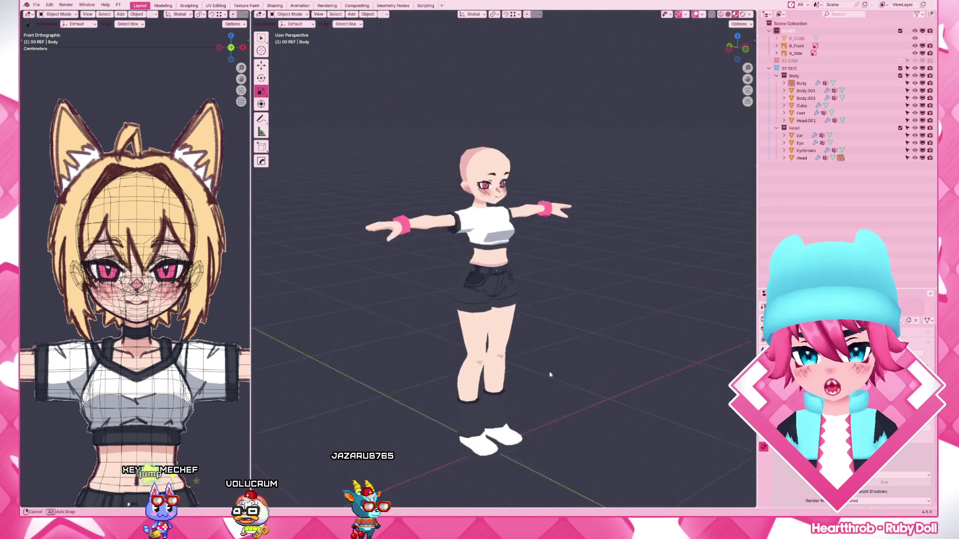
mouse_move(611, 424)
middle_mouse_down()
mouse_move(481, 278)
mouse_move(387, 304)
mouse_move(361, 325)
middle_mouse_up()
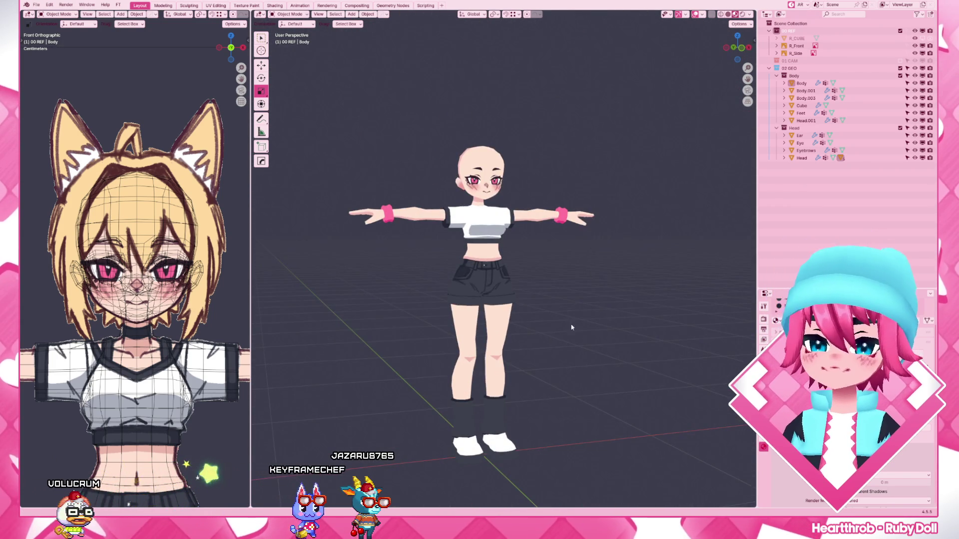
scroll(567, 327, "up", 2)
key("KP_1")
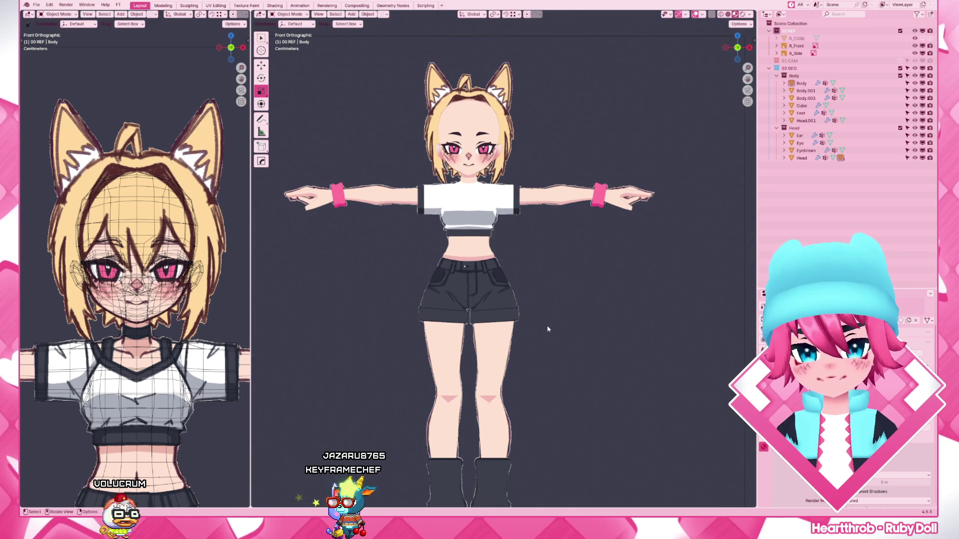
scroll(548, 329, "up", 2)
scroll(548, 329, "down", 1)
scroll(548, 329, "down", 2)
scroll(561, 372, "up", 4)
scroll(562, 372, "down", 1)
scroll(560, 345, "down", 2)
scroll(558, 323, "down", 2)
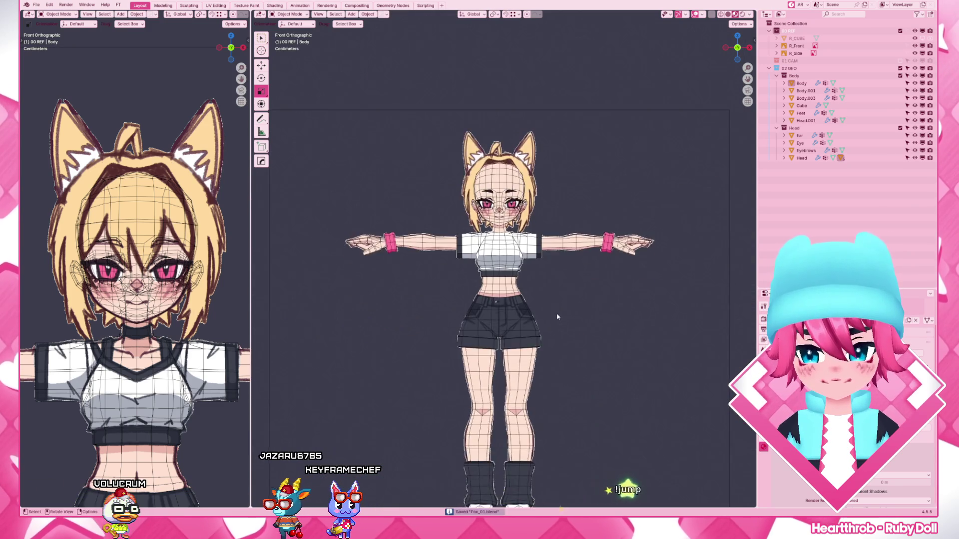
scroll(558, 317, "up", 3)
scroll(554, 316, "up", 2)
scroll(548, 317, "up", 2)
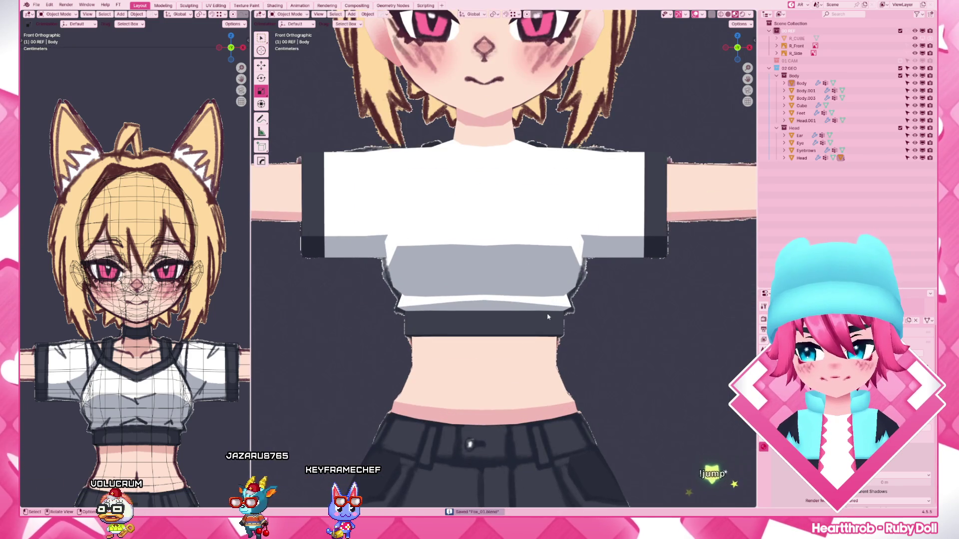
scroll(548, 317, "down", 3)
middle_click_drag(548, 317, 482, 311)
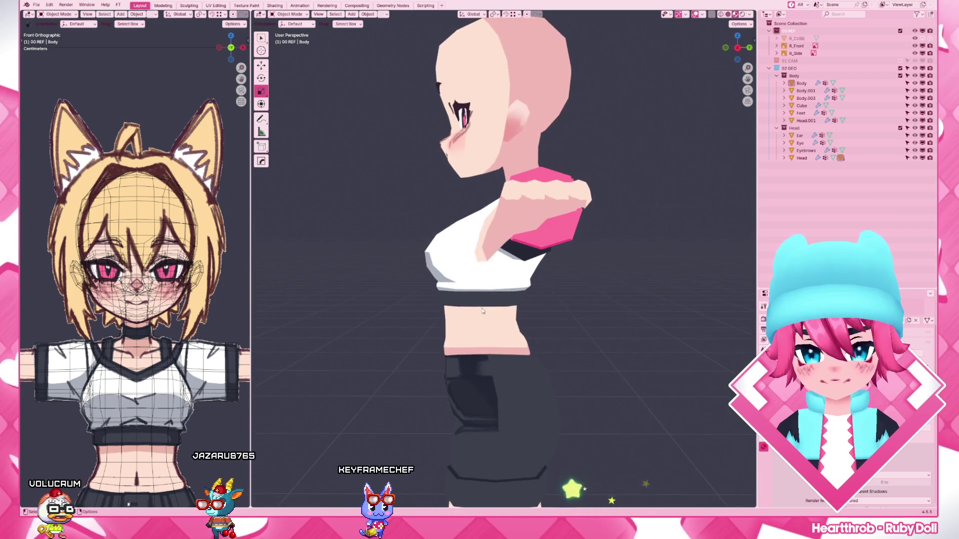
left_click(483, 311)
key("KP_3")
scroll(450, 323, "up", 5)
- Nudge the shirt's hem vertices vertically along Z from the side and back views
key("Tab")
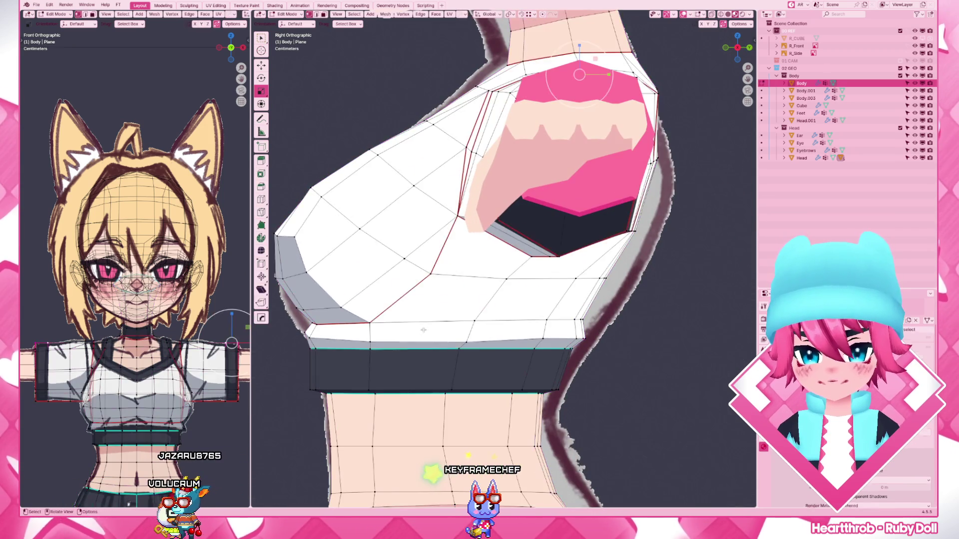
middle_click_drag(423, 330, 431, 293, "shift")
right_click(474, 305, "shift")
key("g")
key("z")
left_click(600, 291)
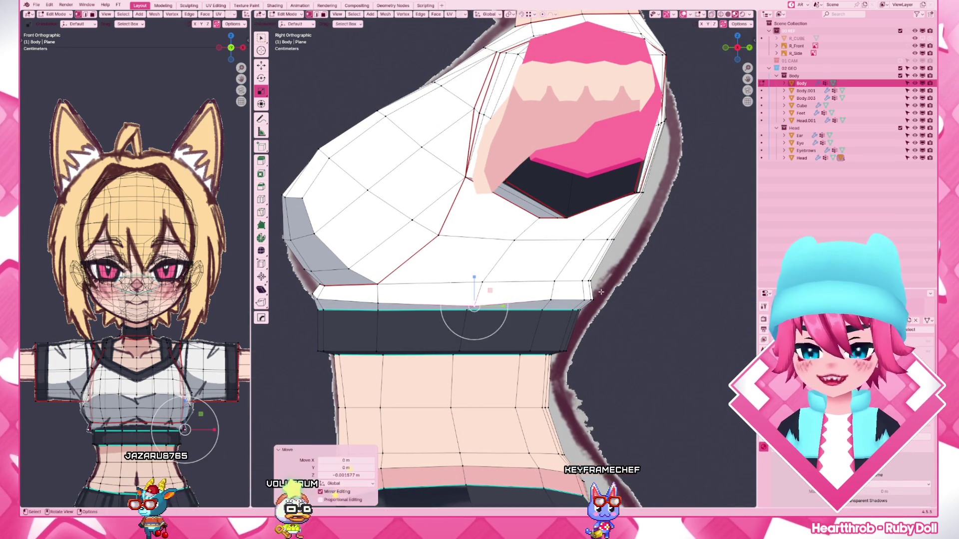
right_click(550, 306, "shift")
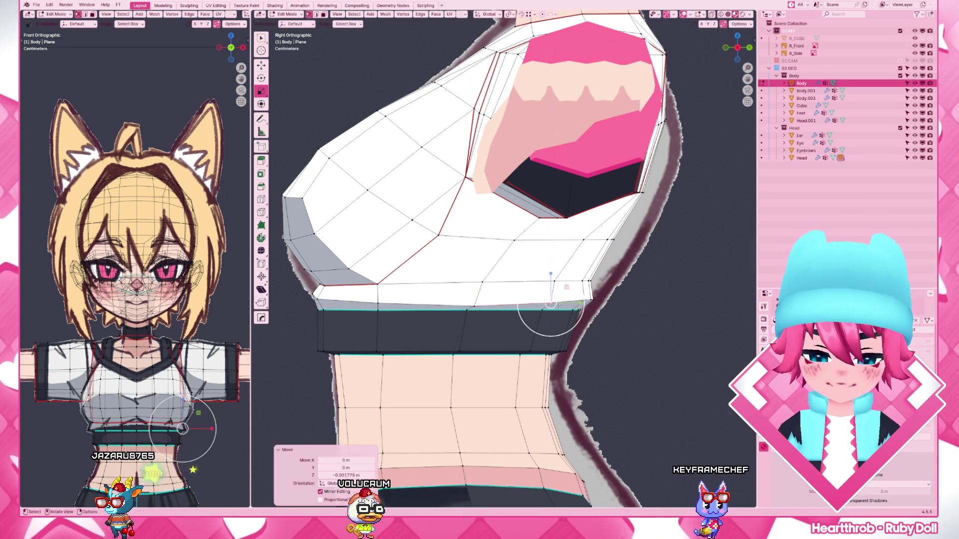
key("ctrl+KP_1")
right_click(491, 304, "shift")
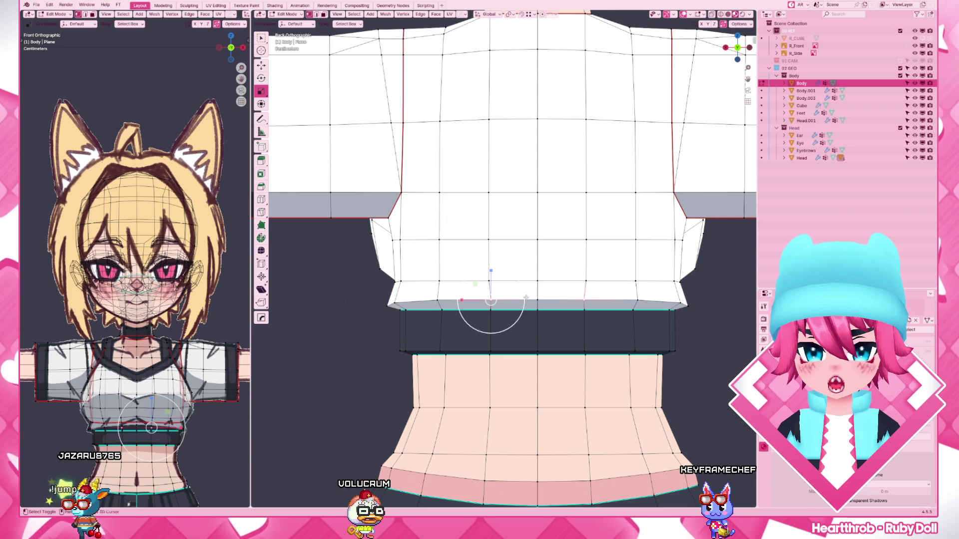
key("z")
left_click(544, 300)
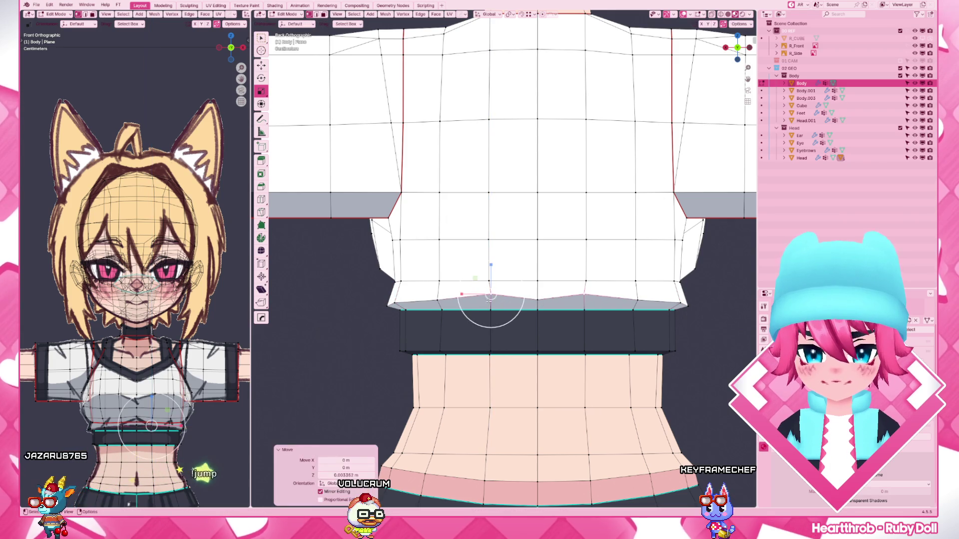
scroll(510, 289, "down", 2)
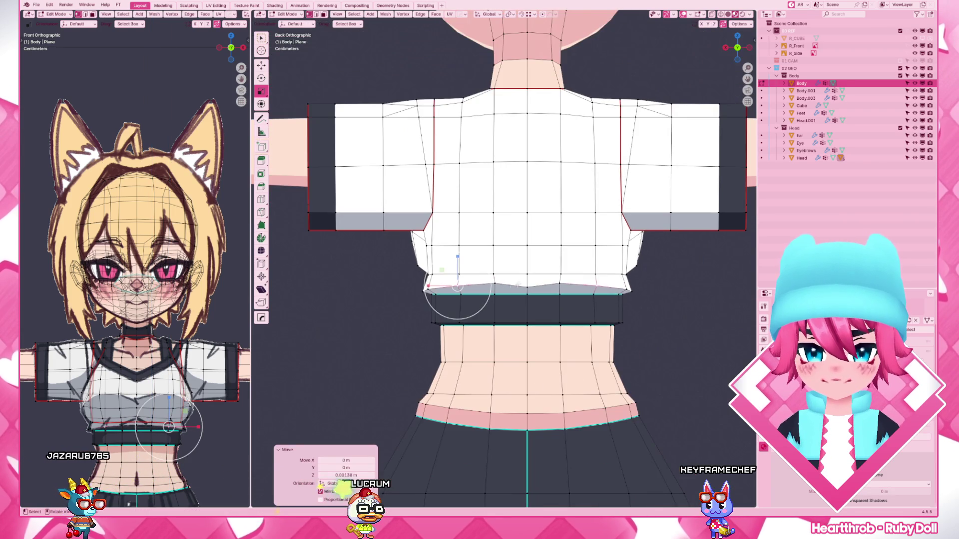
- Check the hem in Object Mode, make a final vertex adjustment and leave Edit Mode
key("Tab")
scroll(626, 298, "down", 2)
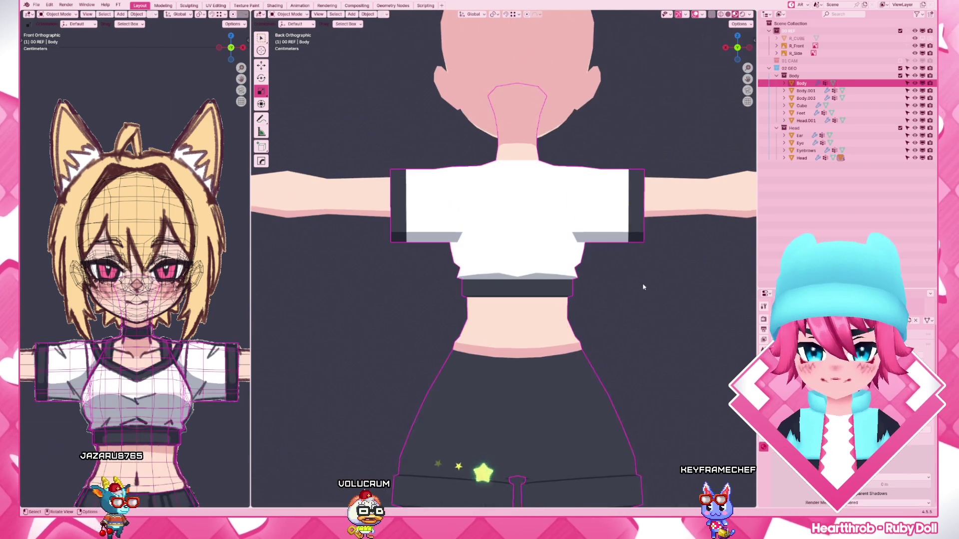
scroll(627, 299, "down", 1)
scroll(513, 286, "up", 3)
left_click(502, 278)
key("Tab")
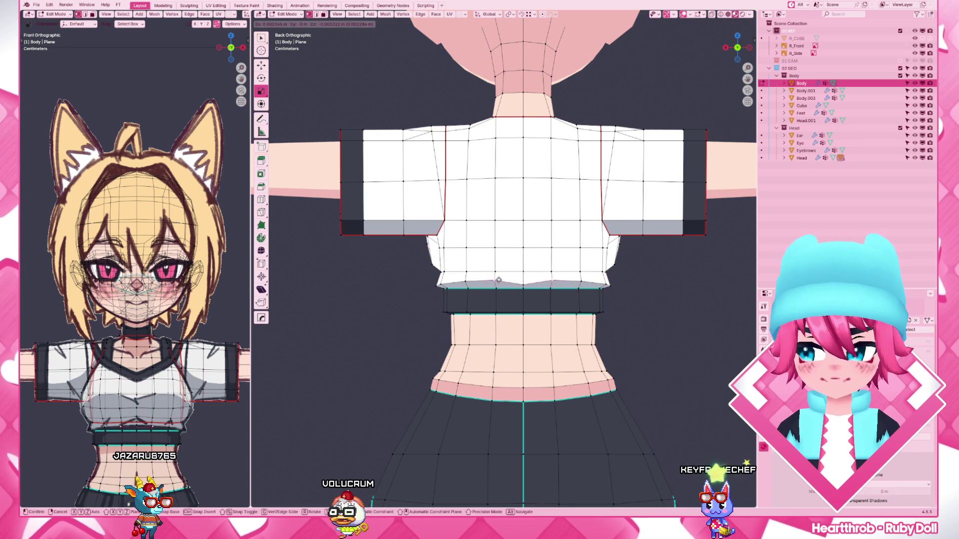
key("Tab")
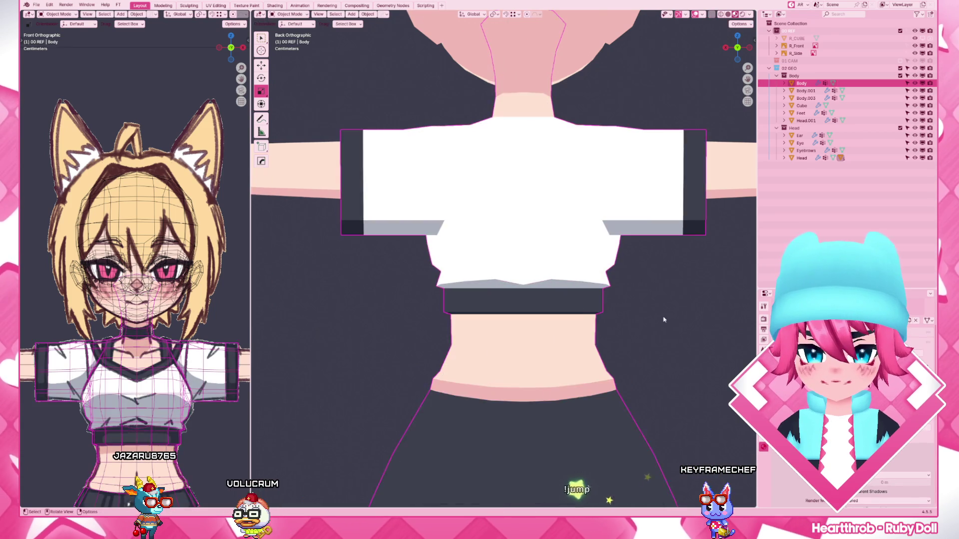
scroll(663, 321, "down", 3)
scroll(525, 284, "up", 3)
left_click(514, 283)
key("Tab")
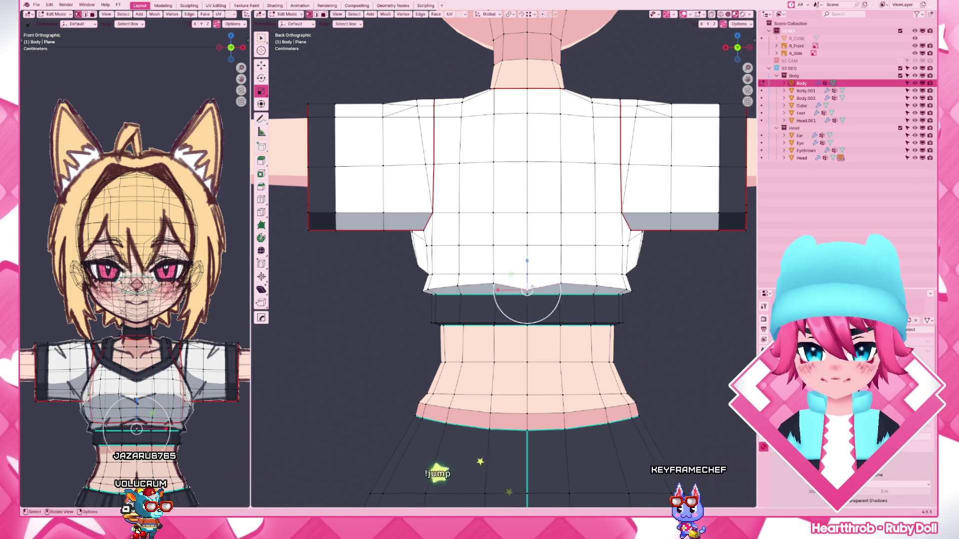
left_click(537, 280)
key("Tab")
scroll(537, 285, "down", 3)
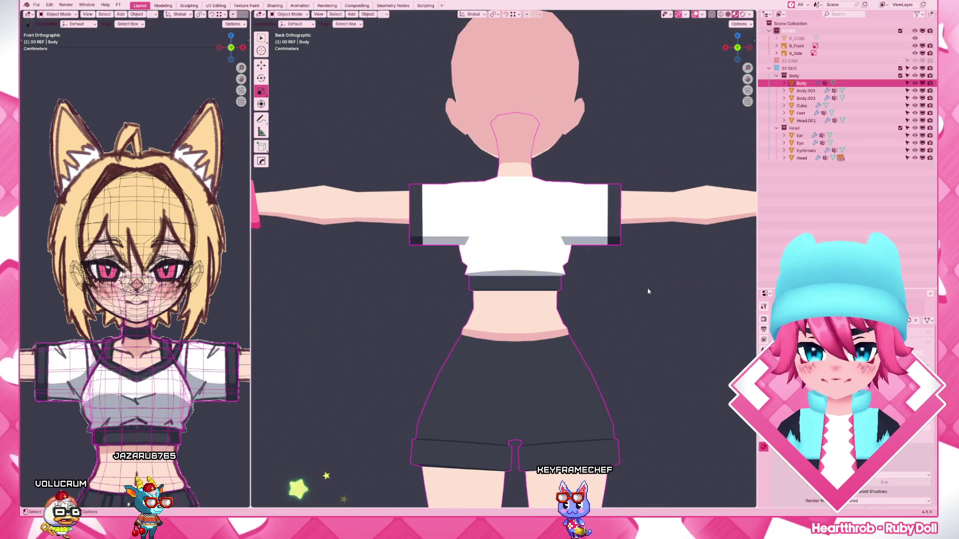
scroll(537, 292, "down", 2)
- Save Fox_01.blend from the front view and switch the model to grey solid shading
mouse_move(536, 296)
middle_mouse_down()
mouse_move(672, 307)
mouse_move(516, 312)
middle_mouse_up()
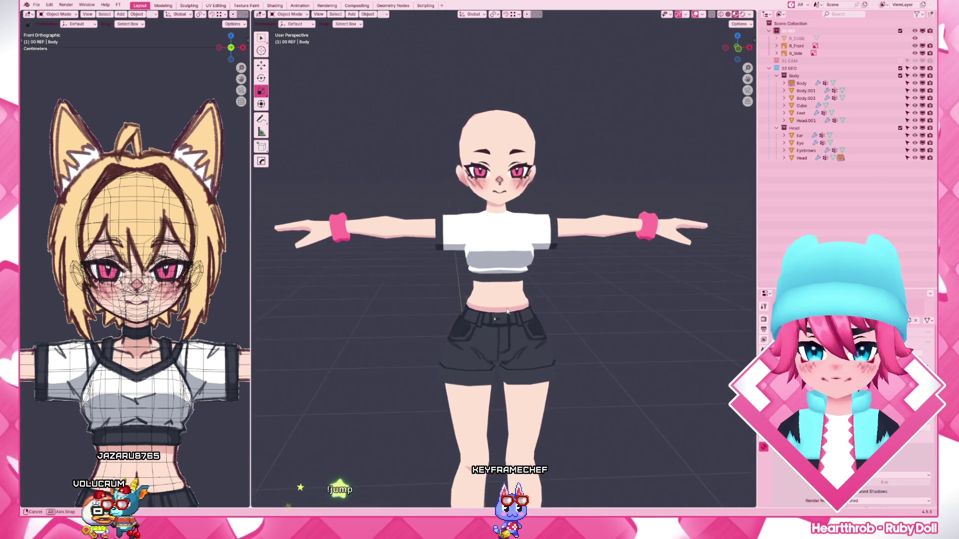
scroll(516, 310, "down", 1)
scroll(513, 308, "down", 3)
key("KP_1")
key("ctrl+s")
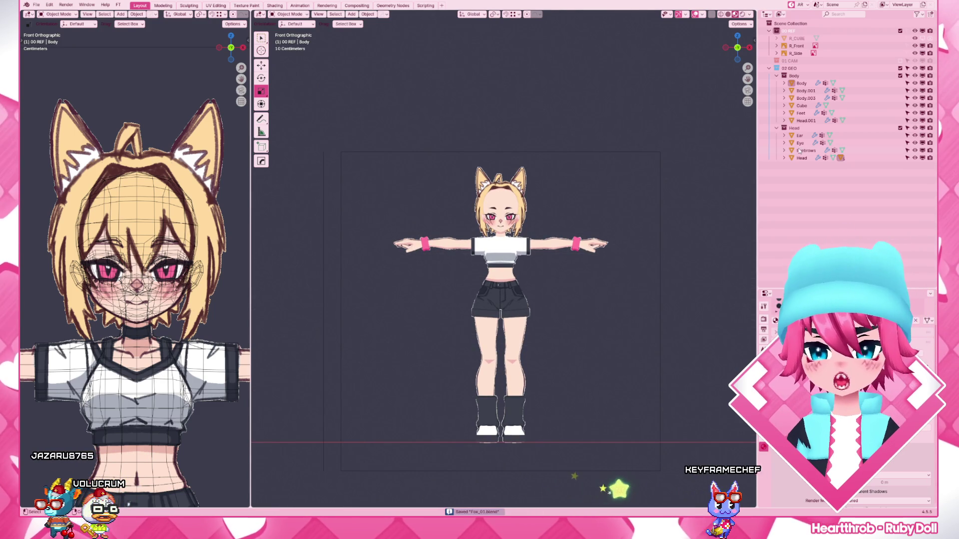
left_click(806, 121)
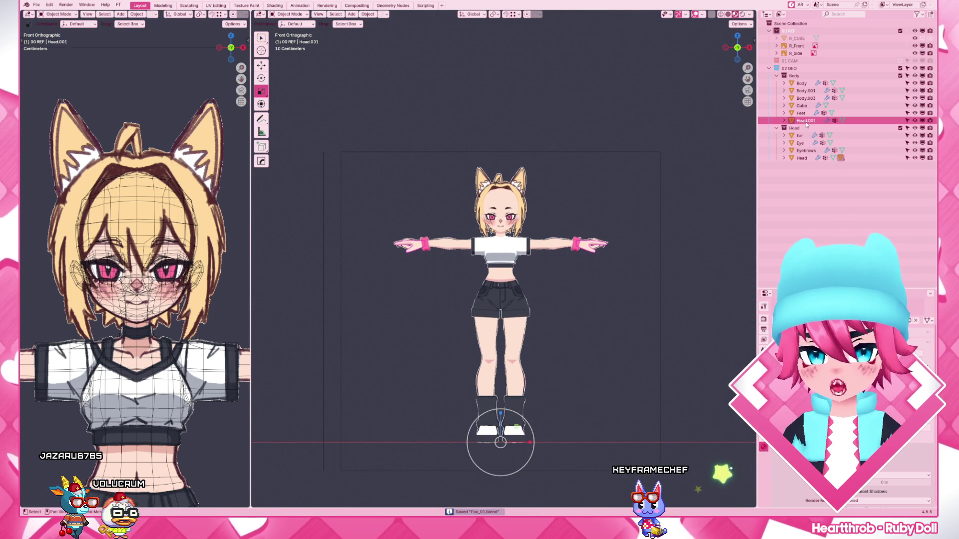
key("z")
- Rename Head.001 to Hands, Body.001 to Arms and Body.003 to Sockys in the Outliner
left_click(611, 388)
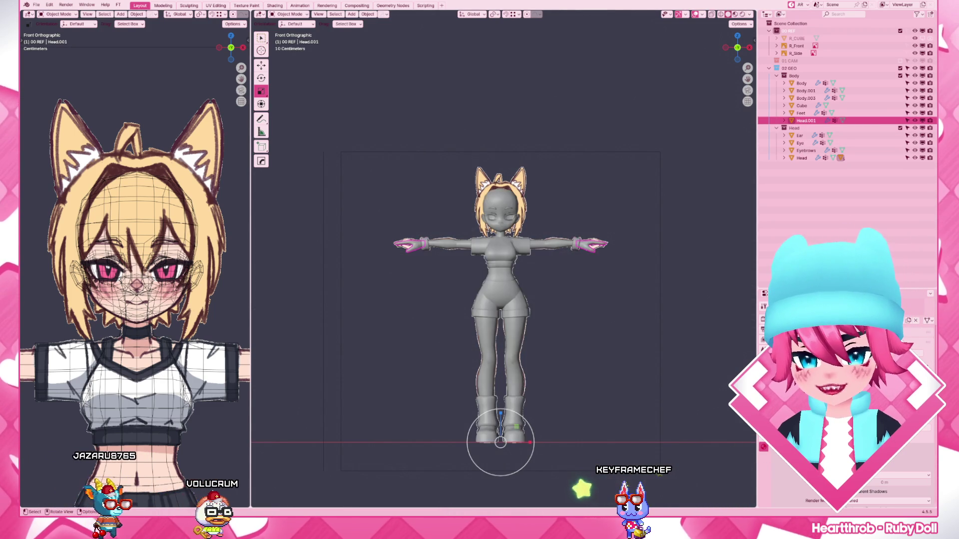
double_click(806, 121)
type("ands")
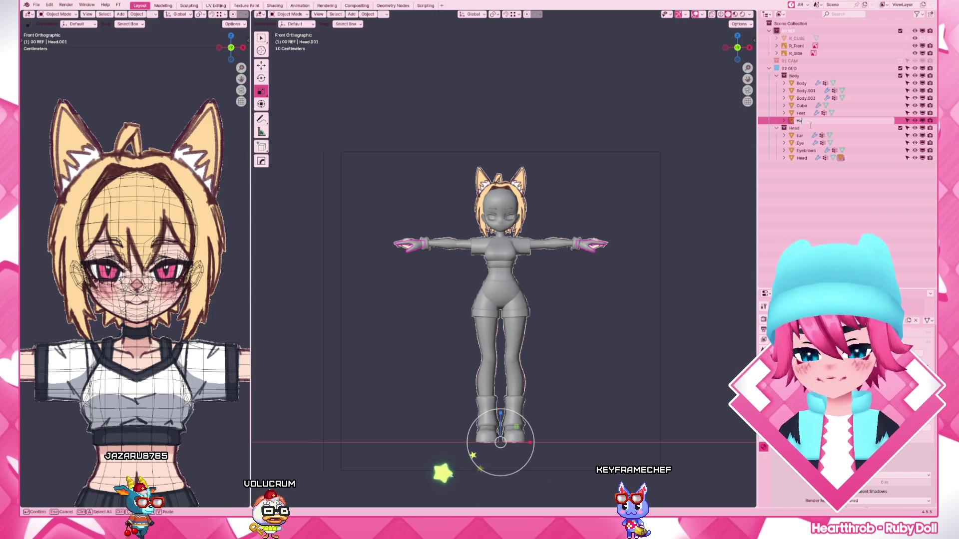
key("Return")
left_click(806, 91)
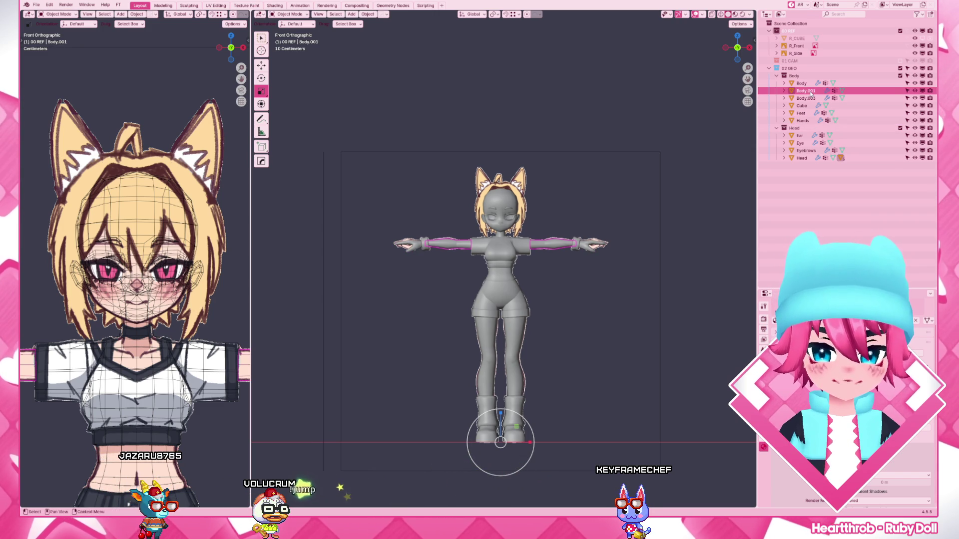
double_click(805, 91)
type("Arms")
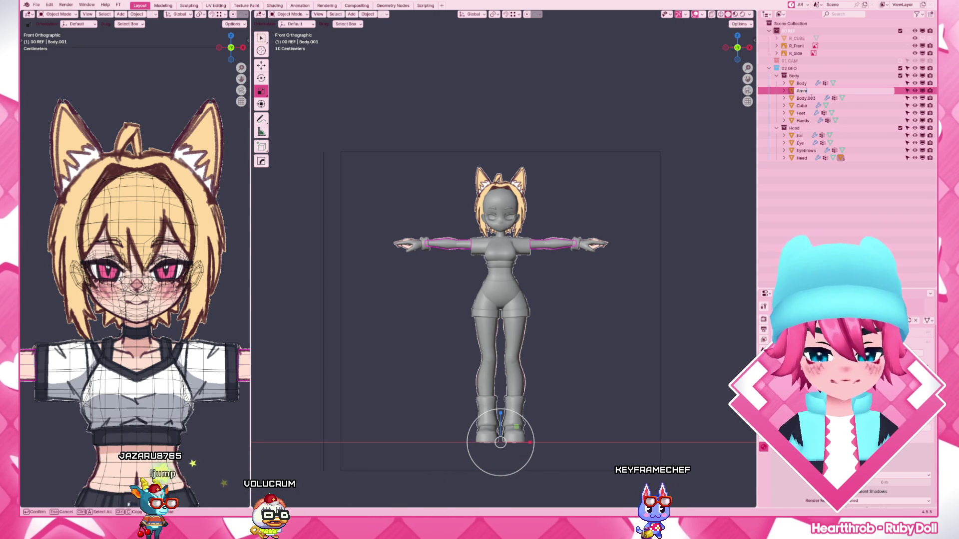
key("Return")
left_click(811, 100)
double_click(811, 99)
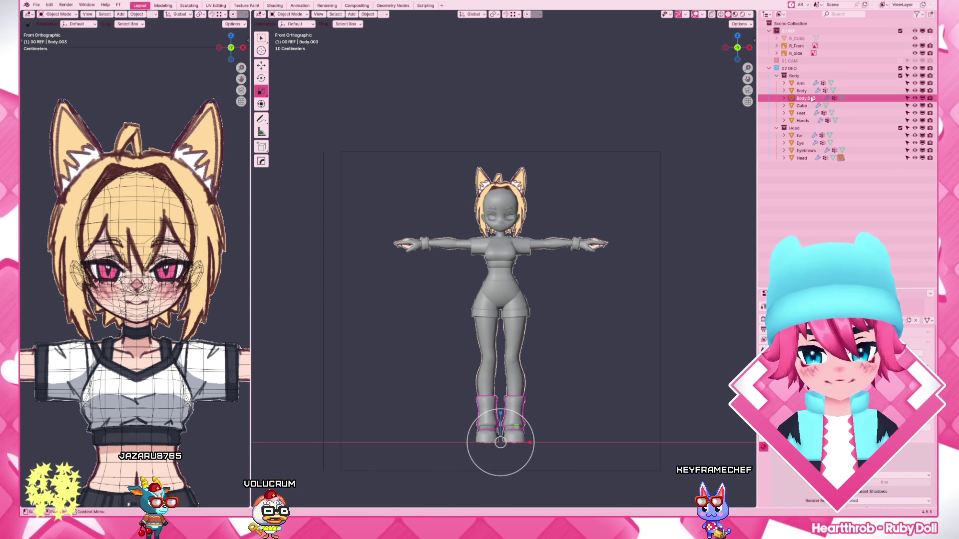
type("Sockys")
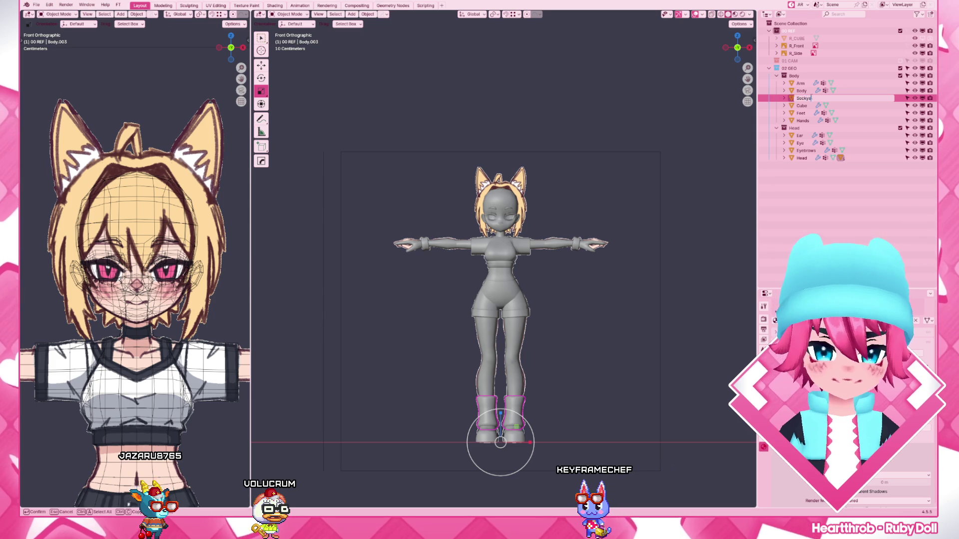
key("Return")
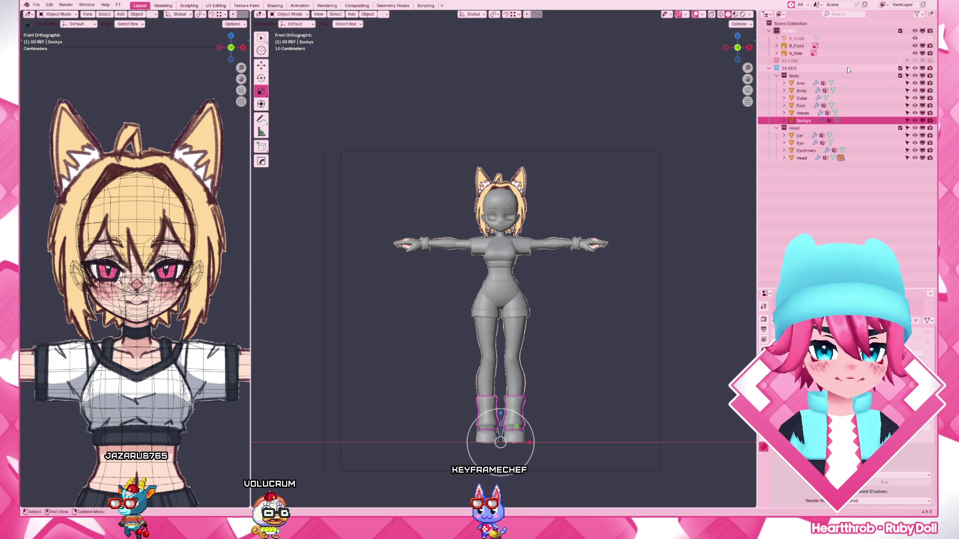
- Create a Hair collection and place it first inside 02 GEO
left_click(795, 68)
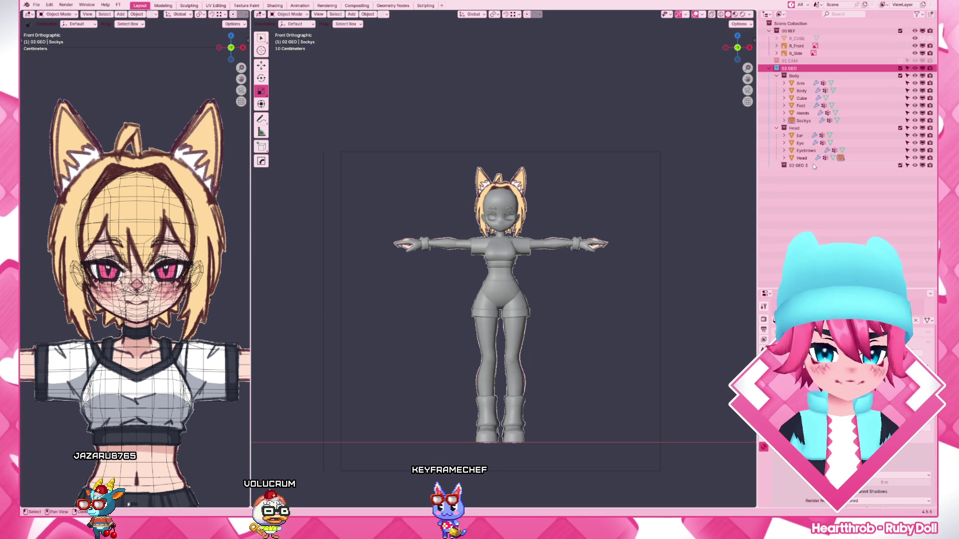
double_click(801, 165)
type("He")
type("ir")
key("Return")
left_click_drag(800, 159, 792, 68)
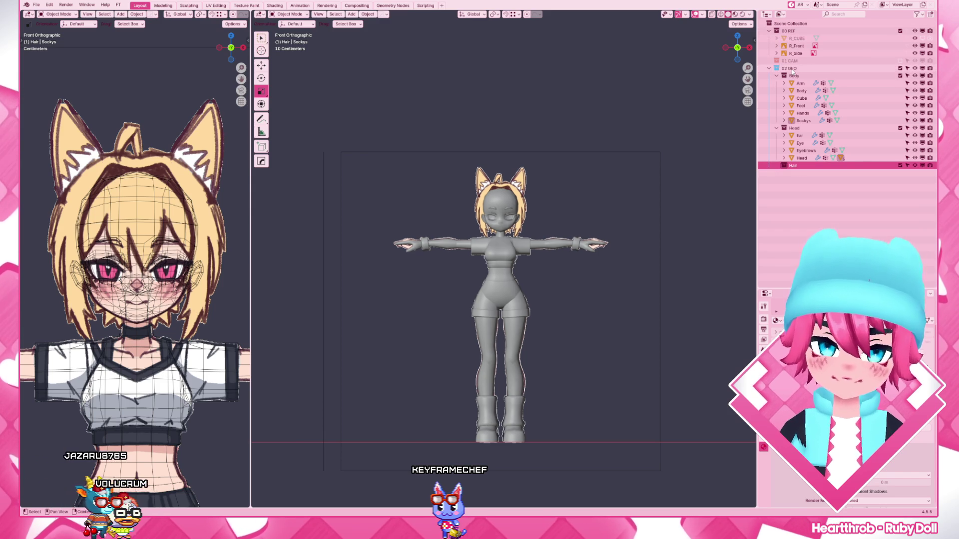
left_click_drag(792, 68, 797, 76)
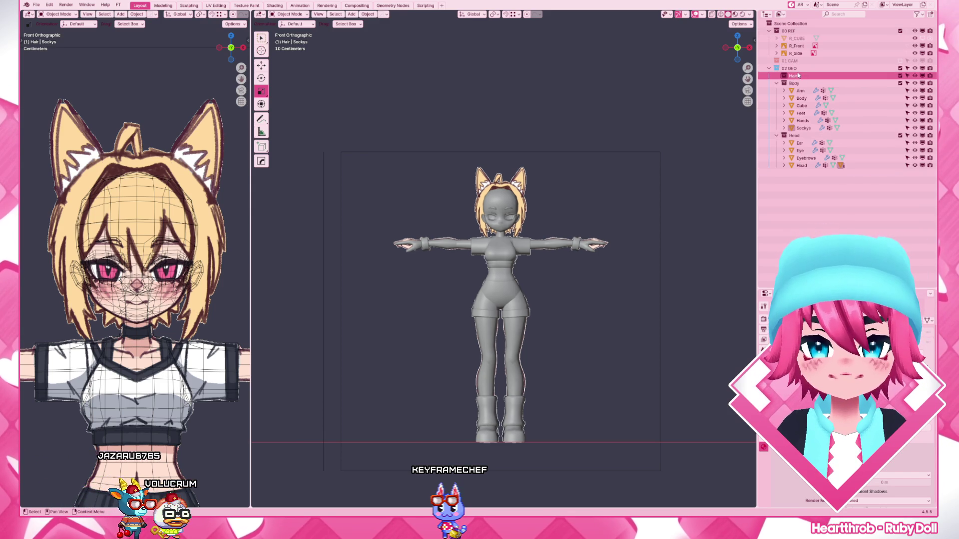
key("shift+a")
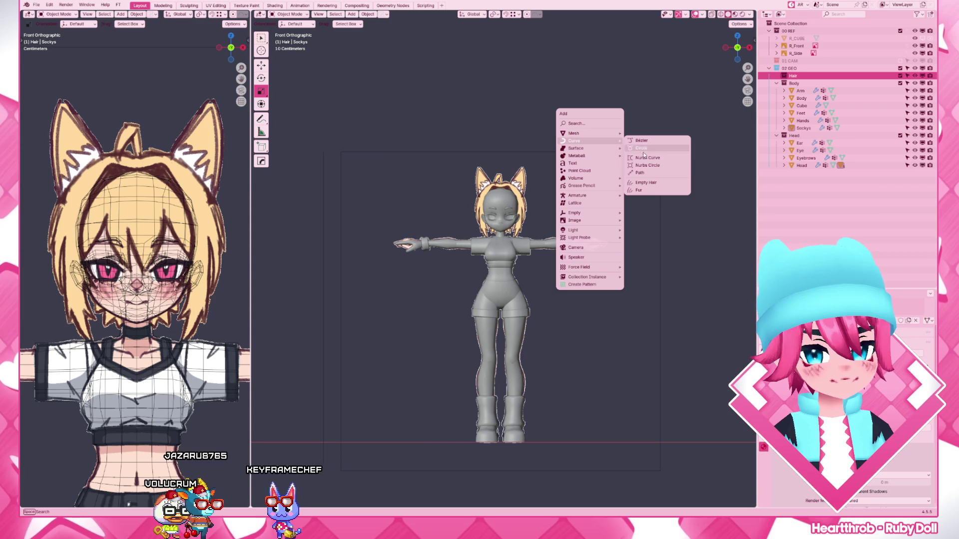
- Add a NURBS path, stand it upright with a 90° turn and move it onto the head
left_click(650, 177)
scroll(632, 242, "down", 4)
key("Tab")
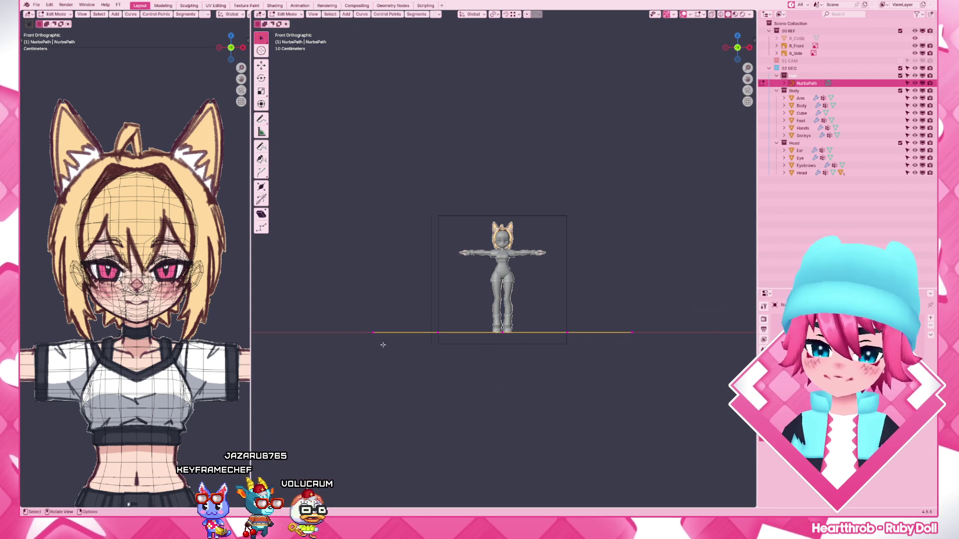
type("r90")
key("Return")
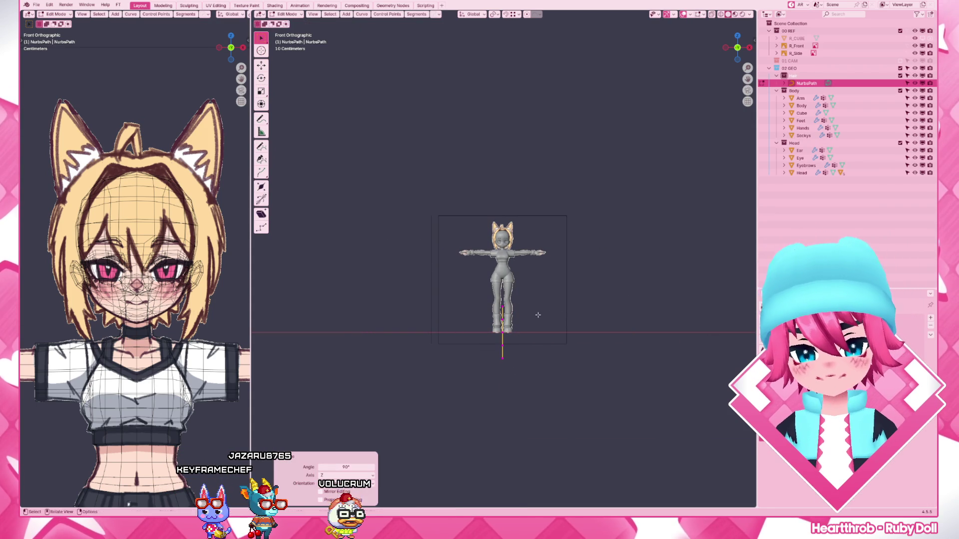
scroll(537, 315, "up", 4)
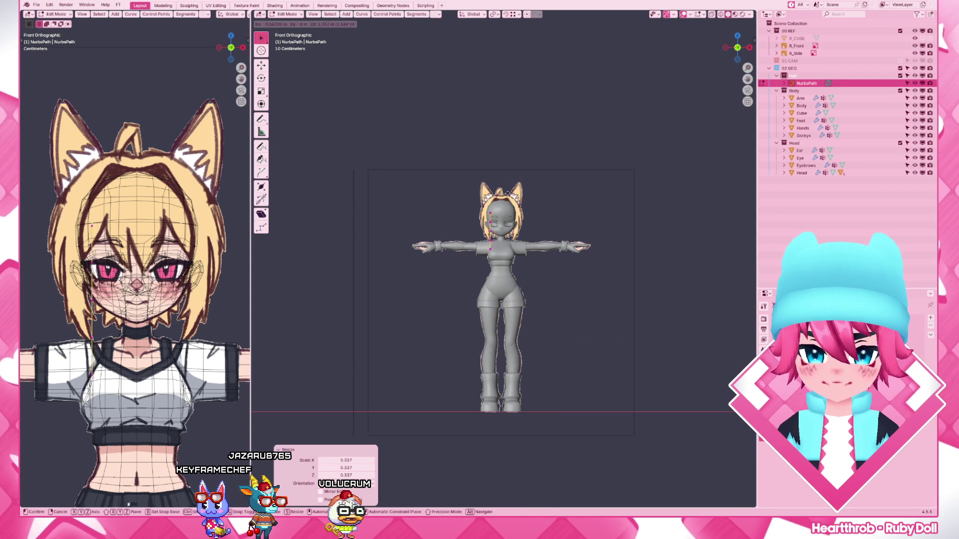
scroll(549, 286, "up", 5)
key("g")
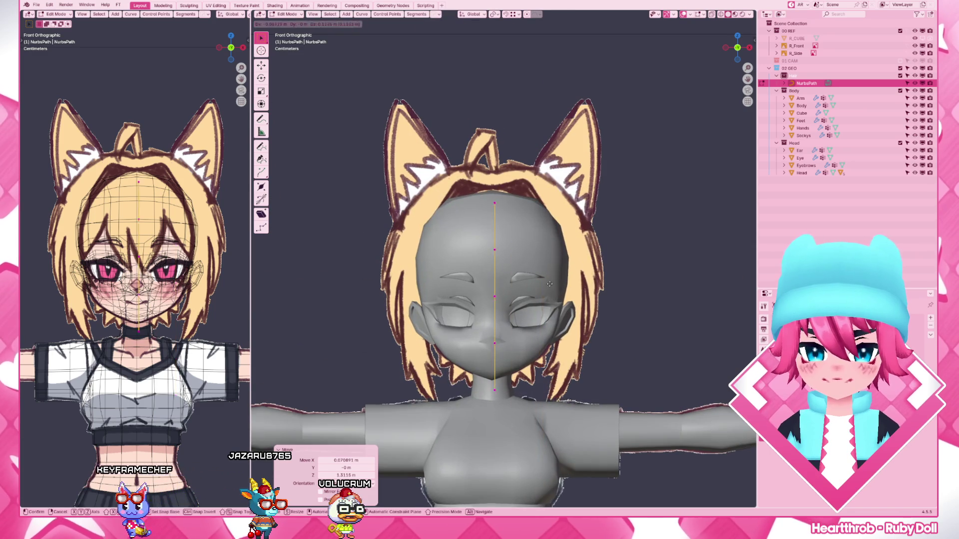
left_click(506, 266)
key("shift+z")
scroll(505, 266, "up", 2)
- Shape the strand points down the face with a -10.1° tilt in side view, then return to Object Mode
key("g")
left_click(600, 239)
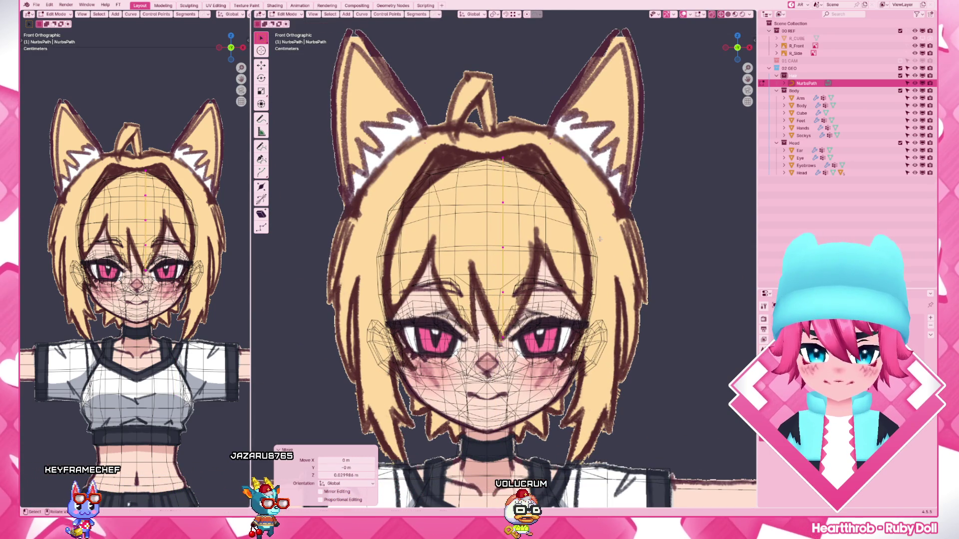
key("KP_3")
key("r")
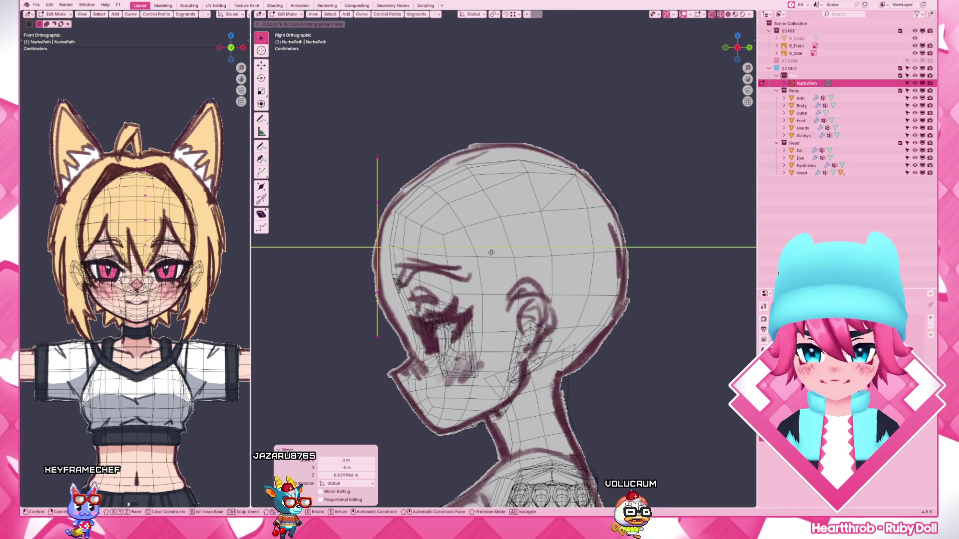
left_click(510, 232)
key("KP_1")
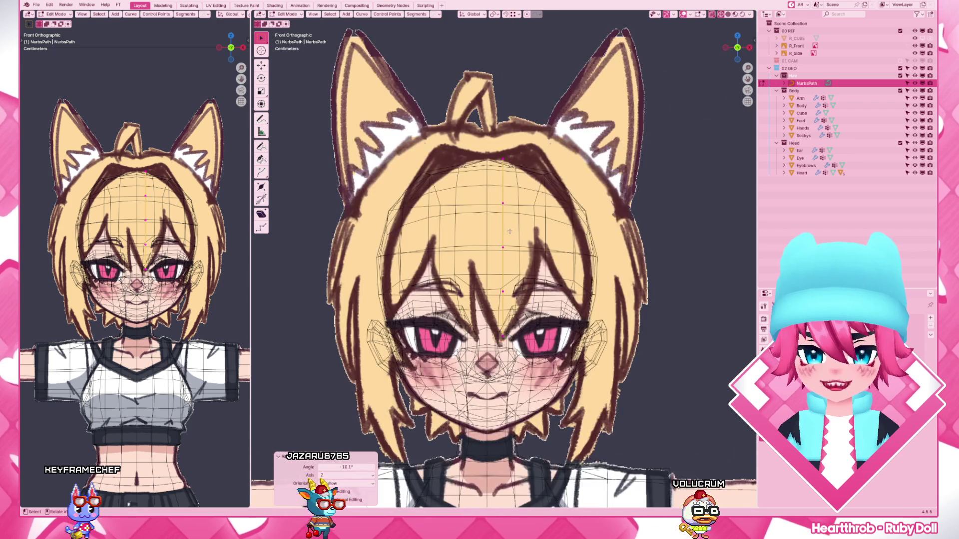
scroll(510, 231, "up", 2)
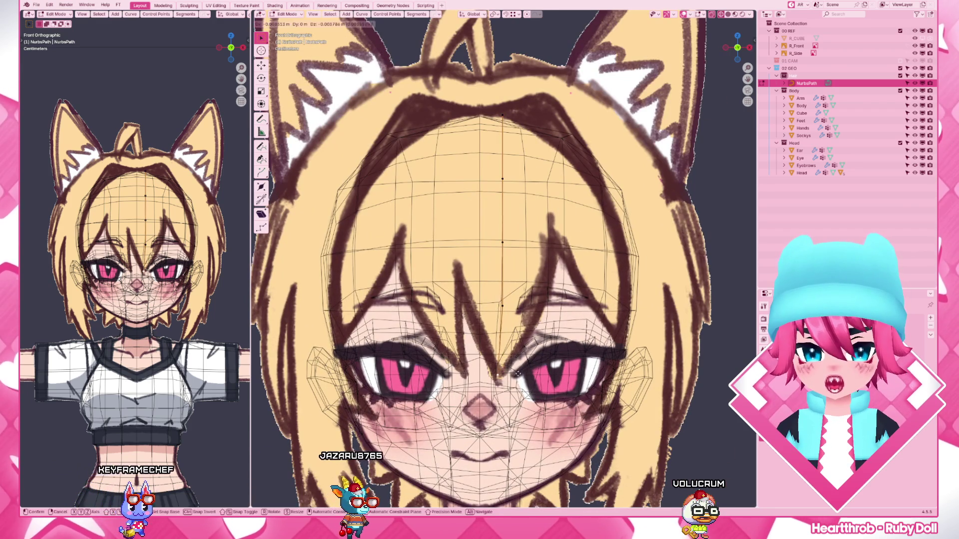
key("g")
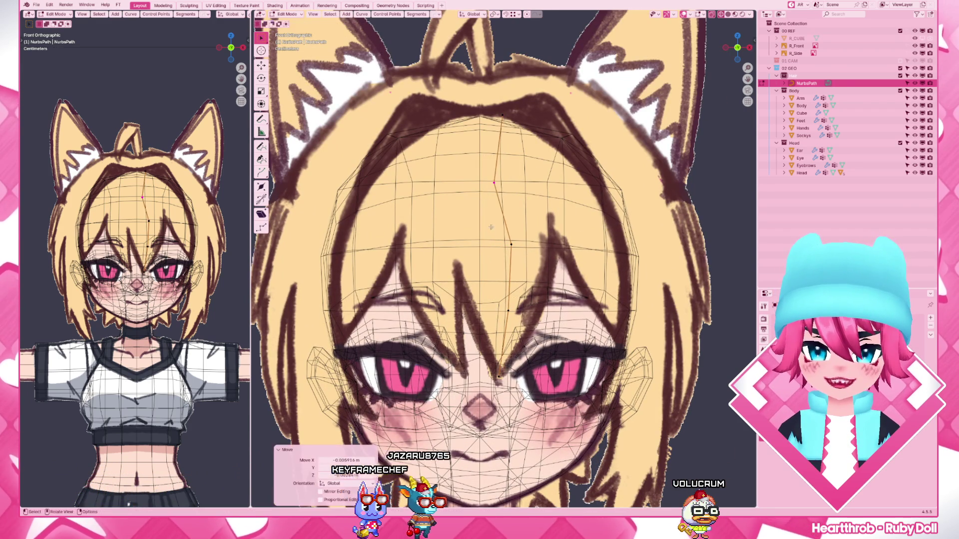
left_click(526, 266)
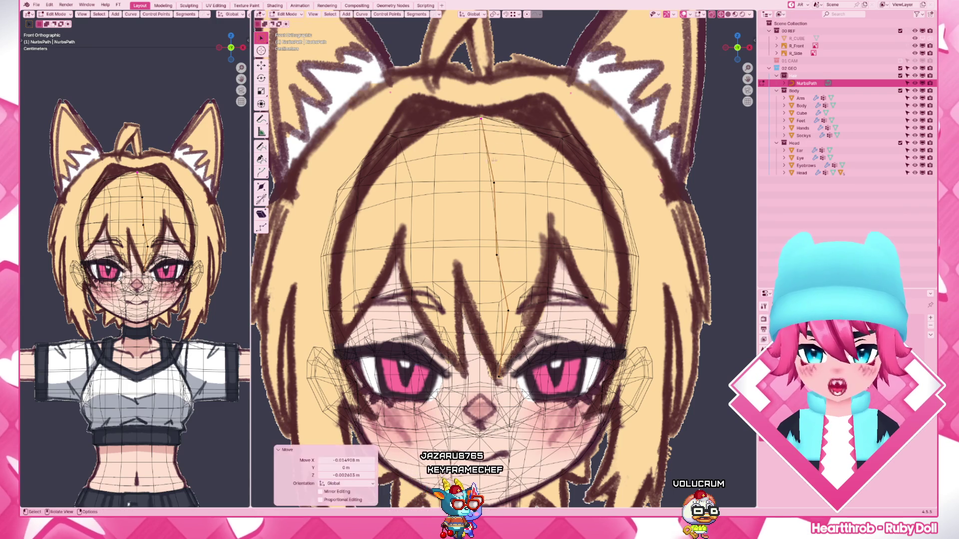
scroll(629, 314, "down", 8)
key("ctrl+Tab")
left_click(632, 254)
scroll(632, 207, "up", 2)
scroll(632, 207, "up", 2)
scroll(632, 207, "up", 2)
scroll(522, 234, "up", 7)
scroll(538, 224, "down", 2)
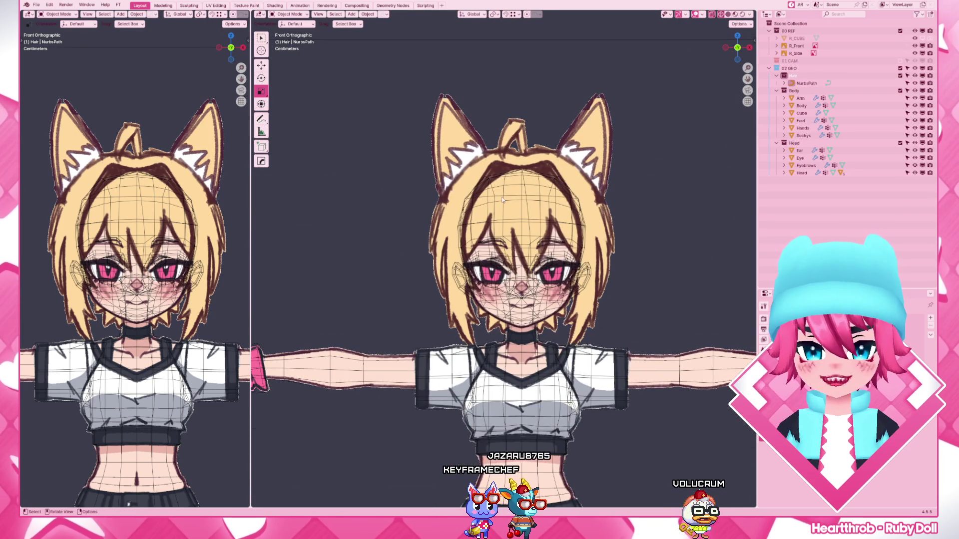
scroll(573, 300, "down", 6)
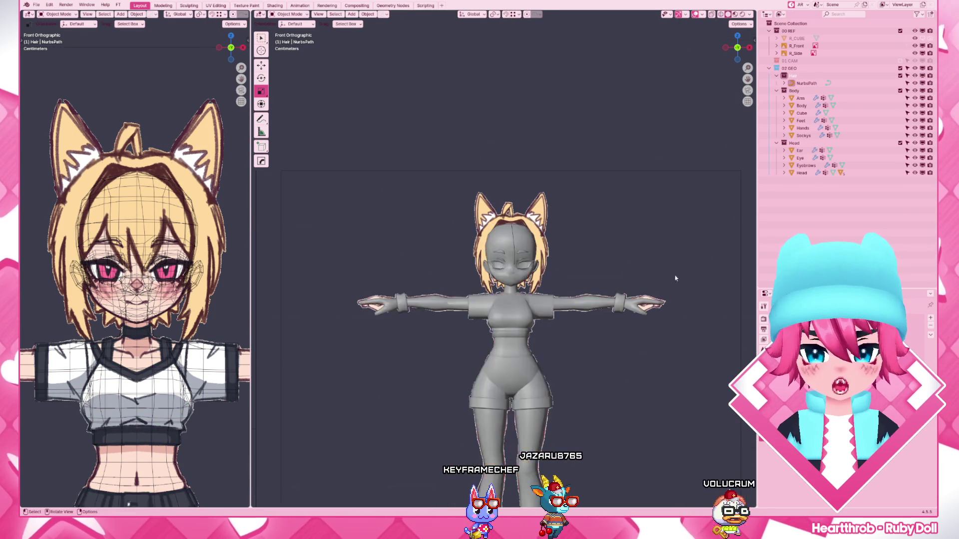
- Add a NURBS circle at the origin and lower its Active Spline Resolution to 8
middle_click_drag(573, 300, 536, 278)
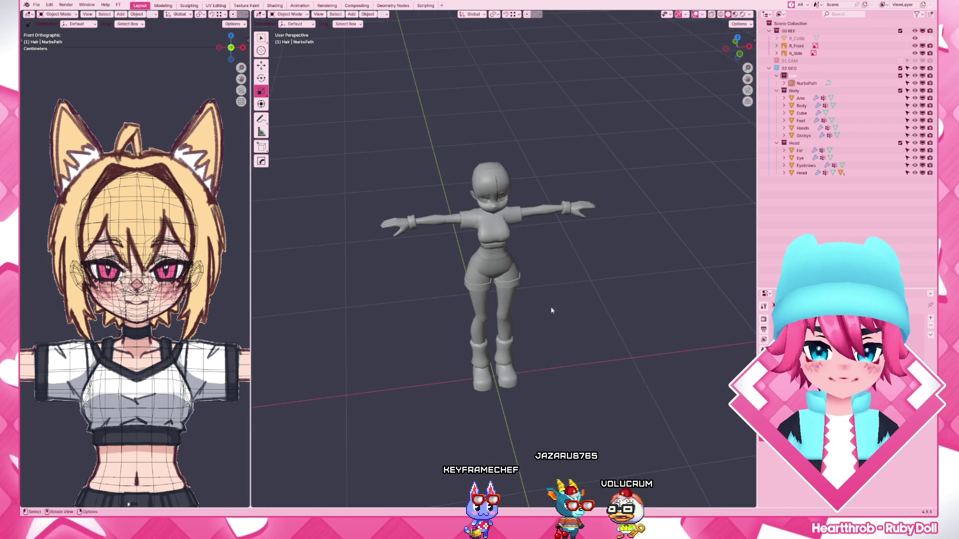
key("shift+a")
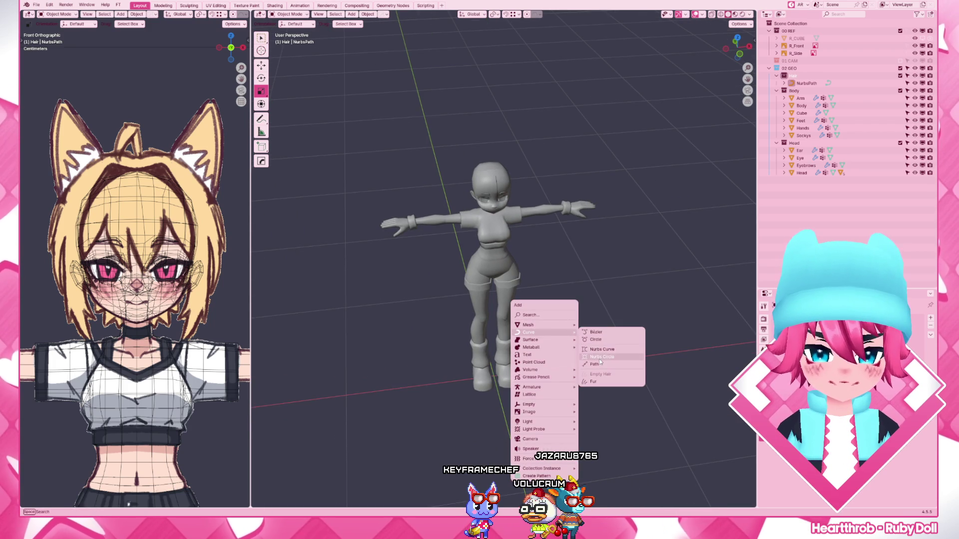
left_click(603, 362)
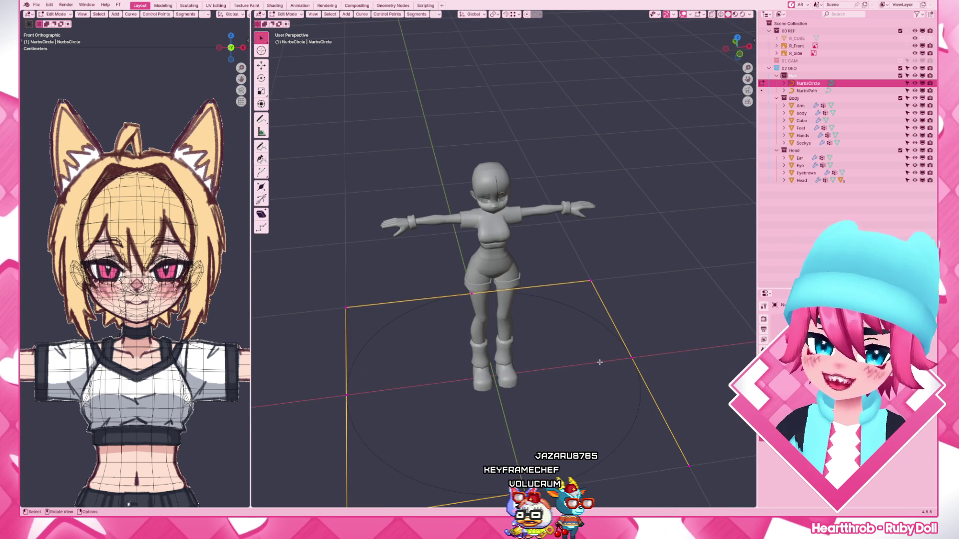
key("n")
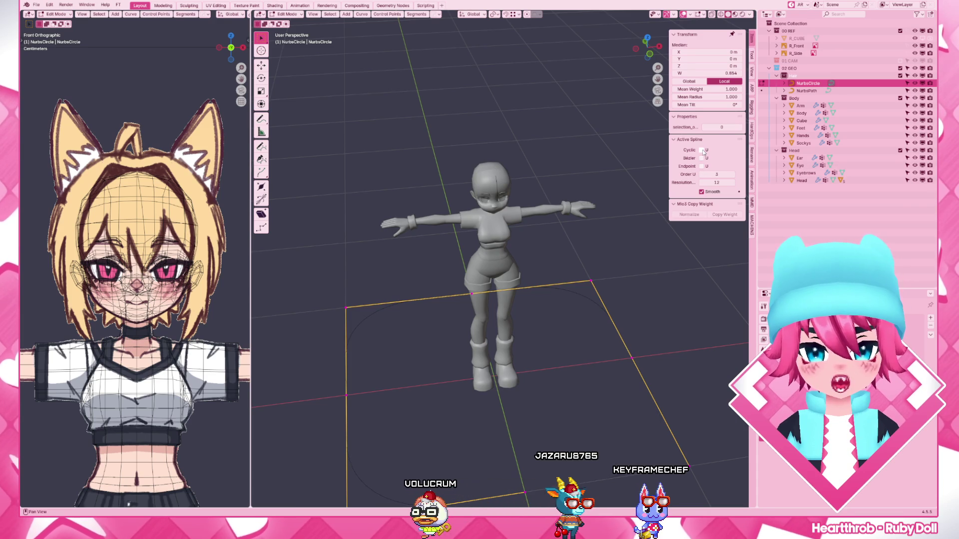
scroll(605, 332, "down", 4)
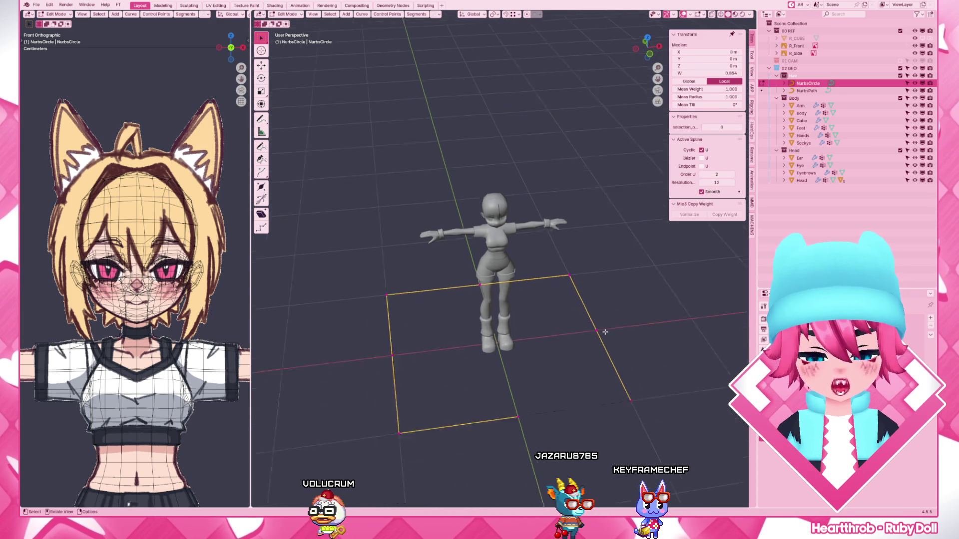
key("KP_7")
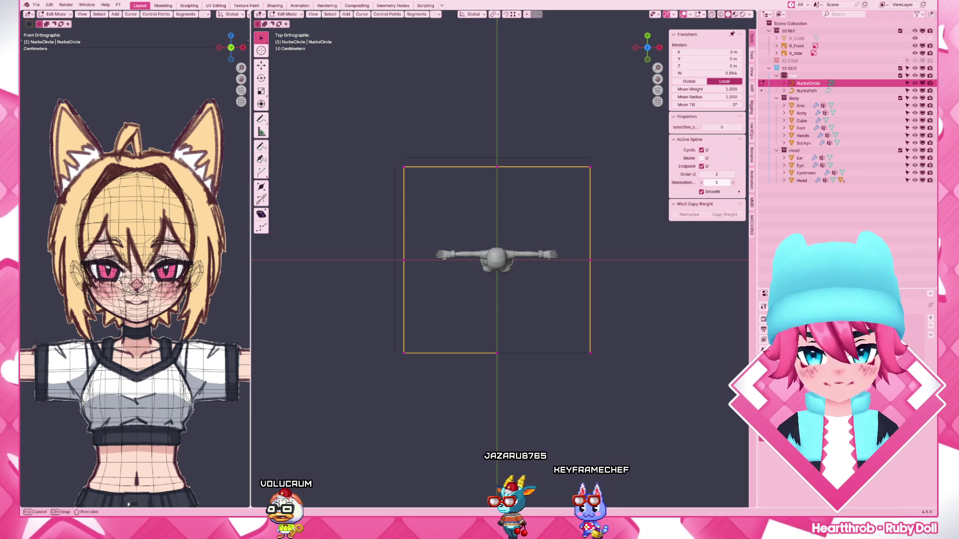
left_click_drag(716, 182, 700, 189)
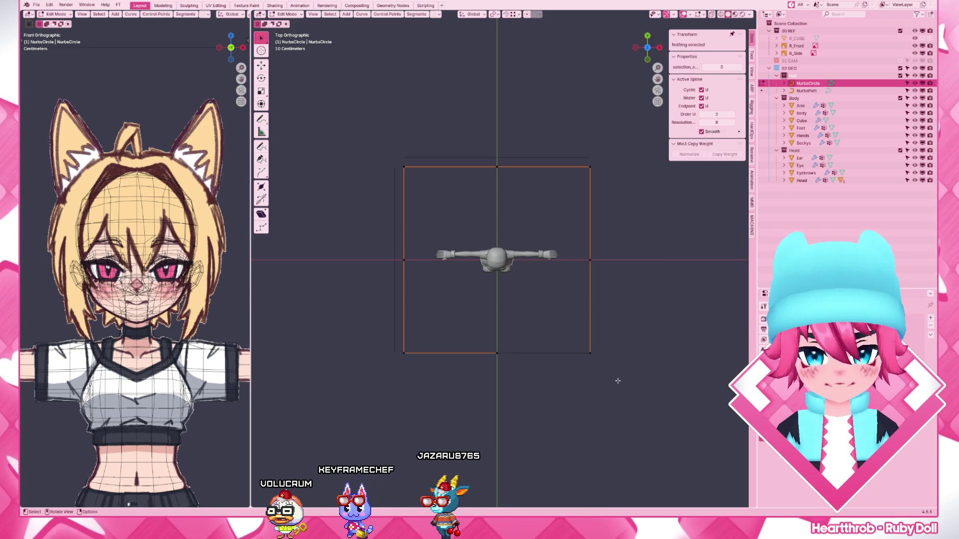
key("s")
key("Escape")
key("Tab")
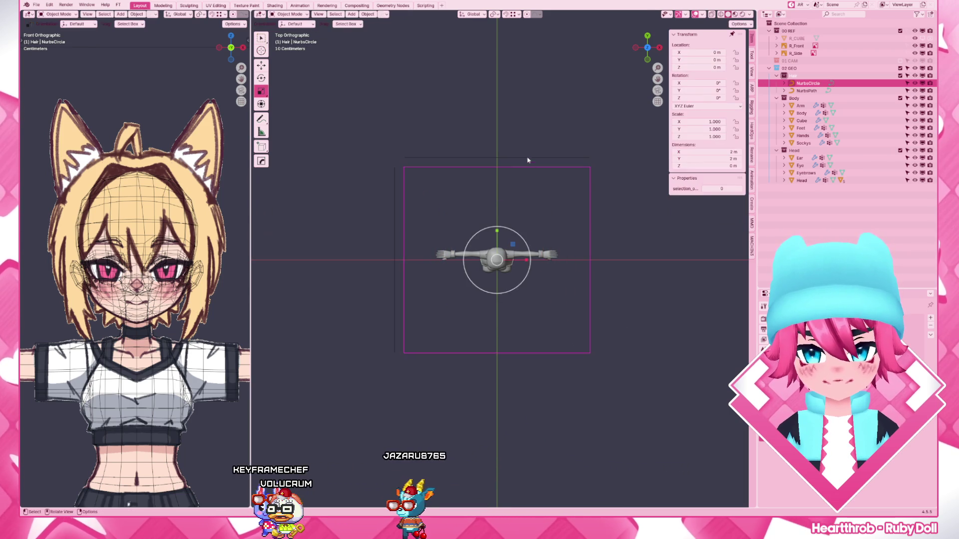
- Try shrinking and moving the circle's points, then undo back to the full-size circle
left_click(526, 157)
key("Tab")
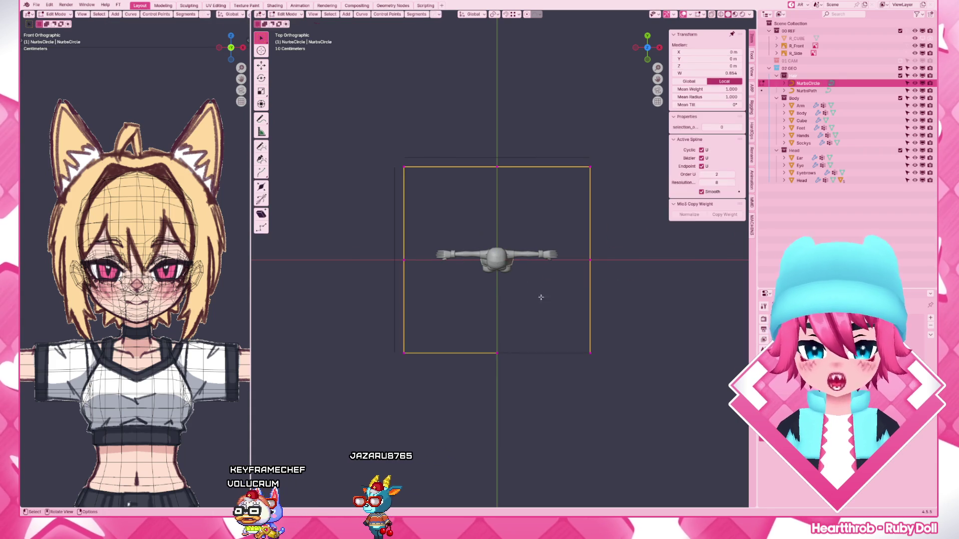
key("s")
left_click(535, 300)
key("g")
left_click(512, 270)
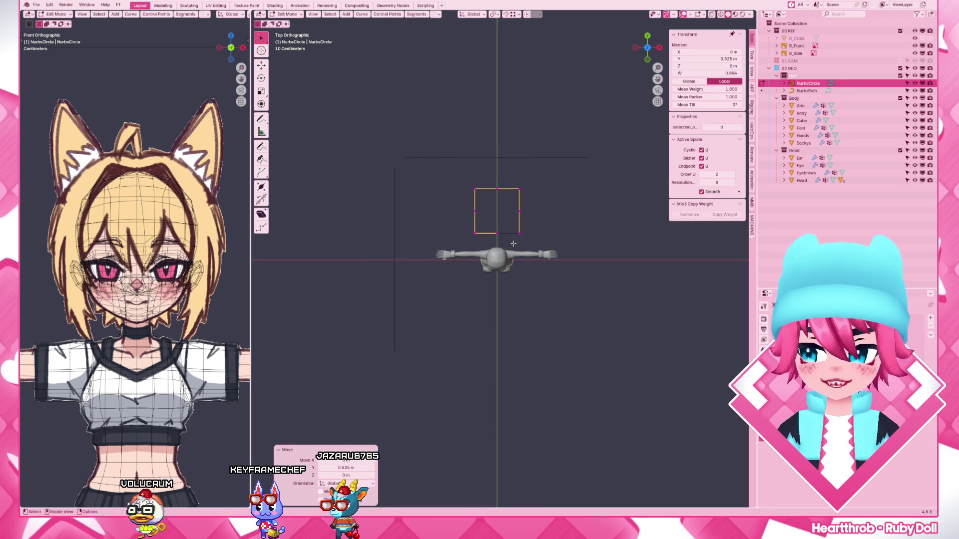
scroll(525, 262, "up", 2)
scroll(525, 262, "up", 3)
key("s")
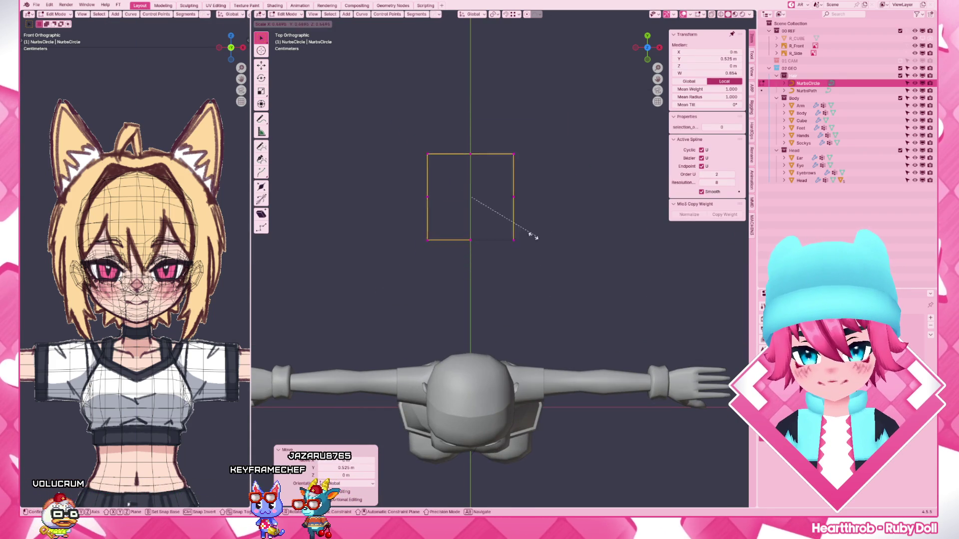
right_click(487, 233)
scroll(488, 235, "down", 5)
key("ctrl+z")
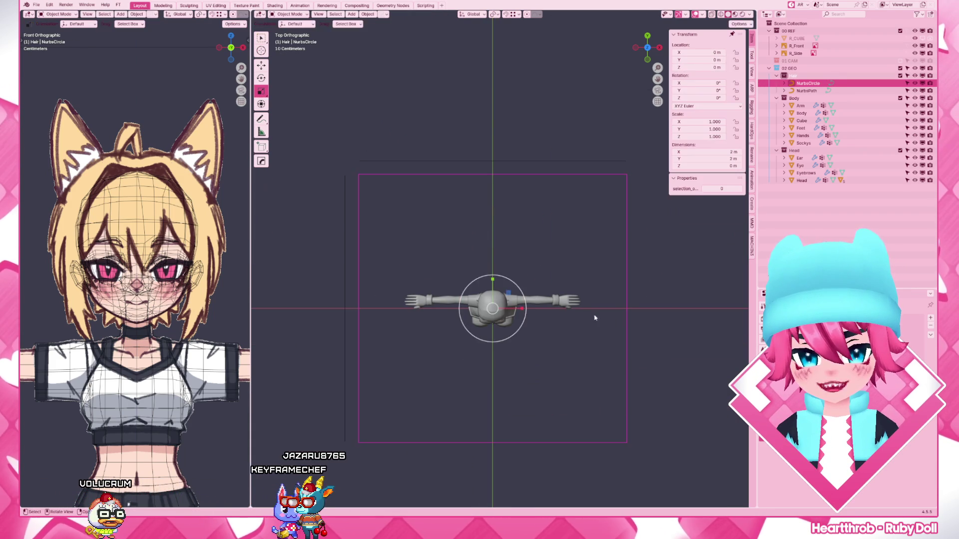
key("ctrl+z")
key("ctrl+shift+z")
key("ctrl+shift+z")
- Shrink the circle to about a third and flatten it along Y into an oval profile
key("s")
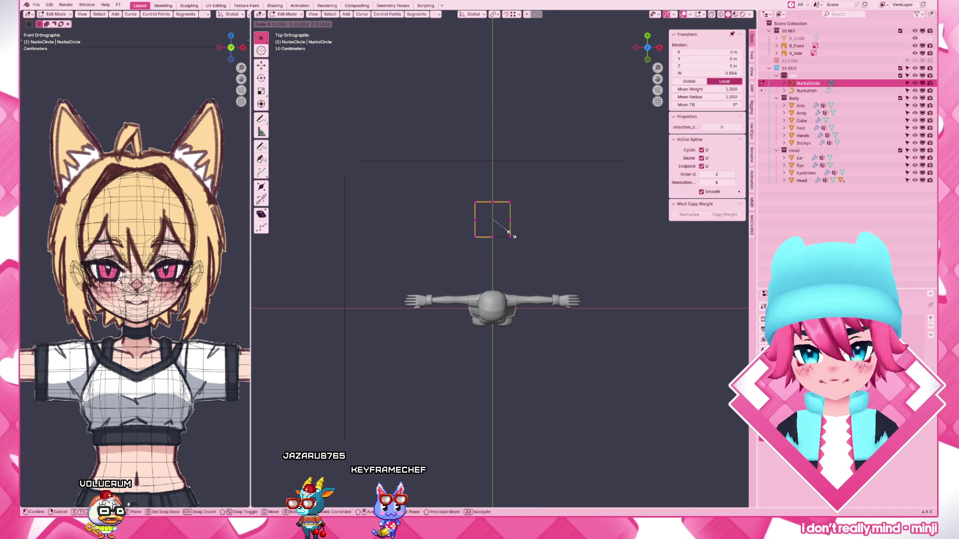
left_click(513, 225)
scroll(504, 246, "up", 4)
scroll(575, 290, "up", 4)
key("s")
left_click(569, 324)
left_click(507, 291)
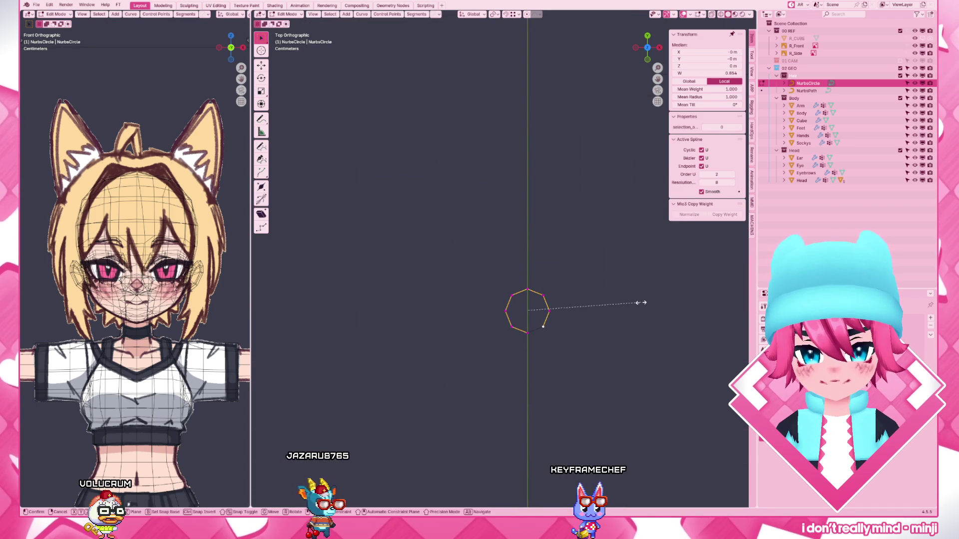
key("y")
left_click(565, 307)
key("Tab")
- Rename the circle HairProfile and create a new collection inside Hair
key("F2")
type("Hair")
key("Return")
type("Prof")
key("Return")
key("c")
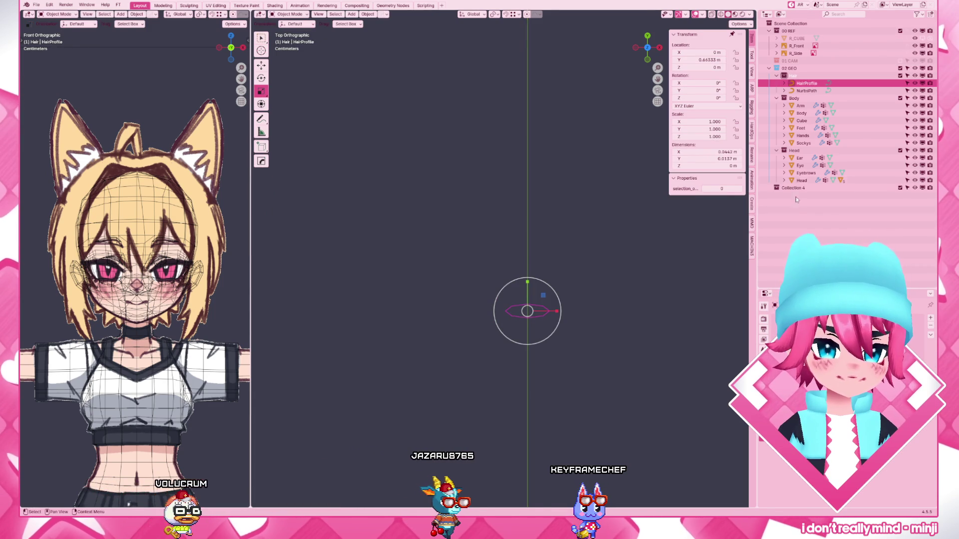
left_click_drag(797, 194, 805, 82)
- Rename the new collection HP and flatten HairProfile further along Y
double_click(801, 83)
type("HP")
key("Return")
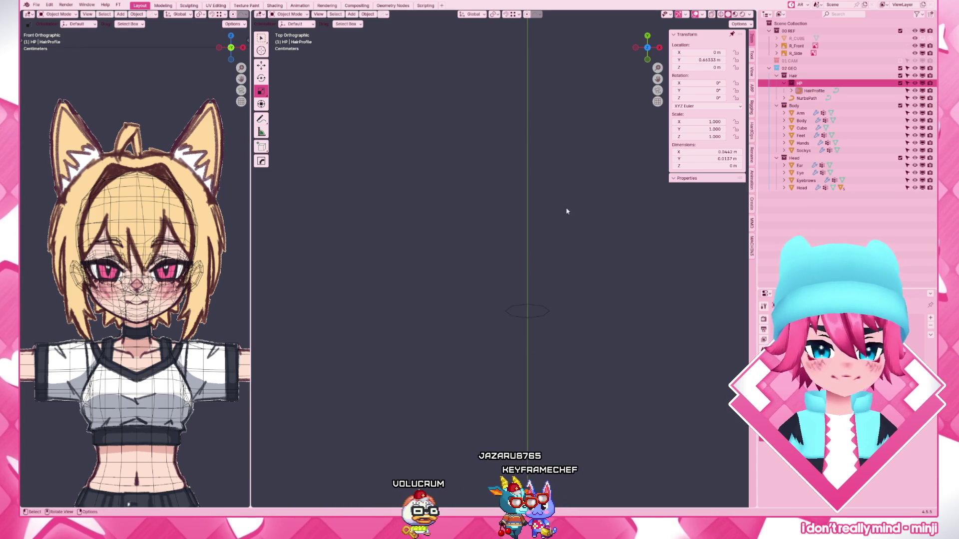
left_click(527, 311)
key("Tab")
key("s")
key("y")
left_click(621, 263)
key("Tab")
scroll(525, 299, "down", 3)
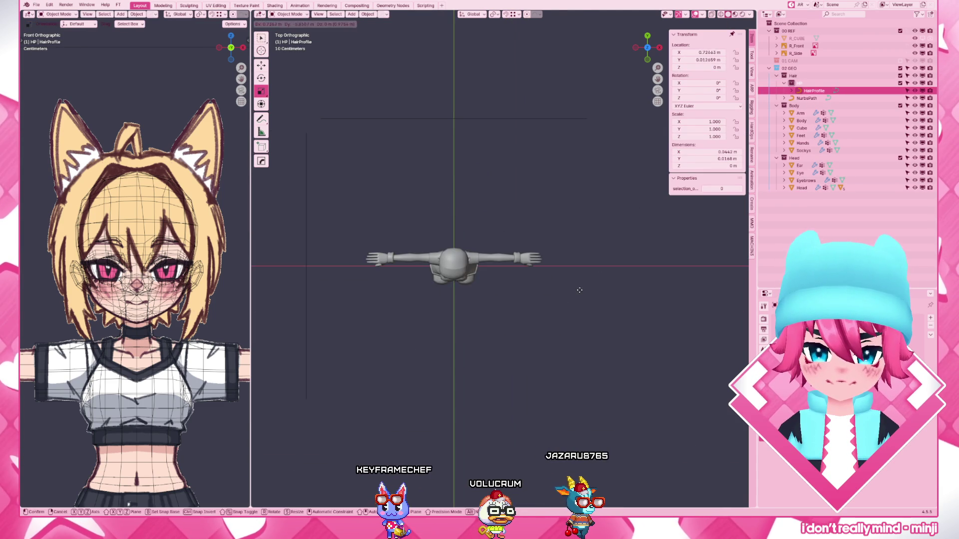
- Reset HairProfile to the origin, offset it along X, and pick it as the NurbsPath bevel object
key("Escape")
key("alt+g")
key("g")
key("x")
left_click(594, 274)
middle_click_drag(594, 274, 531, 184)
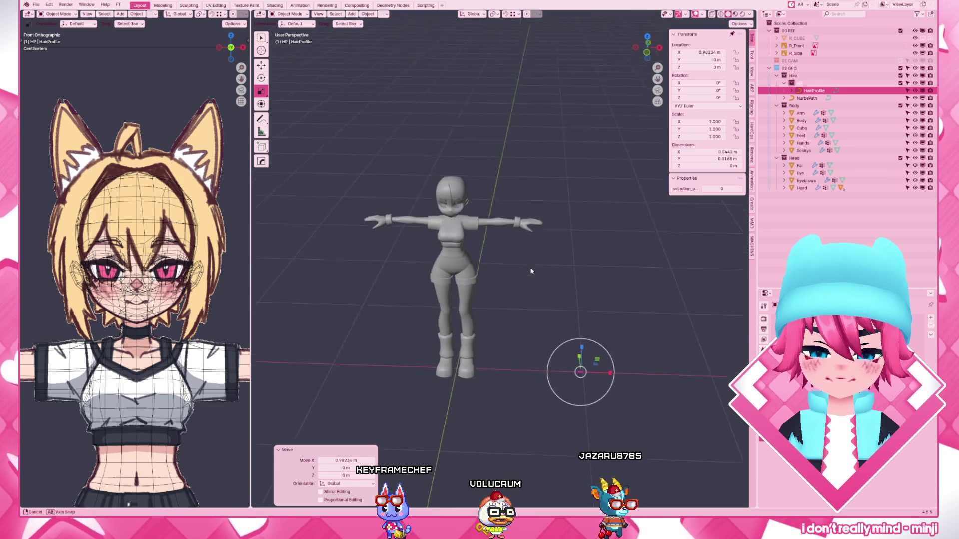
left_click(430, 167)
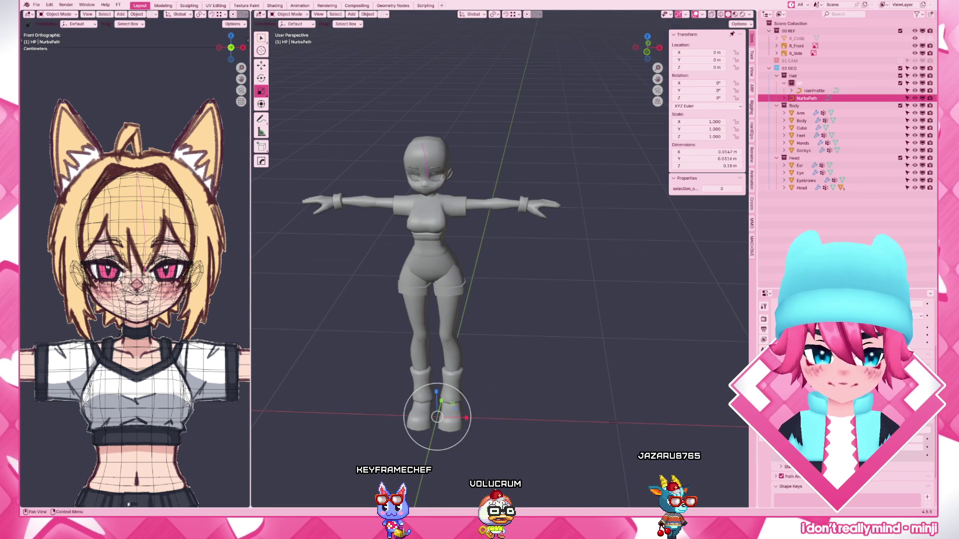
left_click(921, 438)
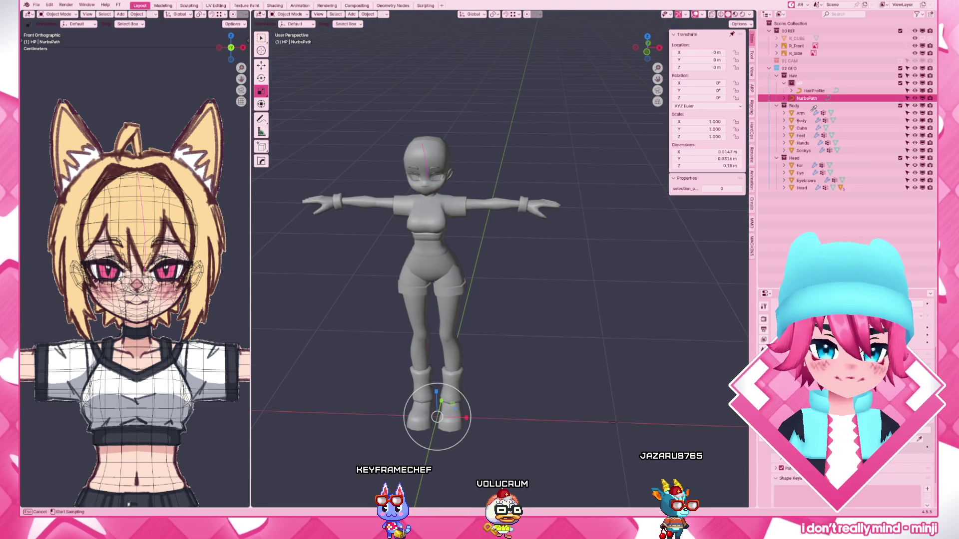
- Assign HairProfile as the strand's bevel object, then delete one of its control points
left_click(815, 90)
scroll(525, 301, "up", 3)
middle_click_drag(525, 300, 600, 351, "shift")
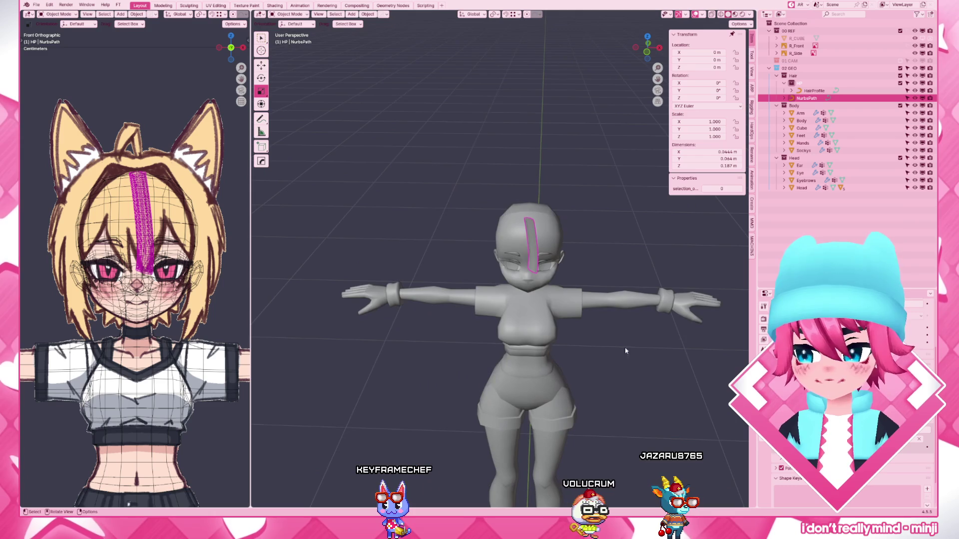
scroll(846, 390, "down", 5)
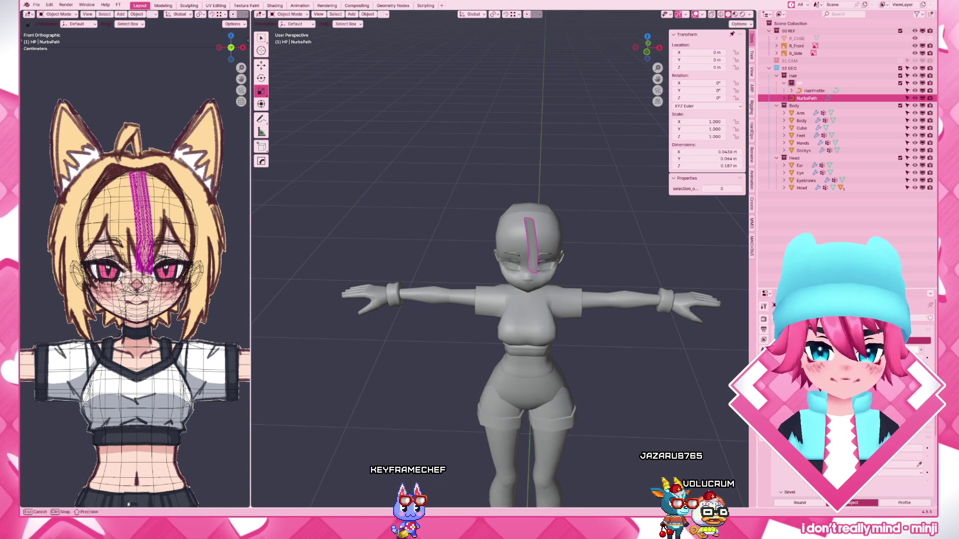
scroll(584, 287, "up", 4)
key("Tab")
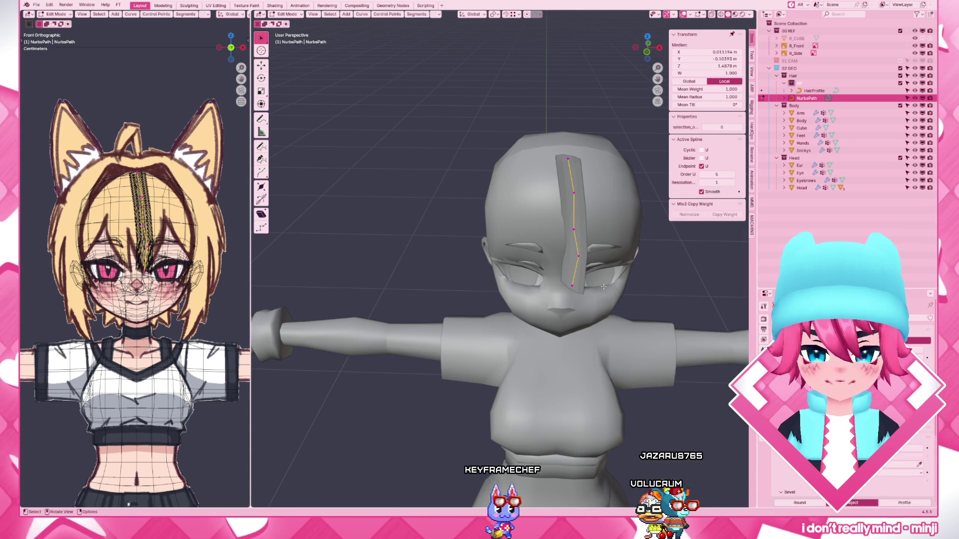
key("a")
key("KP_1")
scroll(589, 278, "up", 2)
scroll(590, 279, "up", 3)
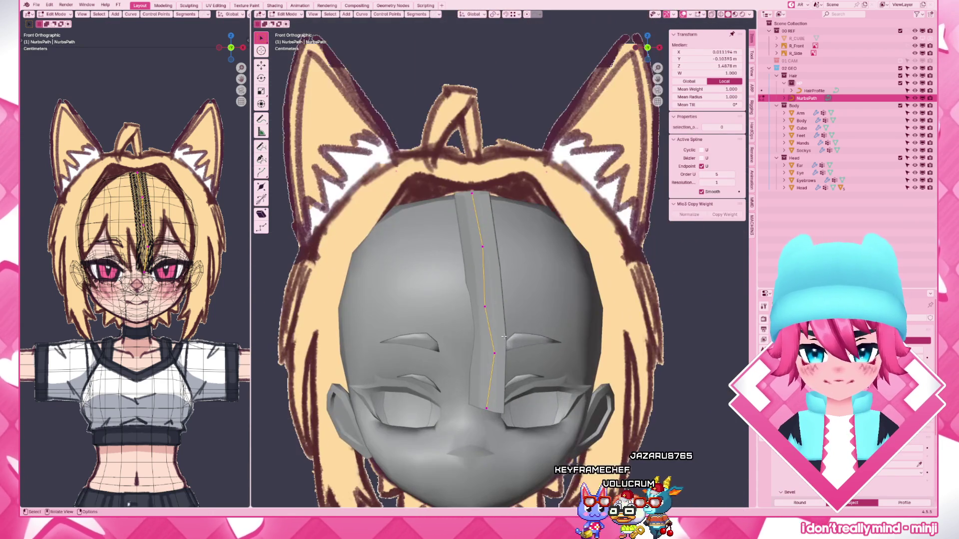
left_click_drag(490, 302, 494, 300)
left_click(494, 299)
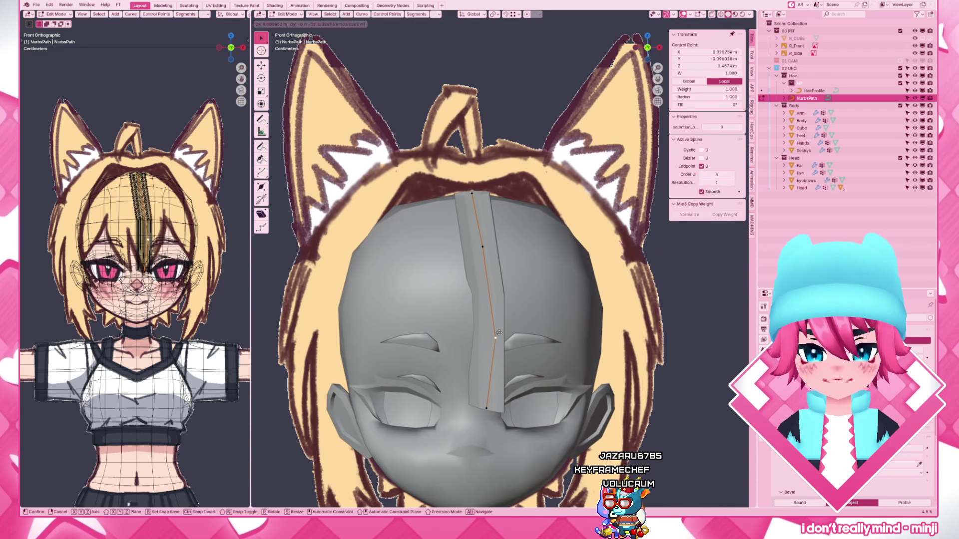
- Twist all remaining strand points with Ctrl+T and return to object mode on HairProfile
key("a")
key("ctrl+t")
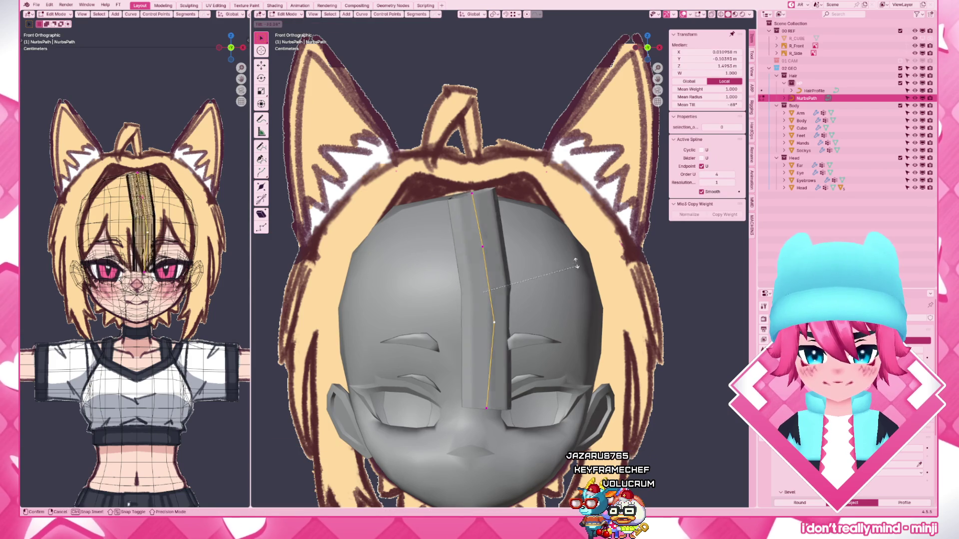
left_click(559, 389)
scroll(555, 385, "down", 5)
middle_click_drag(555, 384, 570, 359)
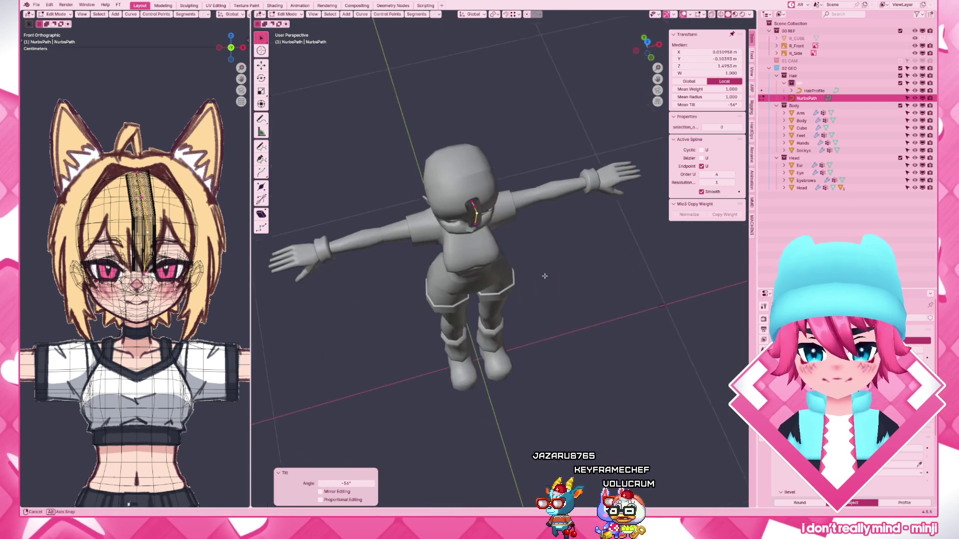
key("Tab")
left_click(661, 302)
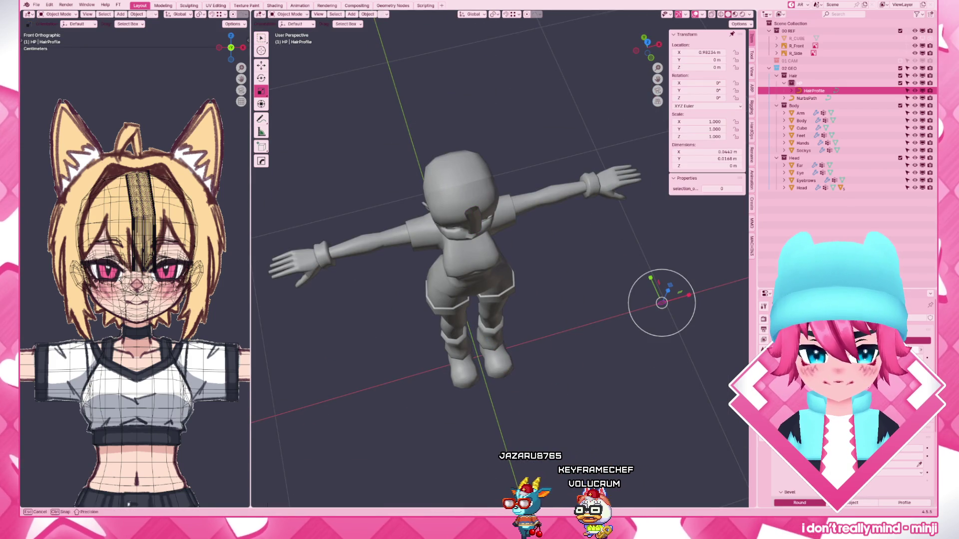
scroll(594, 191, "up", 5)
- Select the NurbsPath strand from the front and shrink its tip point to zero radius
key("KP_1")
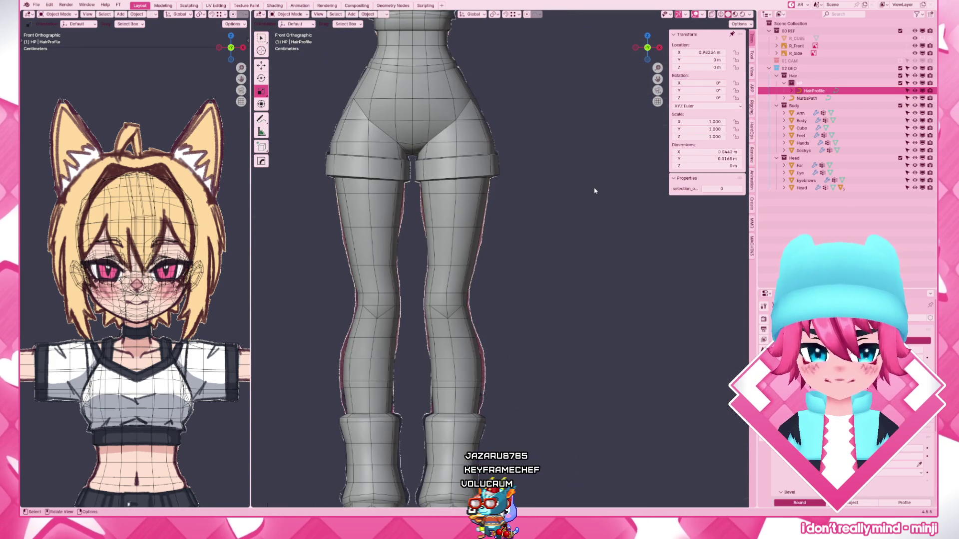
scroll(594, 191, "down", 4)
middle_click_drag(460, 67, 446, 261, "shift")
scroll(445, 262, "up", 3)
left_click(447, 262)
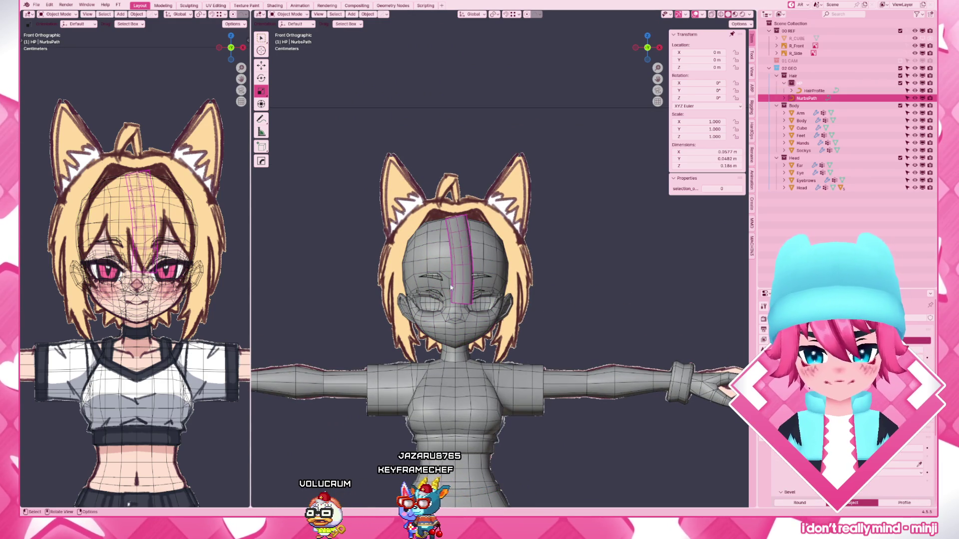
scroll(452, 286, "up", 1)
key("Tab")
key("alt+s")
type("0.000")
key("Return")
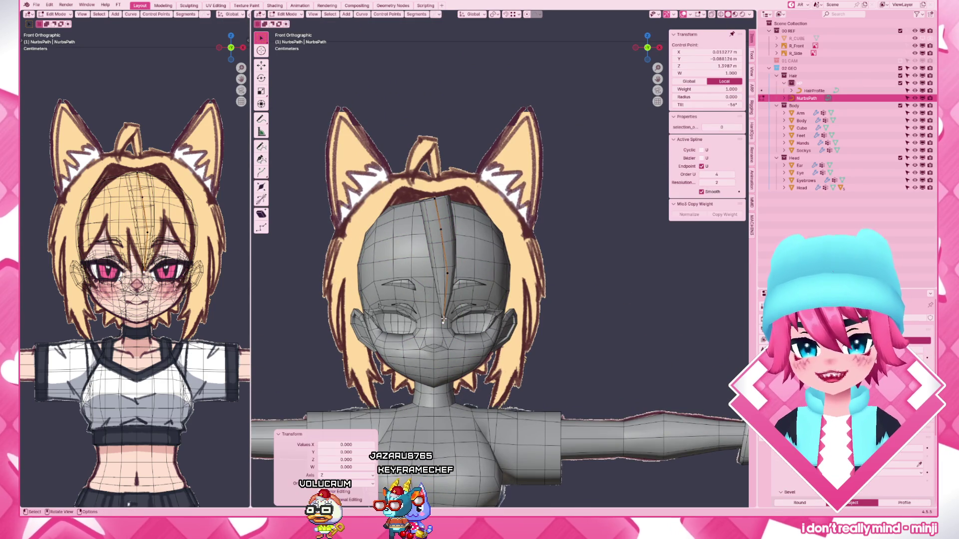
key("shift+z")
scroll(527, 302, "up", 2)
scroll(528, 303, "up", 1)
- Try a whole-spline tilt, then move one control point to bend the bang down the forehead
key("alt+a")
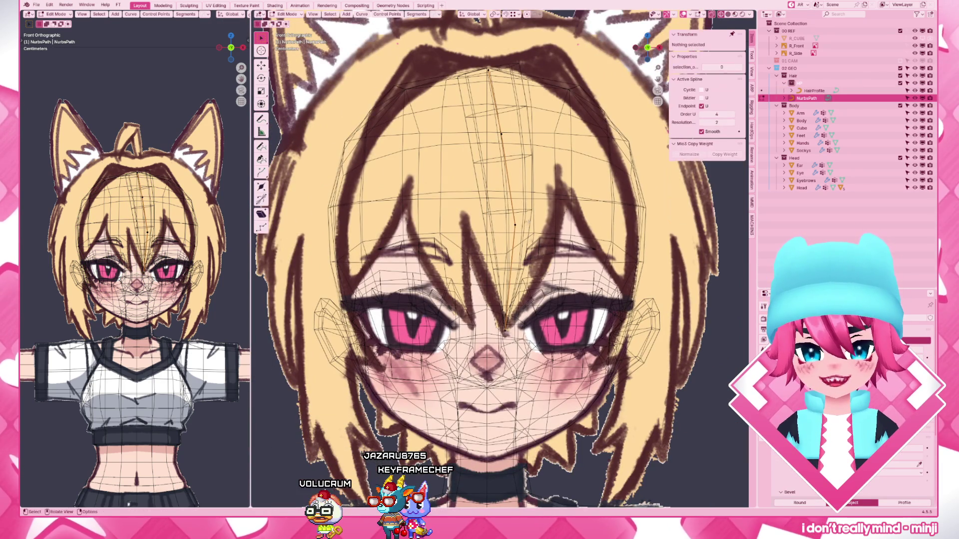
key("l")
key("ctrl+t")
left_click(524, 222)
key("alt+a")
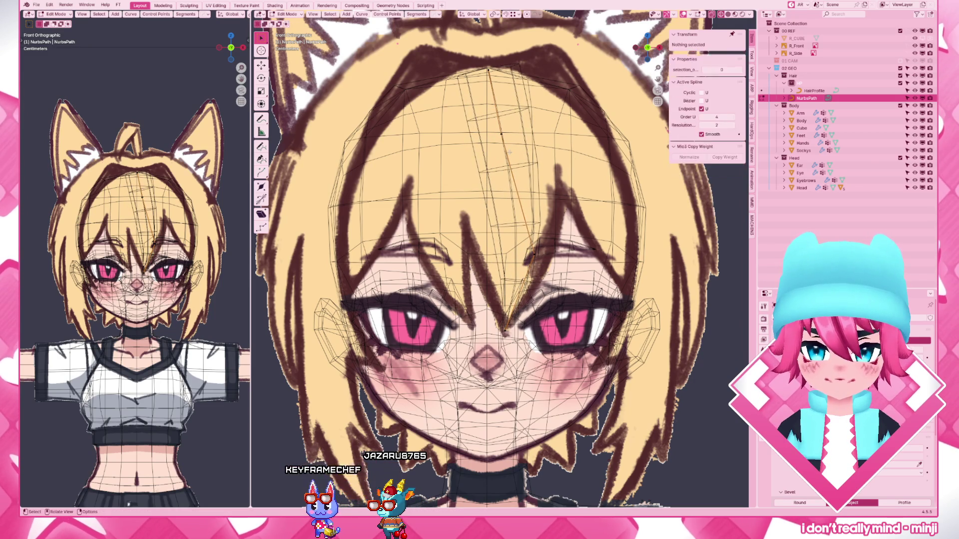
left_click(503, 134)
key("g")
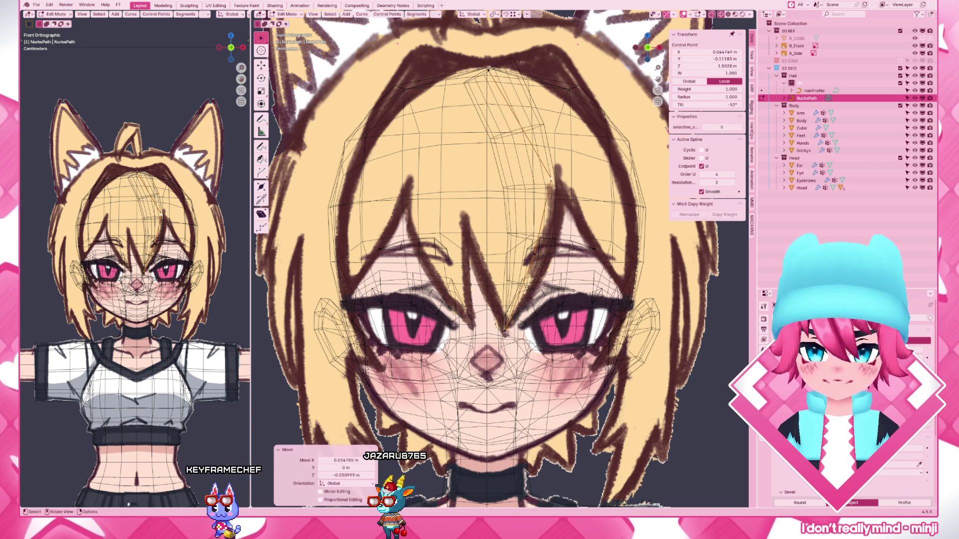
left_click(569, 178)
key("alt+z")
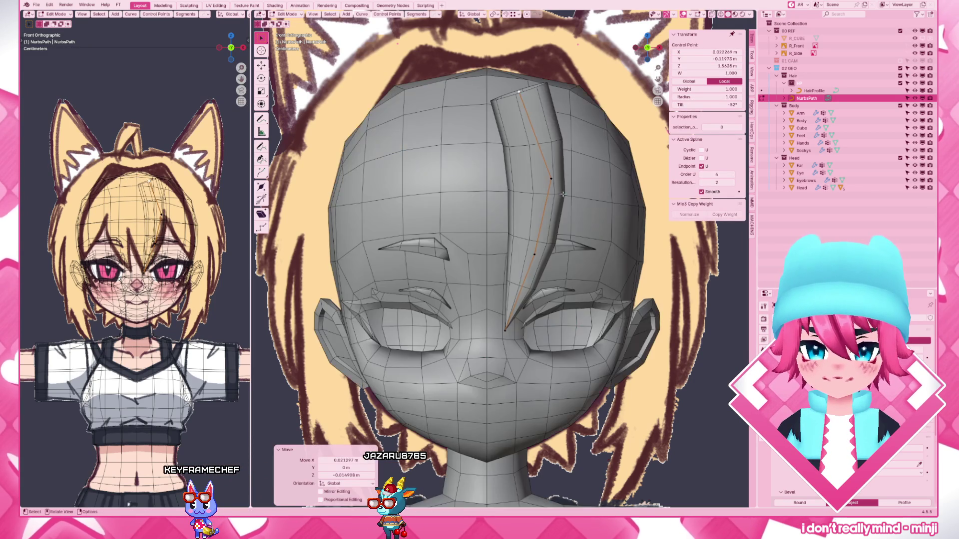
key("KP_3")
scroll(494, 224, "down", 3)
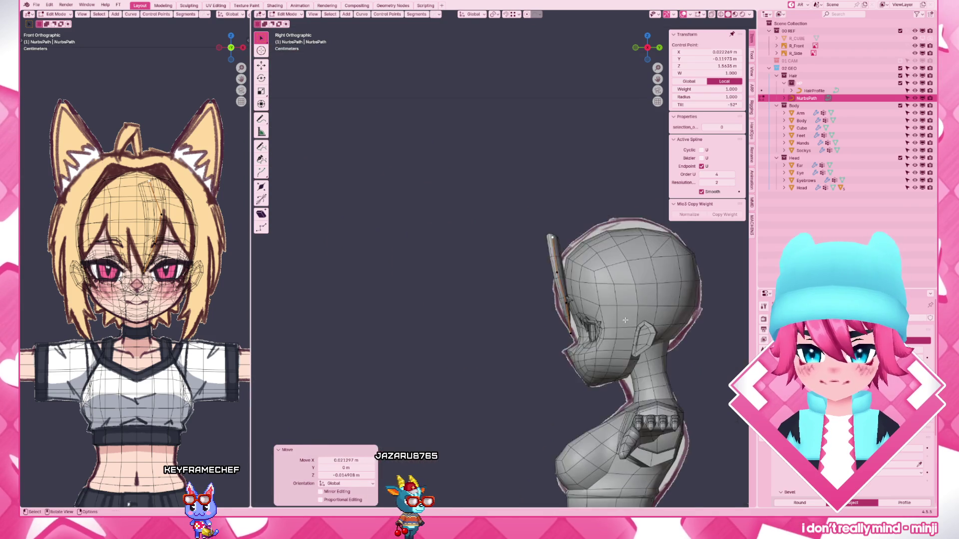
scroll(494, 224, "up", 3)
- Pull a control point toward the head along Y and increase the whole strand's radius
key("g")
key("y")
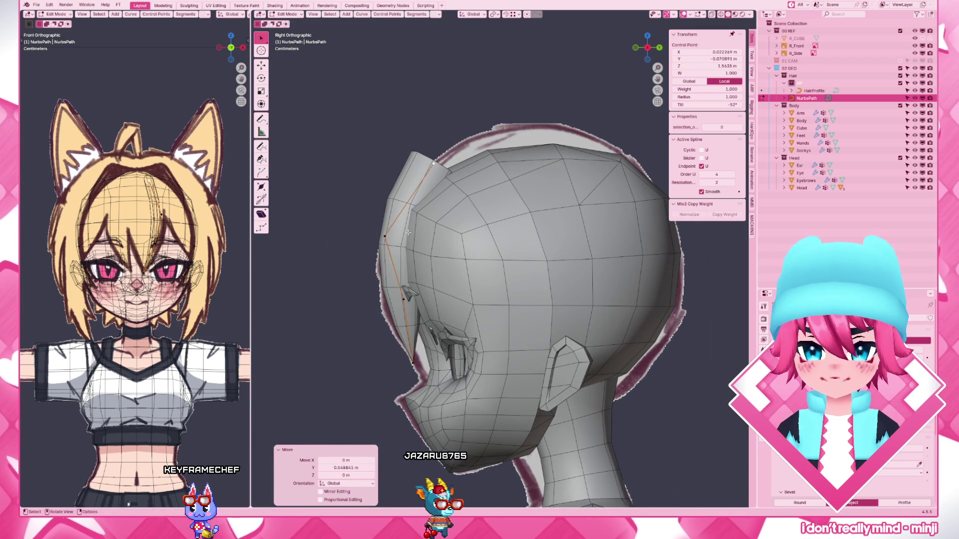
left_click(415, 277)
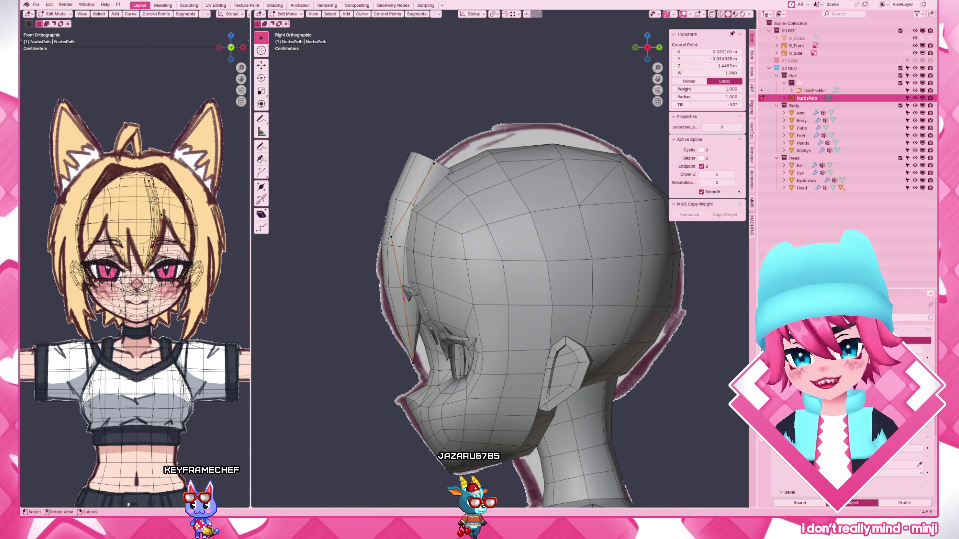
key("a")
key("alt+s")
left_click(476, 224)
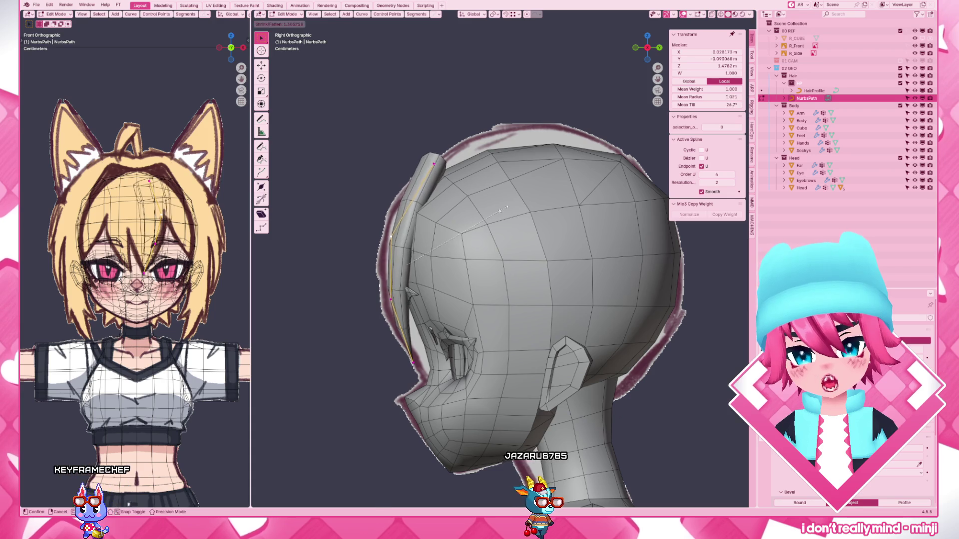
- Shift further points along Y so the strand hugs the forehead, then select the whole spline
key("g")
key("y")
left_click(459, 312)
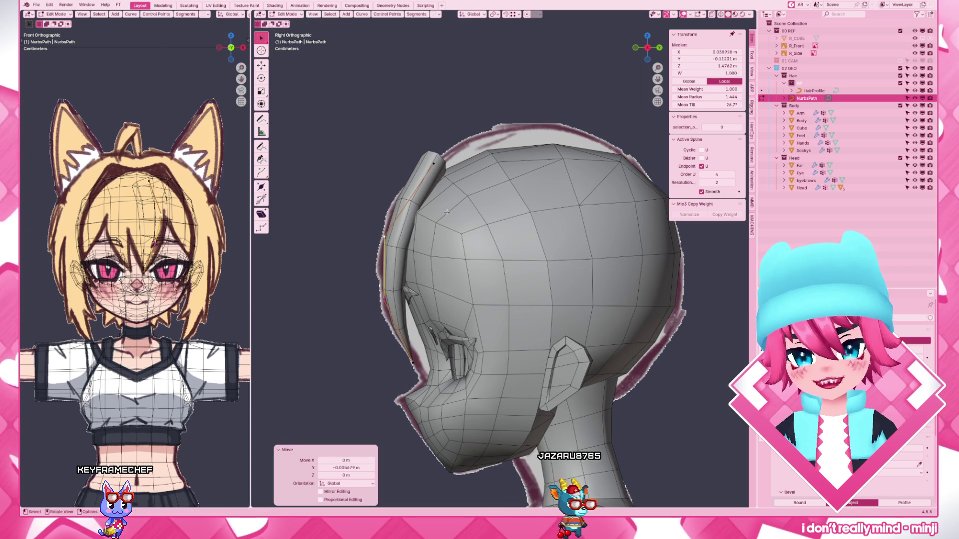
left_click(423, 161)
key("g")
key("y")
left_click(435, 236)
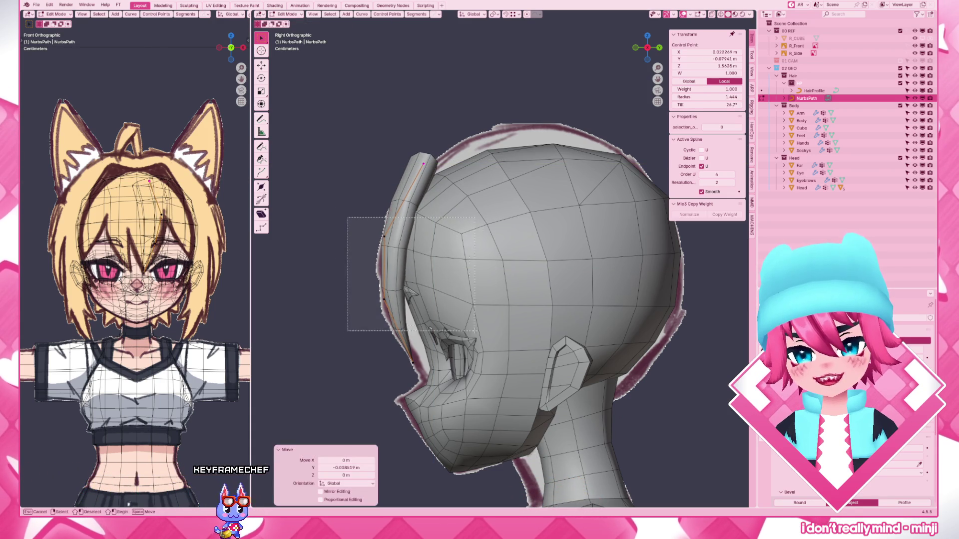
left_click_drag(390, 214, 345, 327)
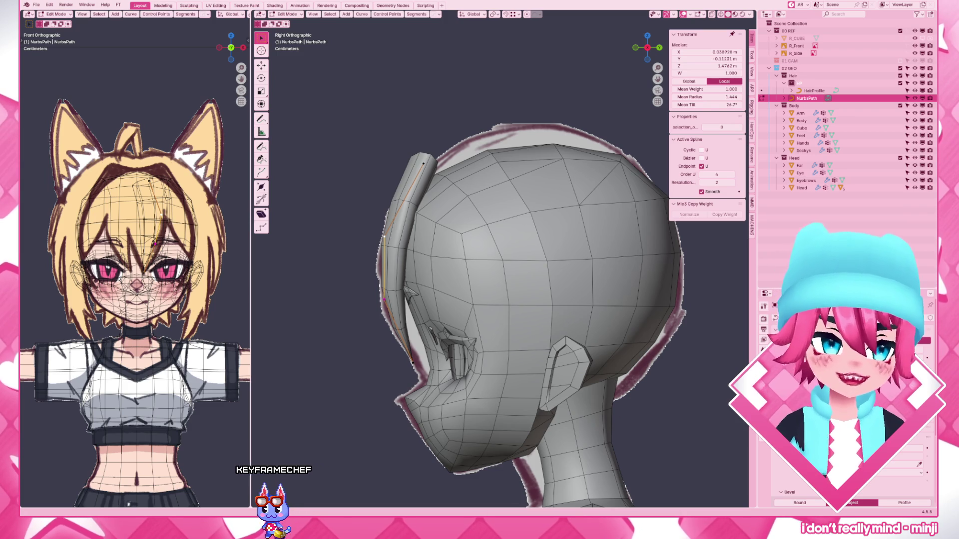
left_click(370, 221)
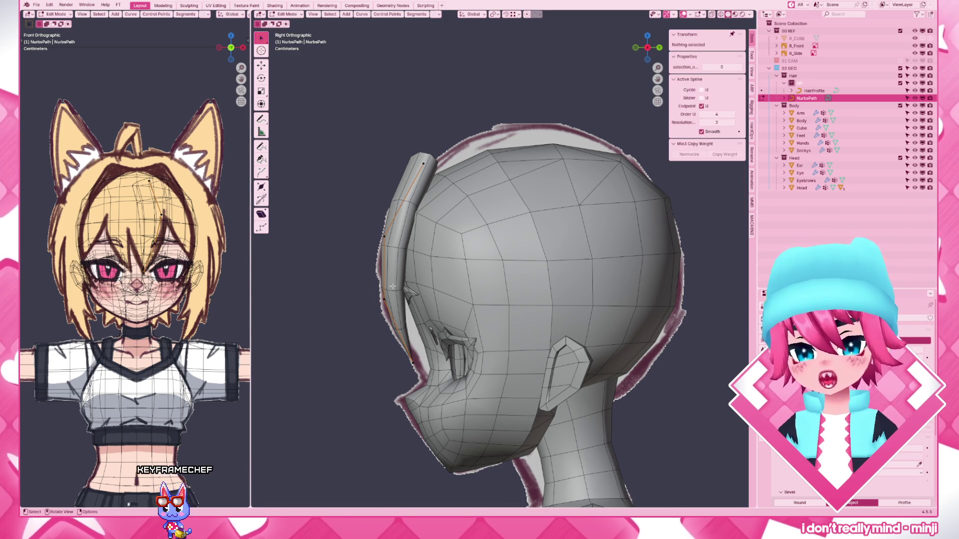
key("ctrl+l")
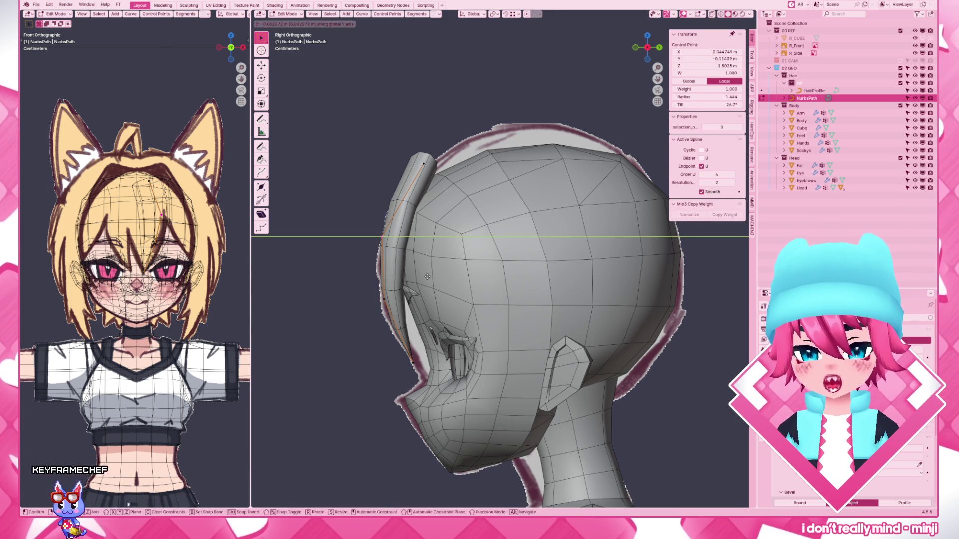
- Tilt the strand slightly and reposition a control point against the front reference
key("ctrl+t")
left_click(594, 206)
key("KP_1")
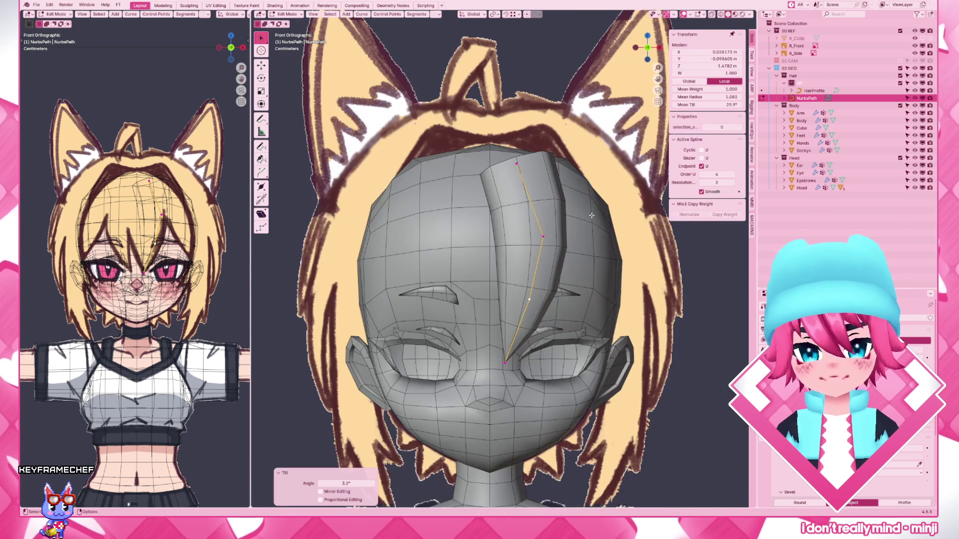
key("shift+z")
left_click(532, 363)
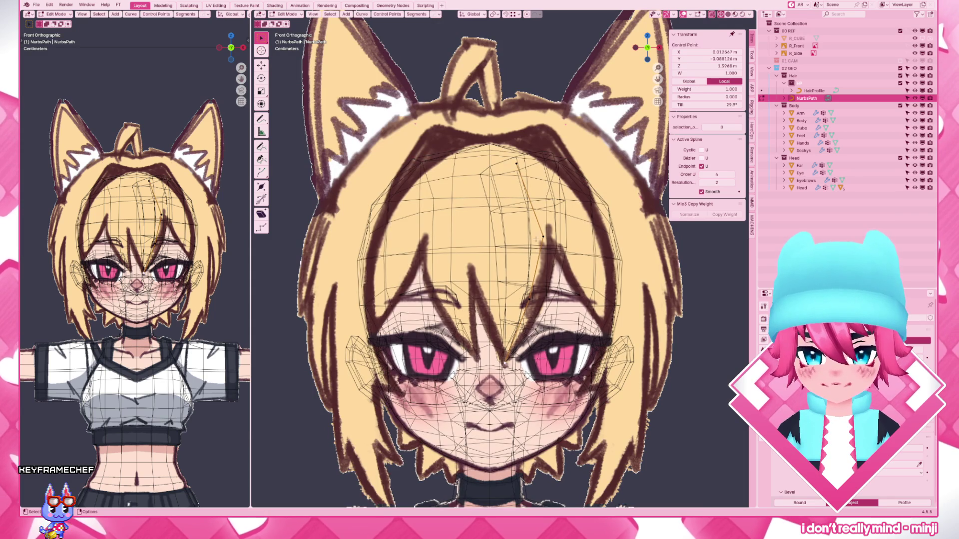
key("g")
left_click(558, 244)
key("g")
left_click(567, 246)
- Tilt the whole strand again, nudge another point, and duplicate it as NurbsPath.001
key("ctrl+l")
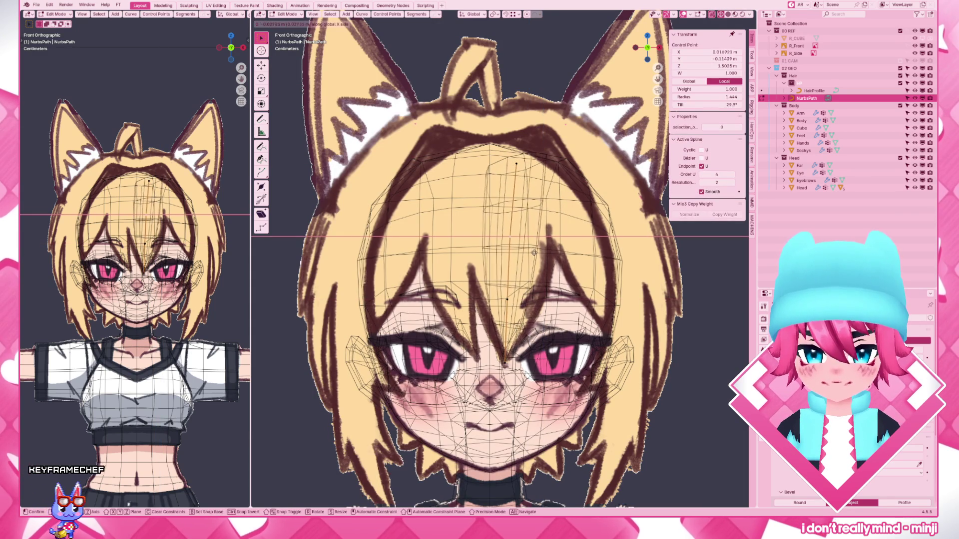
key("ctrl+t")
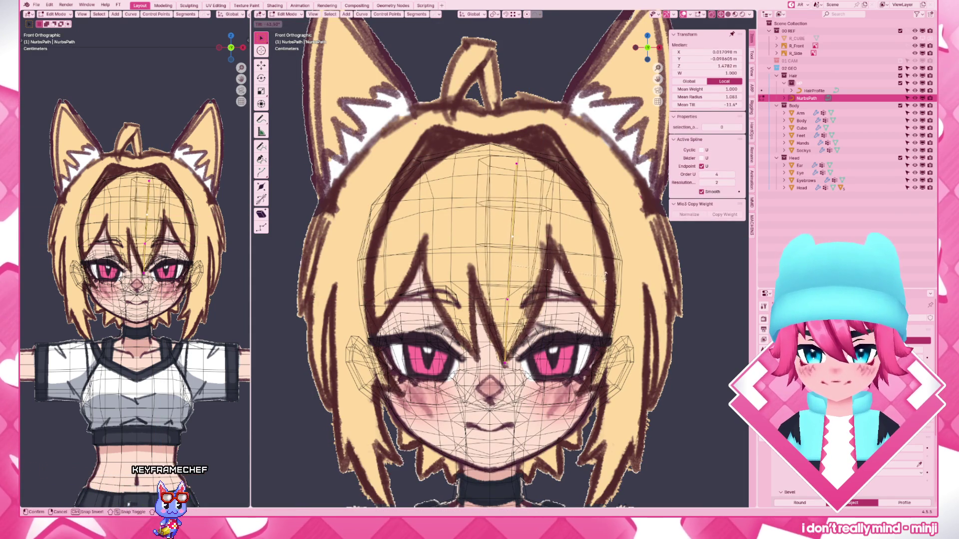
left_click(611, 273)
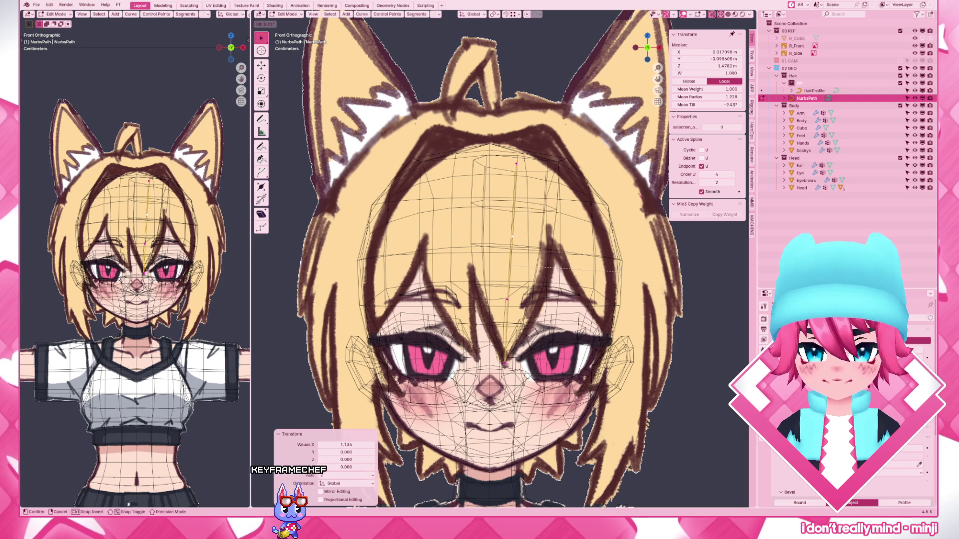
left_click(517, 304)
key("g")
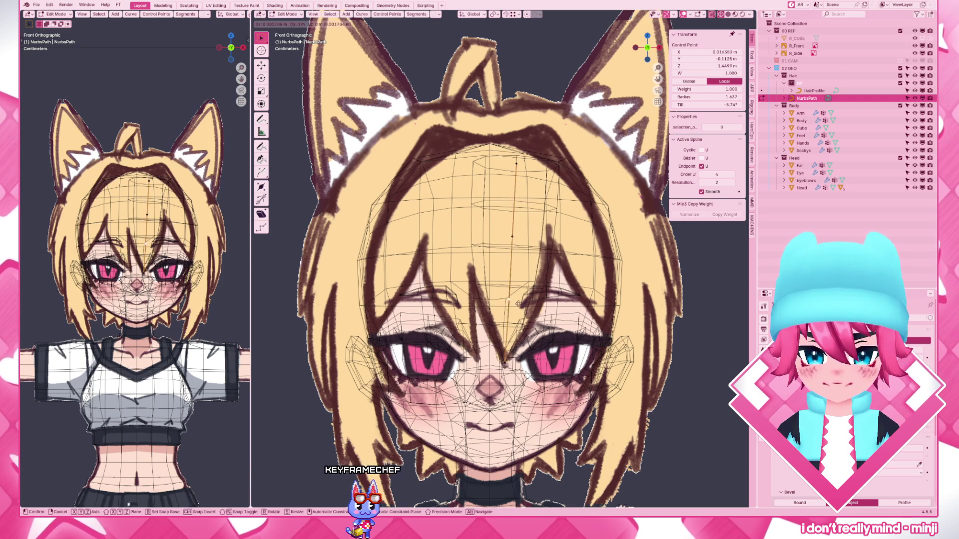
left_click(517, 303)
key("shift+z")
scroll(601, 318, "down", 2)
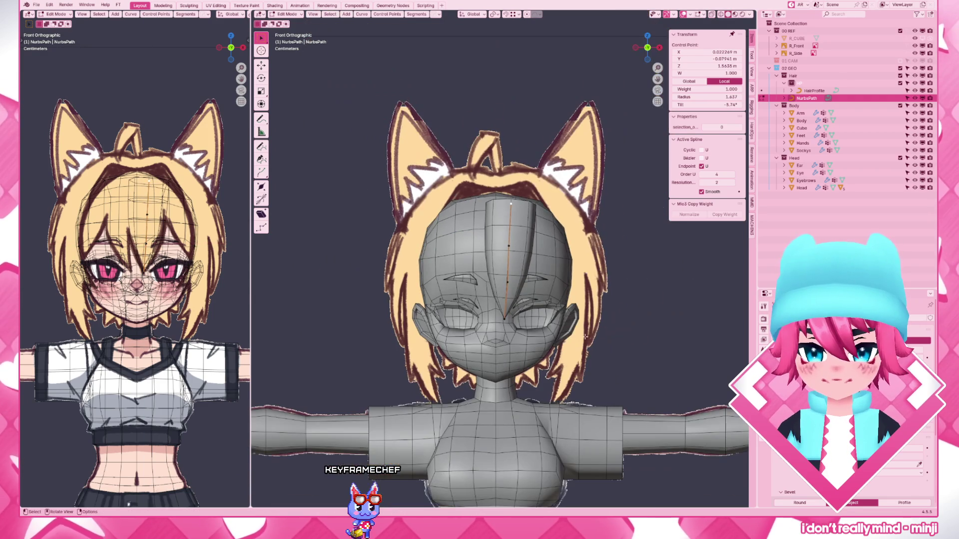
key("shift+d")
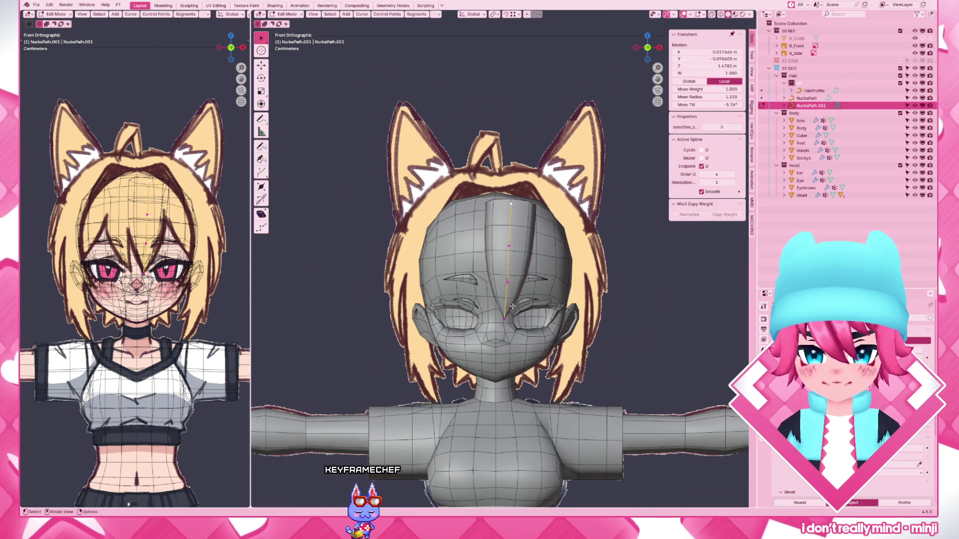
scroll(560, 310, "up", 2)
- Set the copy's thickness and slide it along X to sit beside the first bang
left_click(561, 310)
key("shift+z")
scroll(547, 313, "up", 3)
key("g")
key("x")
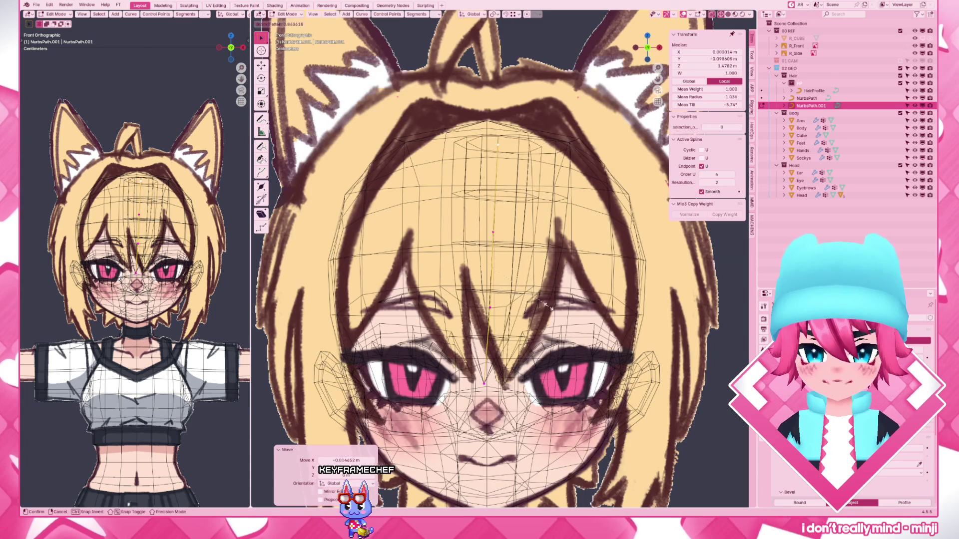
left_click(517, 312)
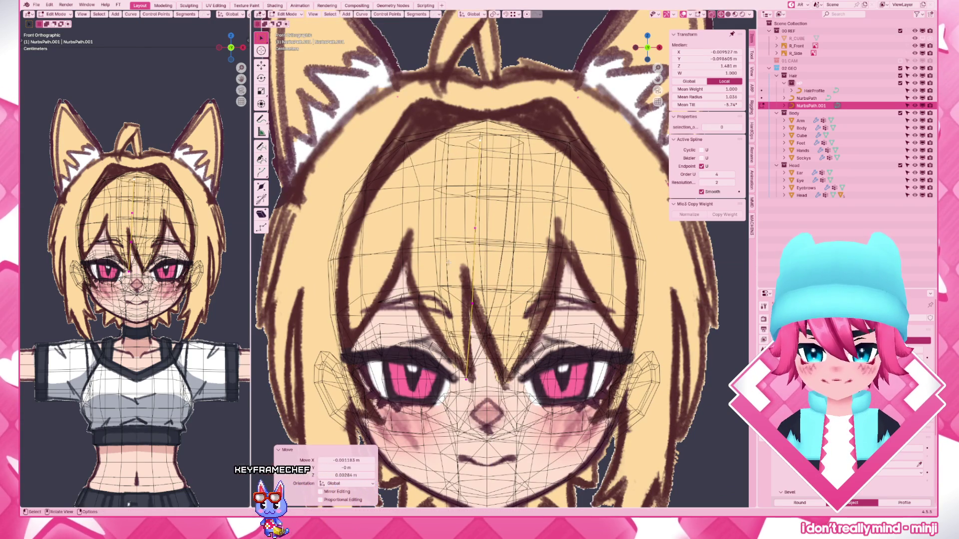
left_click(472, 297)
- Move the copy's individual control points along X to reshape it, then return to object mode
left_click(473, 238)
key("g")
key("x")
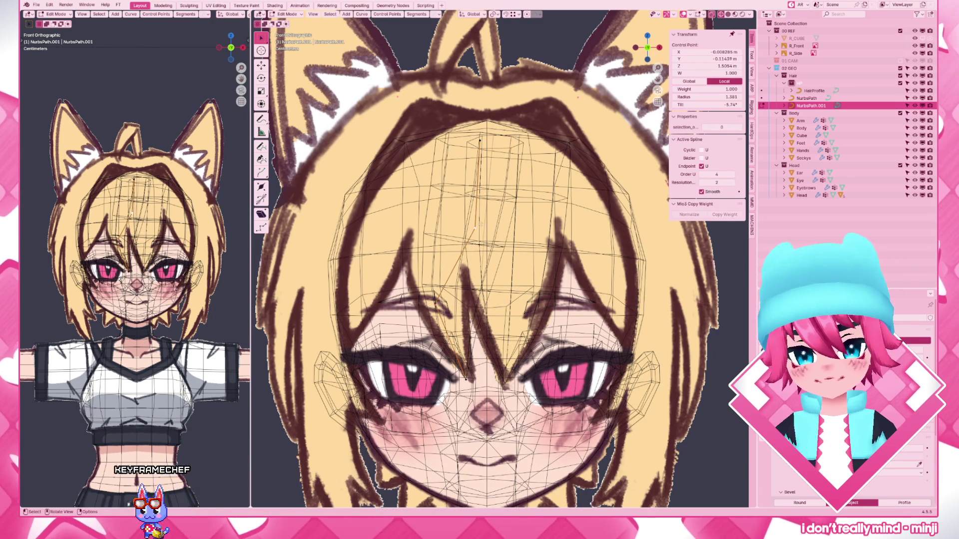
left_click(480, 238)
left_click(480, 140)
key("g")
key("x")
left_click(567, 188)
left_click(495, 319, "shift")
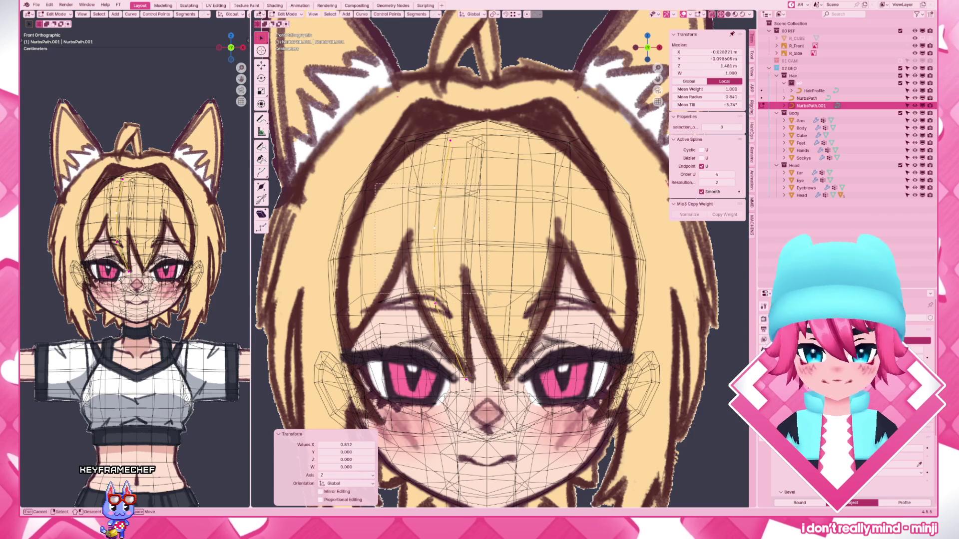
key("g")
key("x")
left_click(492, 318)
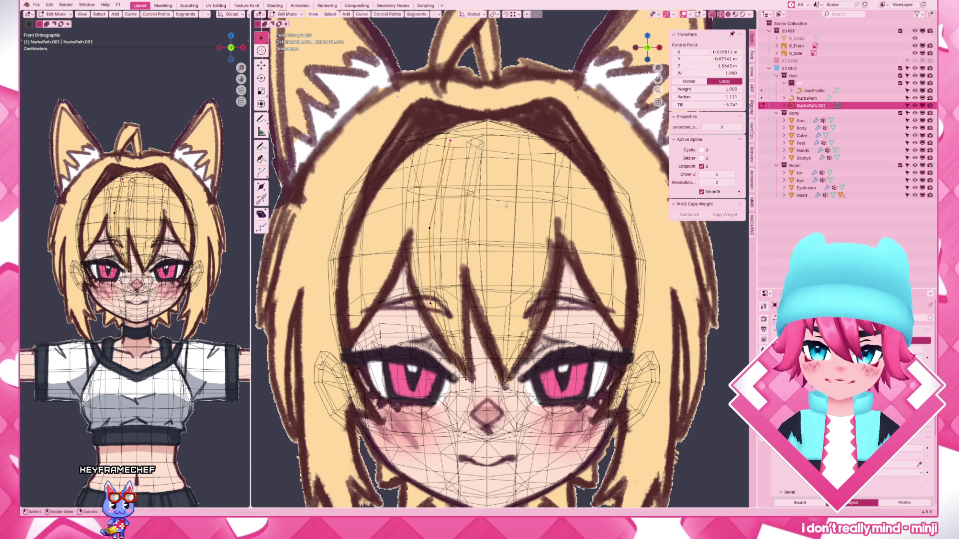
key("Tab")
scroll(569, 298, "down", 3)
key("alt+z")
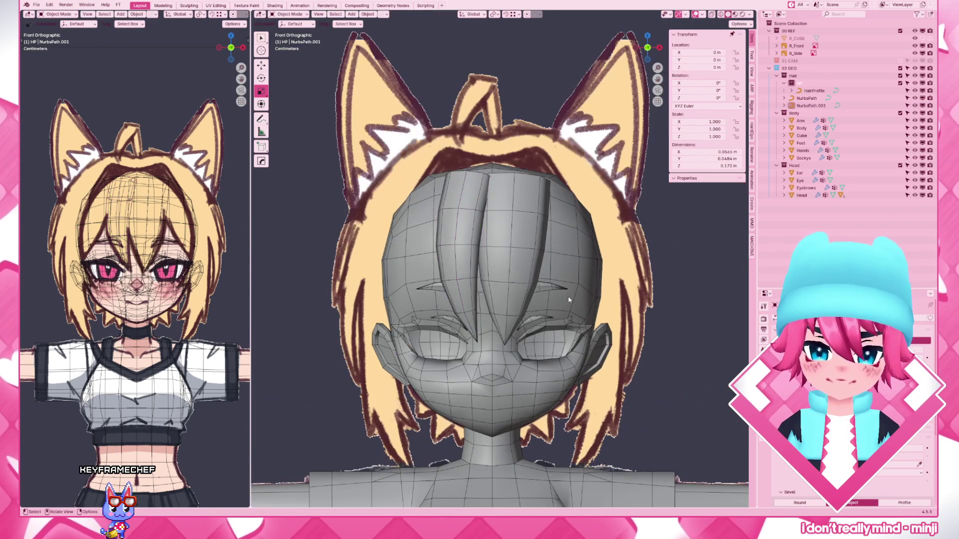
- Link the yellow hair material from the first strand onto the second via Ctrl+L
left_click(488, 260, "shift")
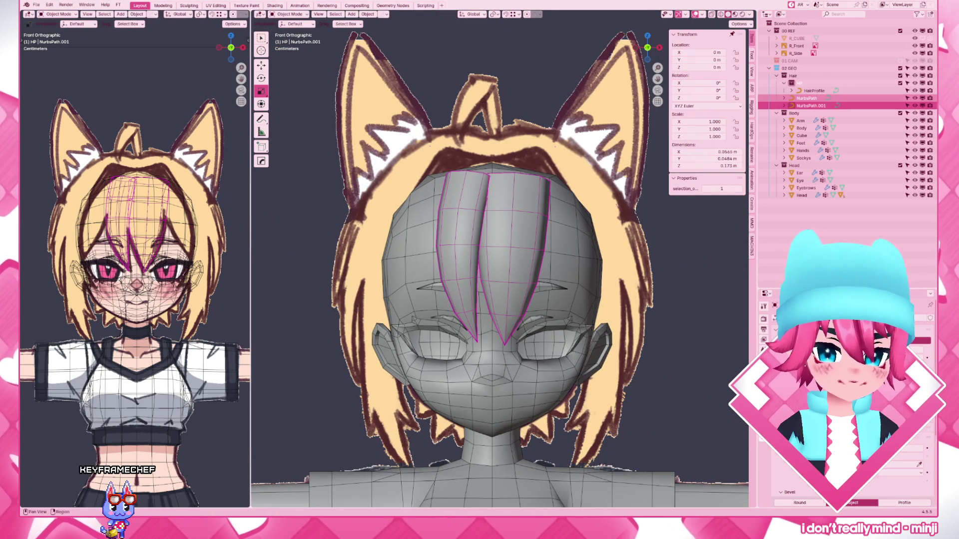
left_click(764, 330)
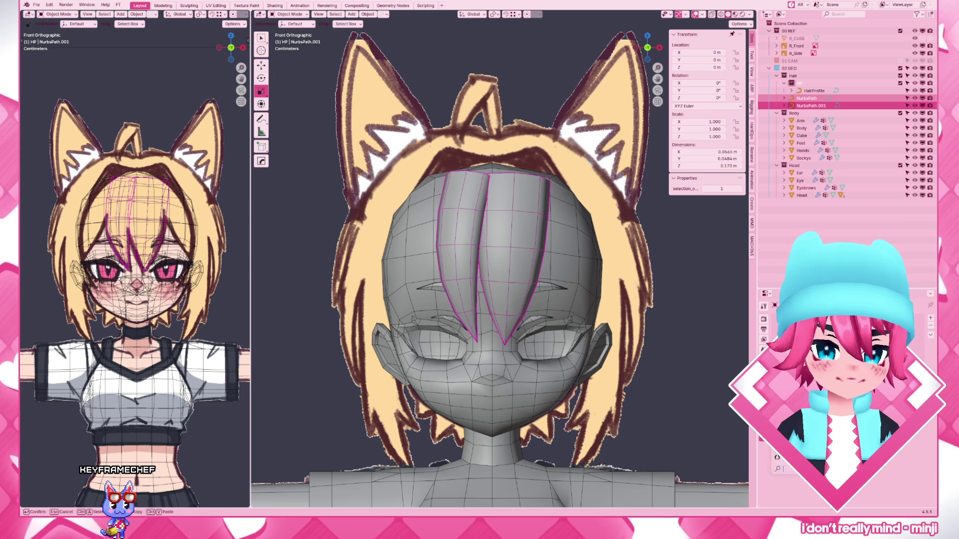
left_click(764, 352)
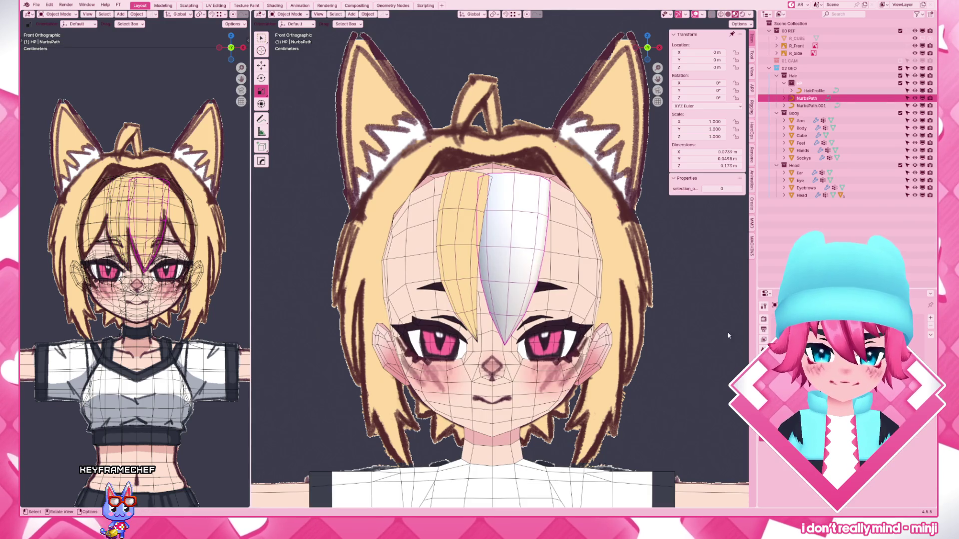
left_click(442, 250, "shift")
key("ctrl+l")
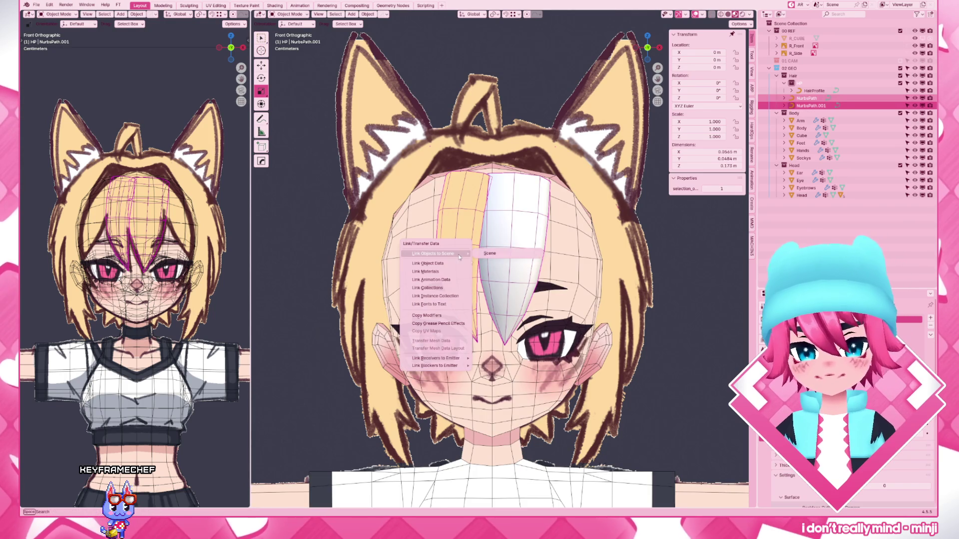
left_click(446, 271)
scroll(495, 270, "down", 2)
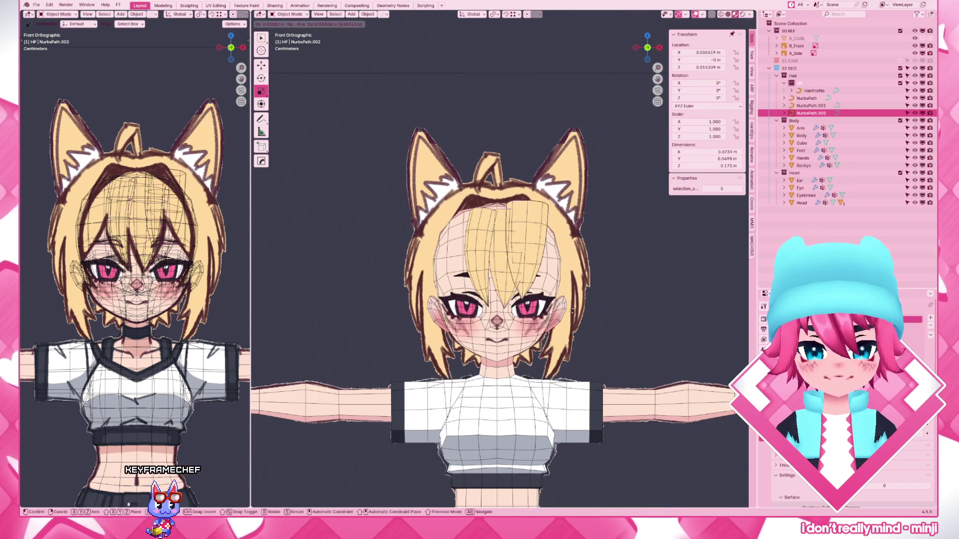
- Create a side strand NurbsPath.002 and run Symmetrize so it hangs on both sides
key("Tab")
key("Tab")
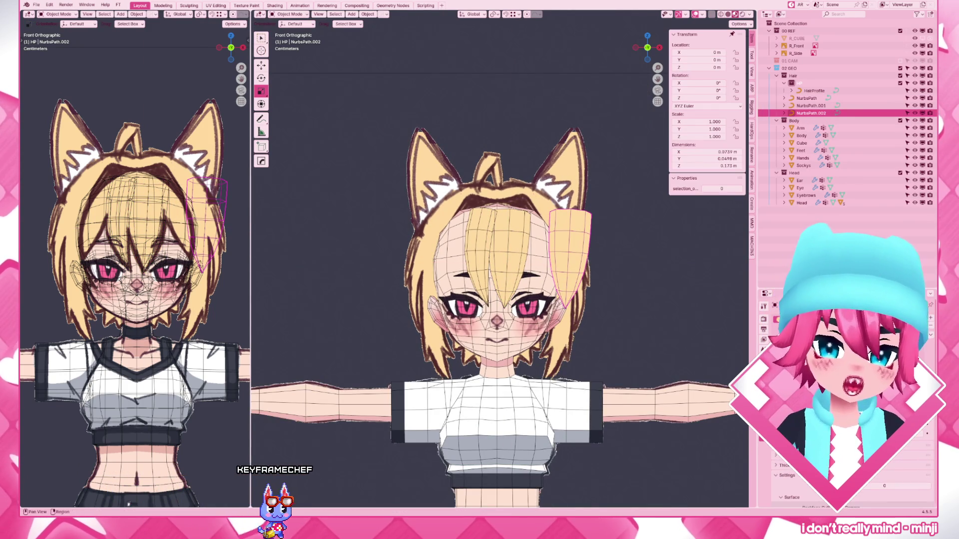
left_click(809, 291)
type("sym")
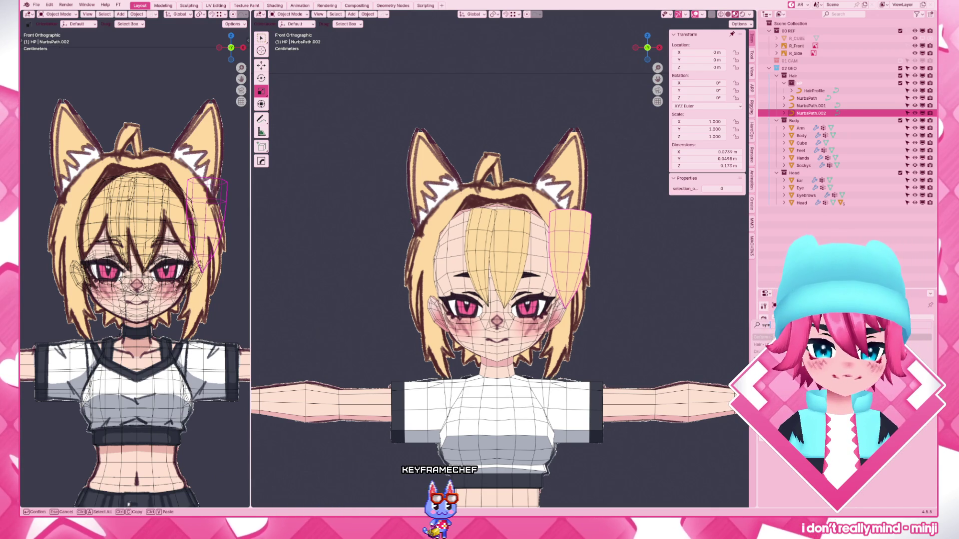
key("Return")
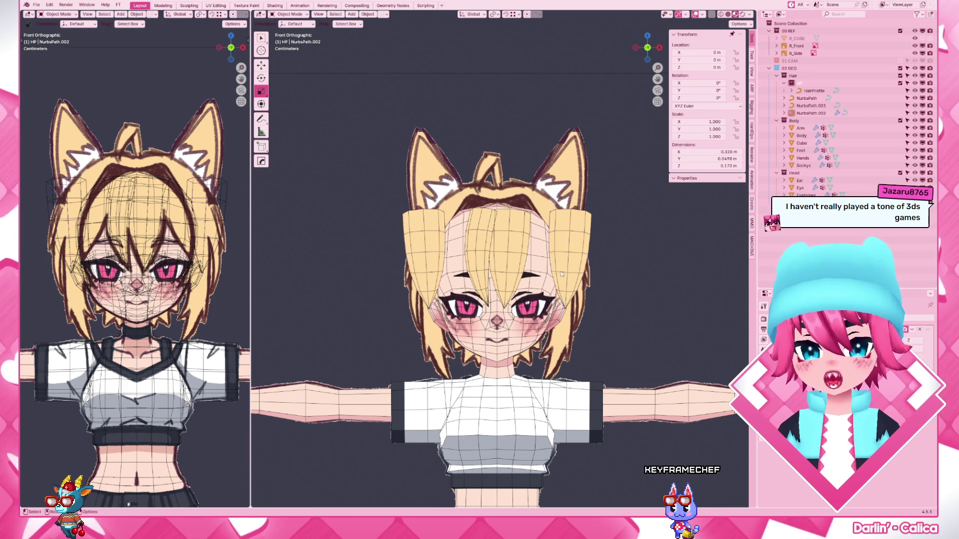
- Enter point editing on the mirrored side strand NurbsPath.002
key("Tab")
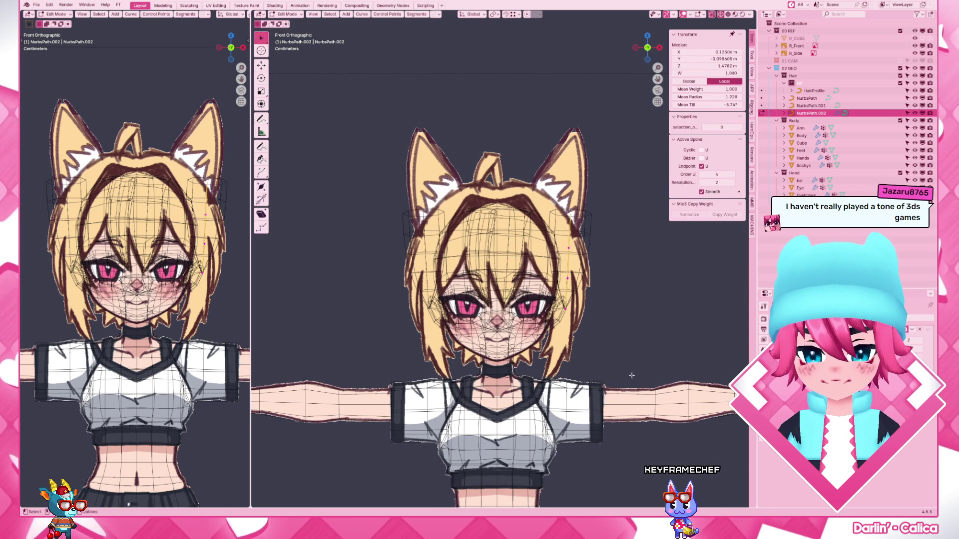
- Tilt the side strand and nudge several of its points into line with the reference
key("ctrl+t")
left_click(628, 332)
key("ctrl+t")
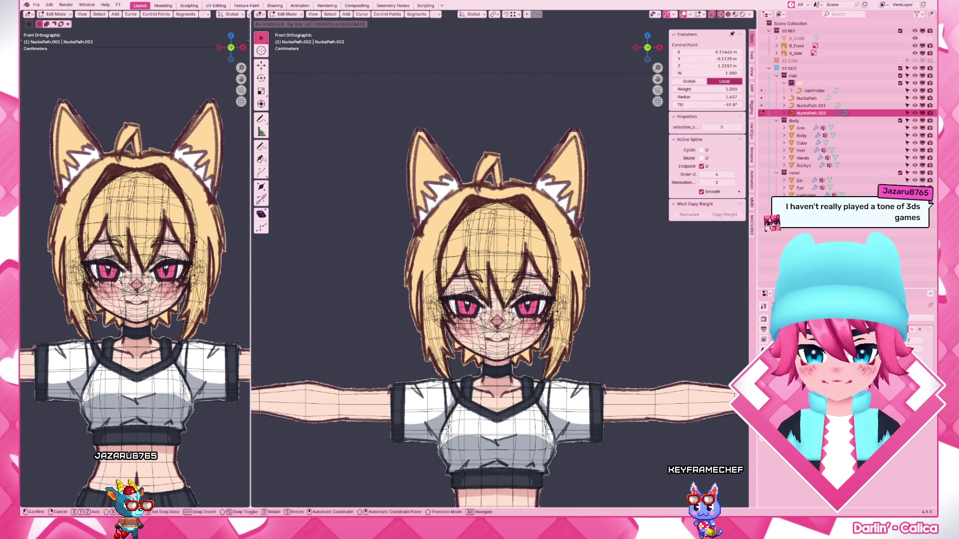
key("Return")
key("g")
key("Return")
key("g")
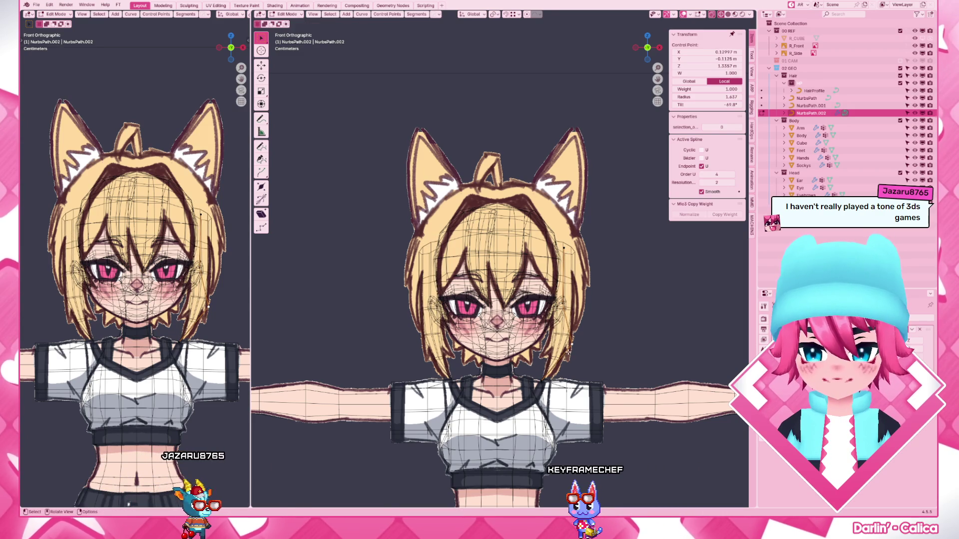
key("Return")
key("g")
key("Return")
key("g")
key("Return")
key("g")
key("Return")
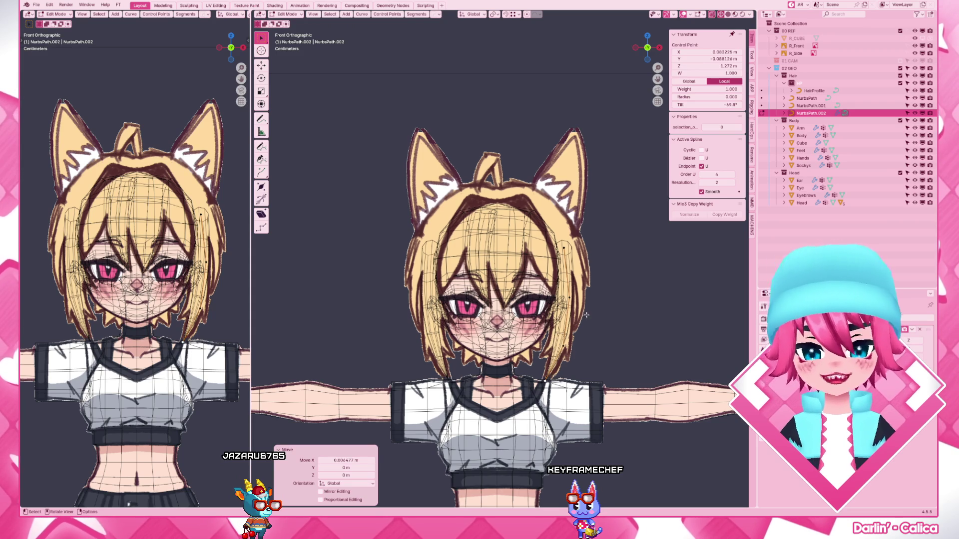
- Move the end point, extrude a new point to lengthen the strand, and tilt all its points
key("g")
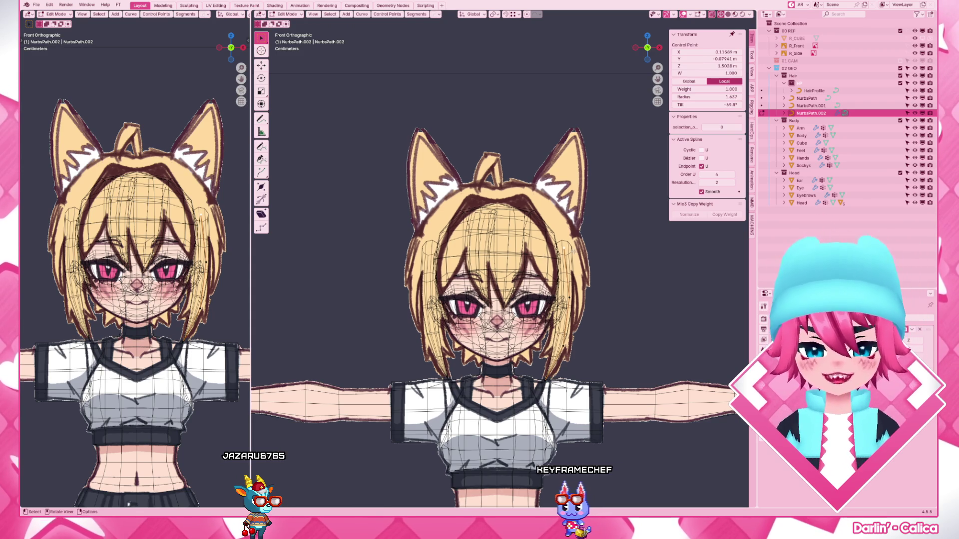
key("Return")
key("e")
key("Return")
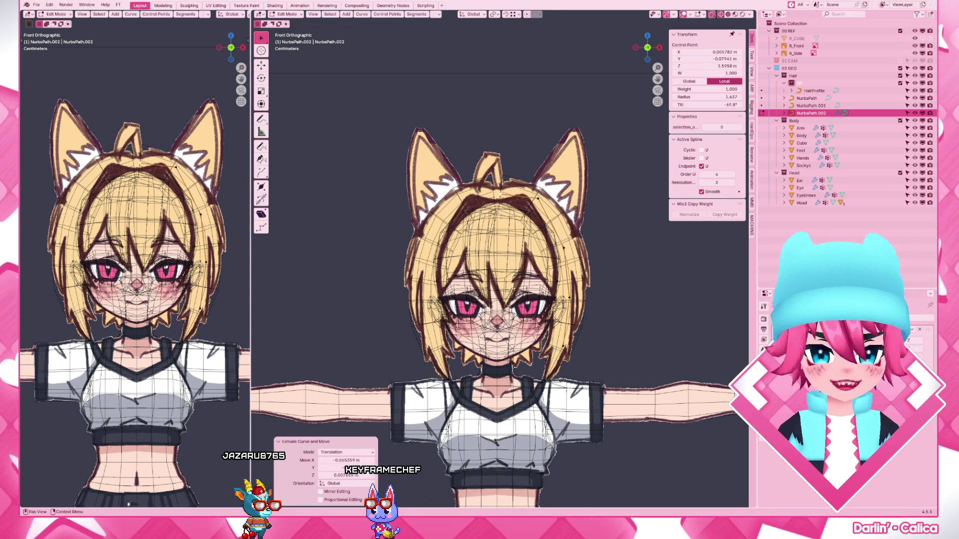
key("g")
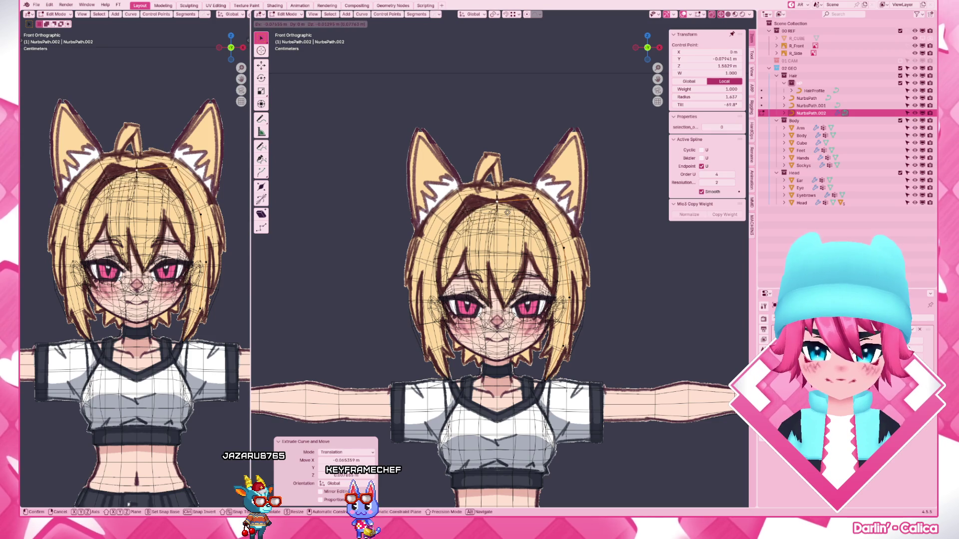
key("Return")
key("a")
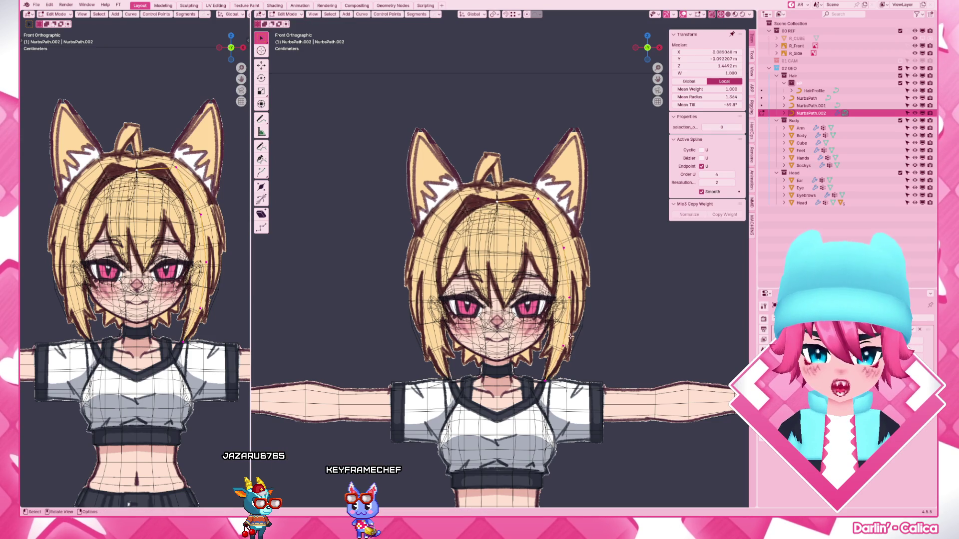
key("alt+z")
key("ctrl+t")
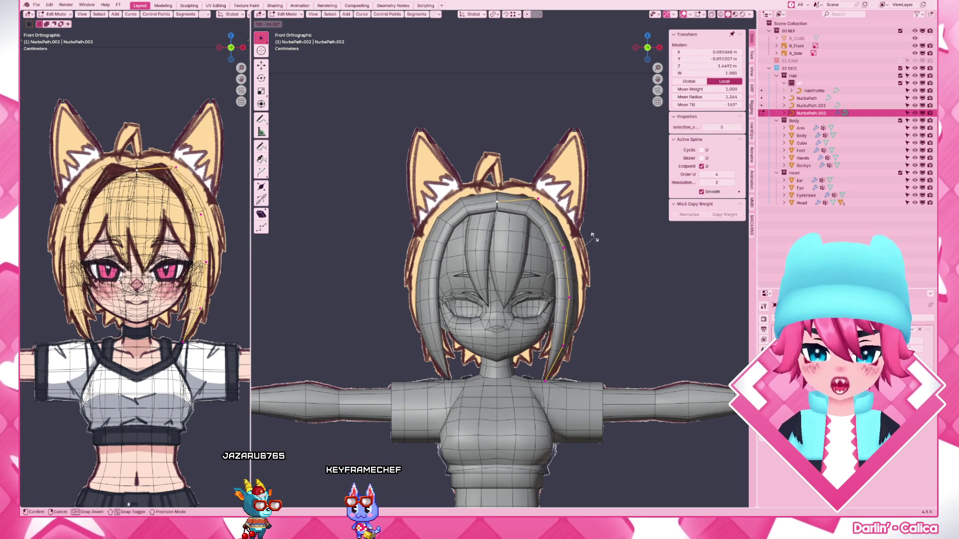
key("Return")
- From the right view, bring the strand's lower points forward along Y to follow the face
key("KP_3")
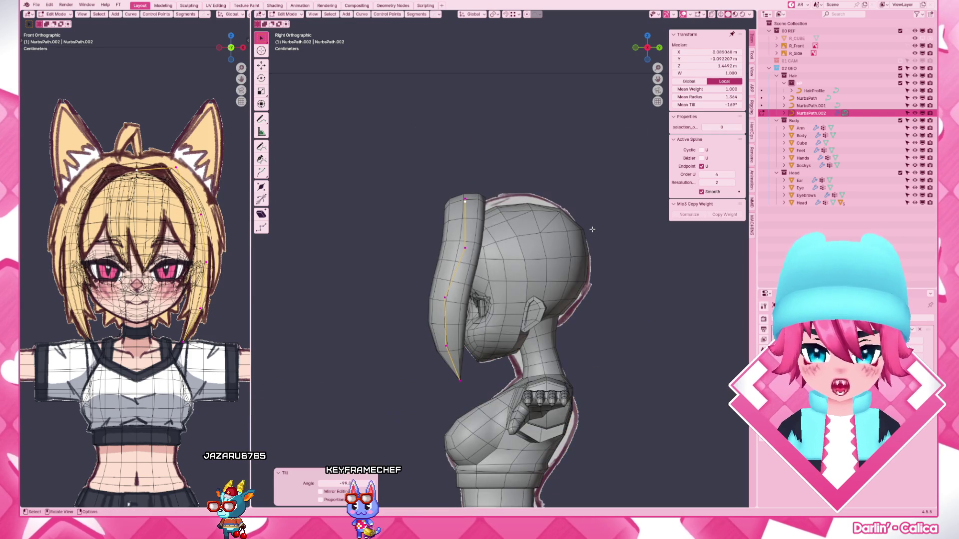
left_click_drag(397, 308, 517, 456)
key("g")
key("y")
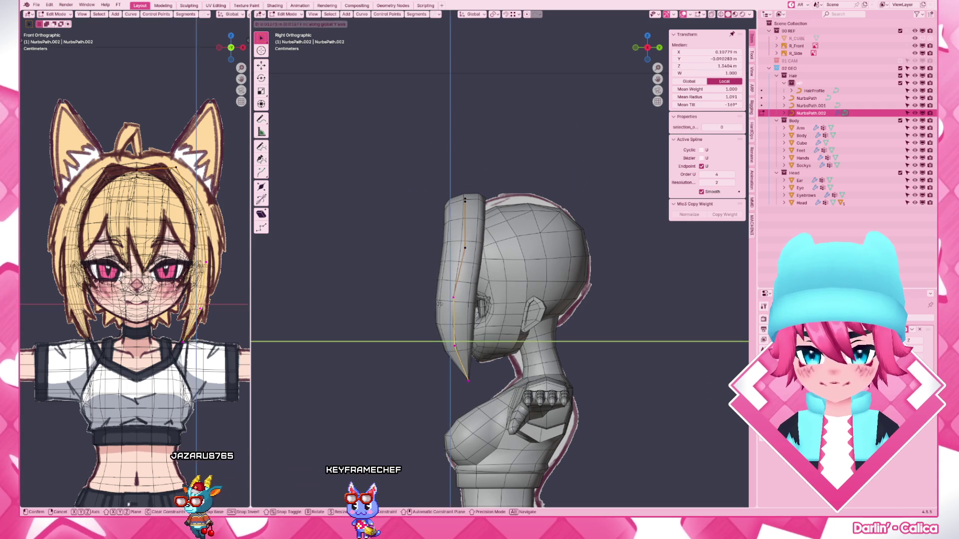
left_click(453, 306)
key("g")
key("y")
left_click(477, 389)
key("alt+z")
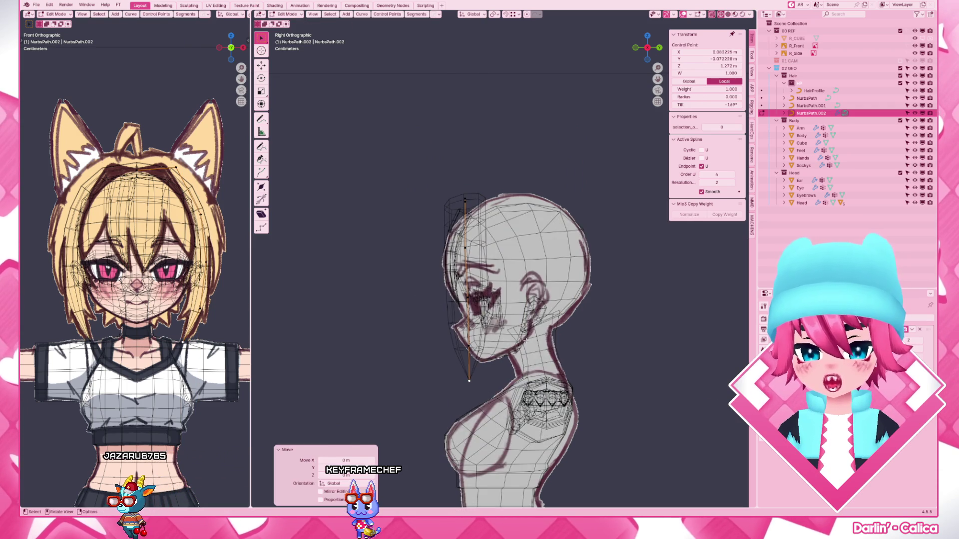
key("alt+z")
key("KP_1")
scroll(678, 433, "up", 3)
scroll(677, 434, "up", 3)
- Duplicate the side strand in place as NurbsPath.003 and enter its point editing
key("Tab")
key("shift+d")
key("Escape")
key("Tab")
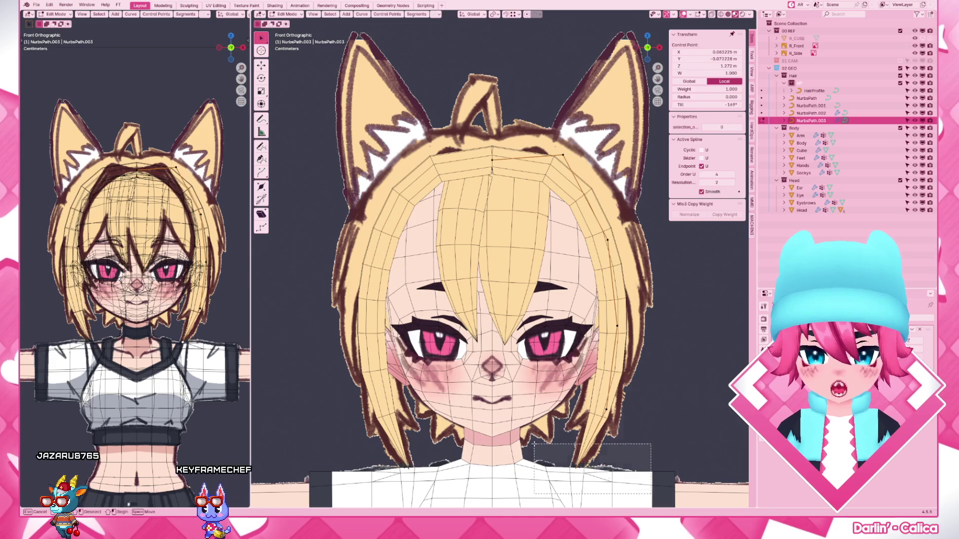
- Move and rotate NurbsPath.003's points so the strand curves around the face
key("g")
left_click(648, 381)
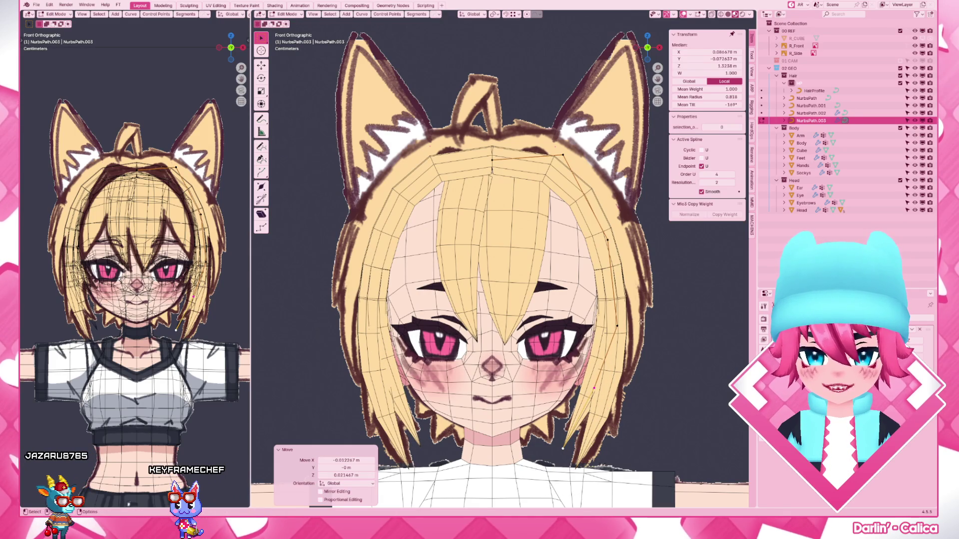
key("r")
left_click(680, 362)
key("g")
right_click(681, 362)
left_click(562, 155)
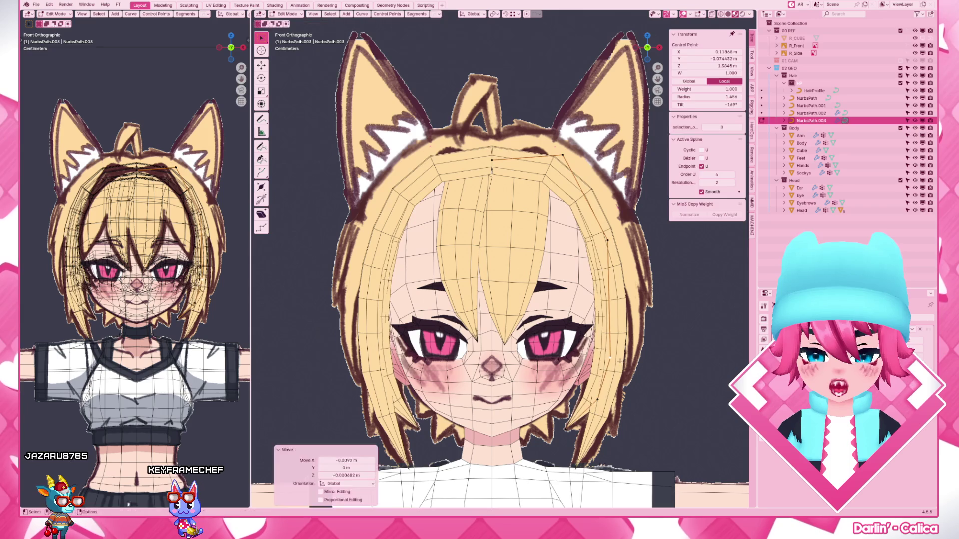
key("Tab")
- Duplicate the strand as NurbsPath.004 and shift its points along the side of the head
key("shift+d")
left_click(607, 397)
key("Tab")
key("g")
left_click(626, 403)
key("g")
left_click(626, 346)
key("g")
left_click(626, 345)
key("g")
left_click(625, 347)
- Raise and fine-tune NurbsPath.004's upper points, then return to object mode
key("g")
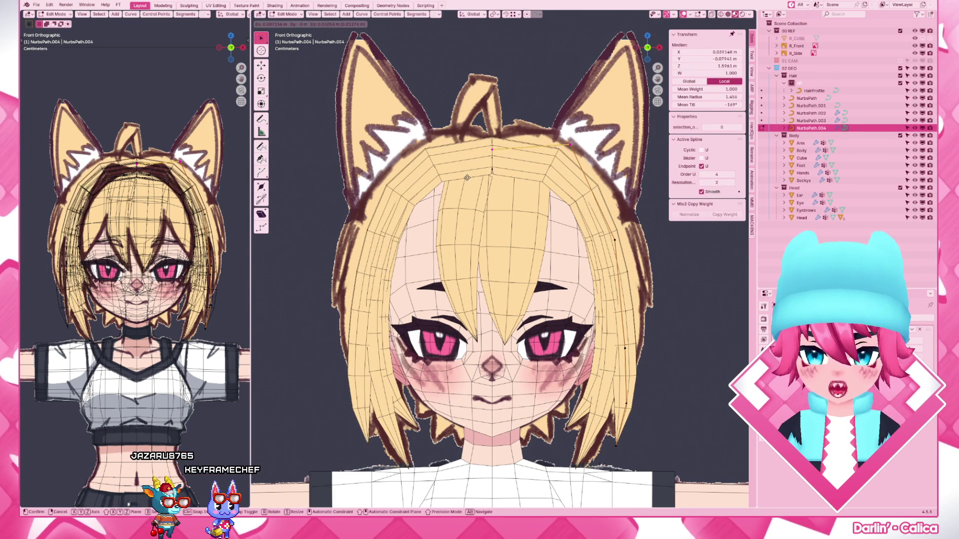
left_click(567, 140)
left_click(567, 141)
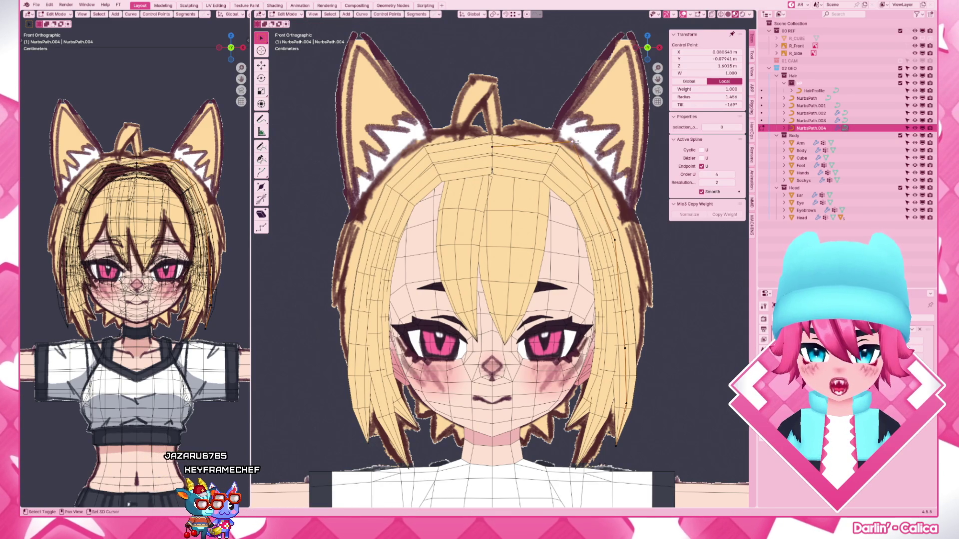
left_click(576, 144)
key("g")
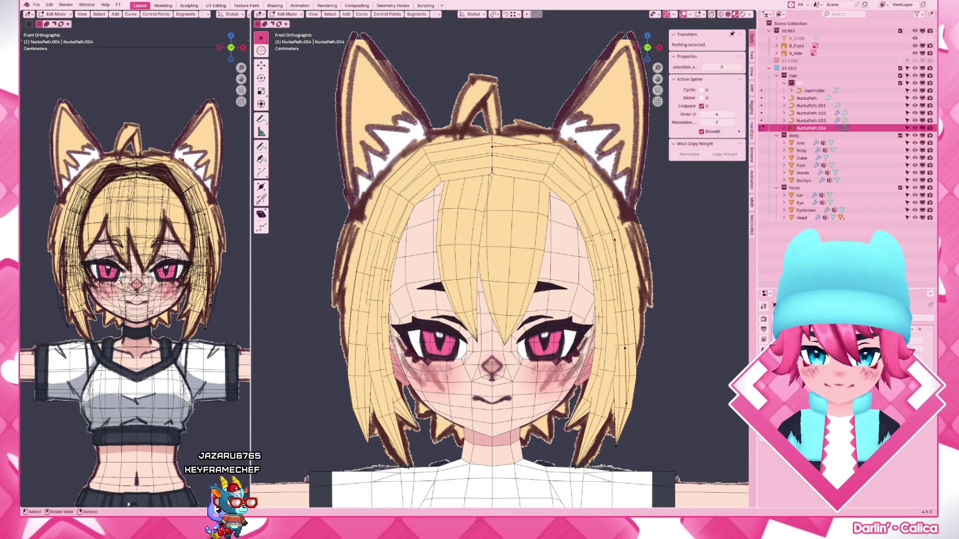
left_click(574, 141)
key("Tab")
scroll(566, 301, "down", 5)
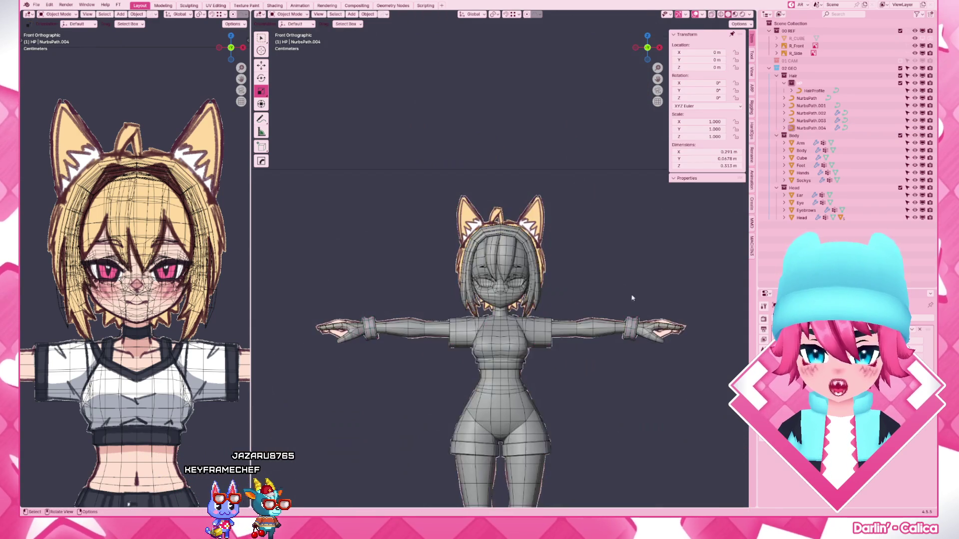
- Review the hair in perspective and switch to plain solid shading
middle_click_drag(566, 302, 548, 307)
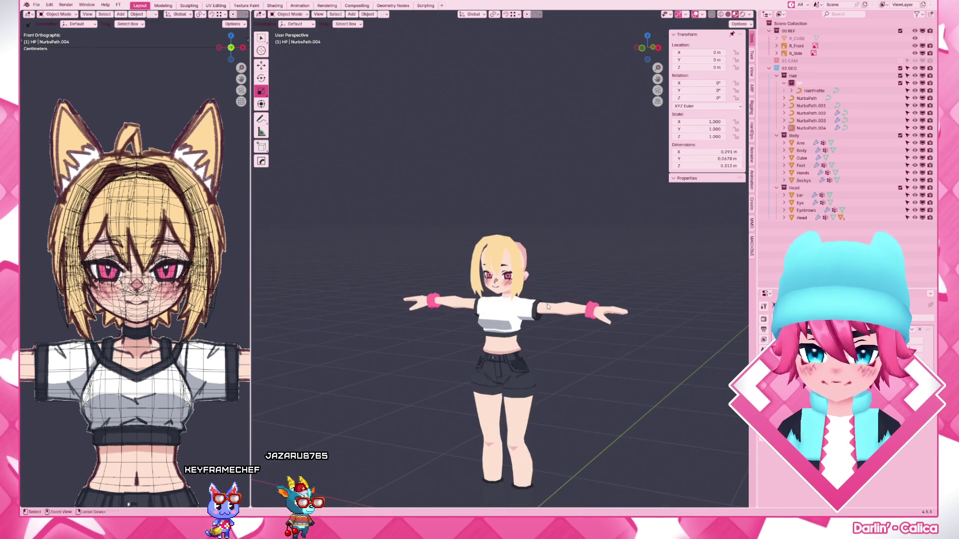
scroll(523, 288, "up", 4)
left_click(530, 341, "shift")
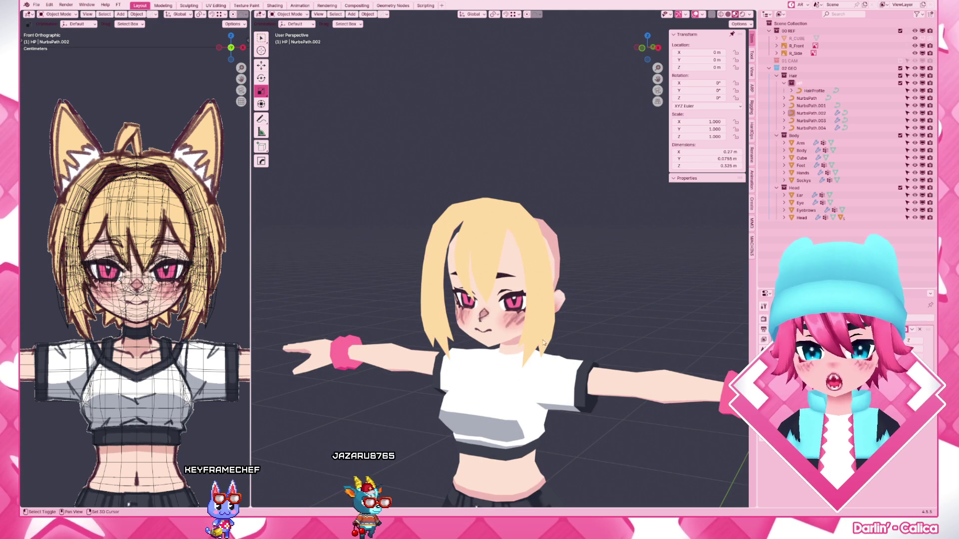
left_click(528, 341)
scroll(551, 411, "up", 3)
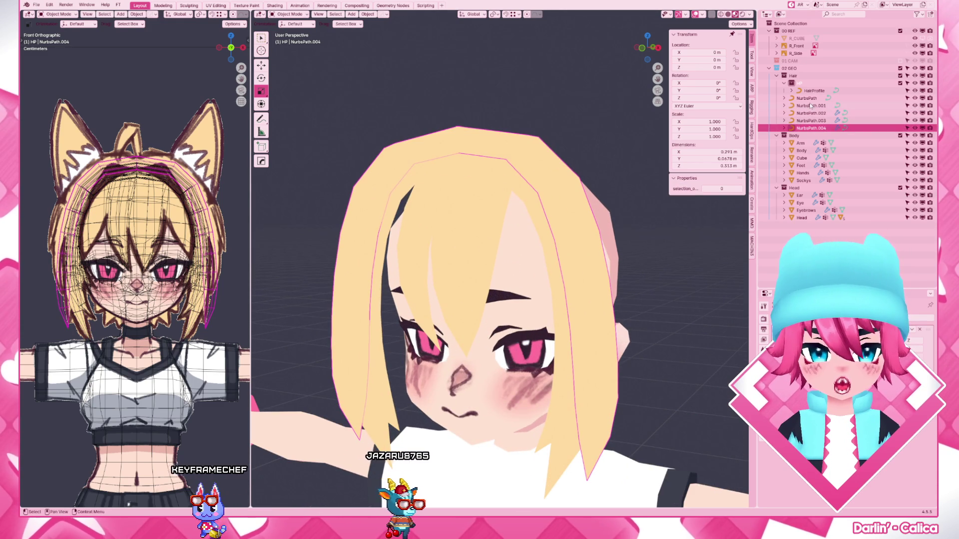
key("z")
- Select NurbsPath.002–.004 together in right view and begin a front-back point move
left_click(573, 449, "shift")
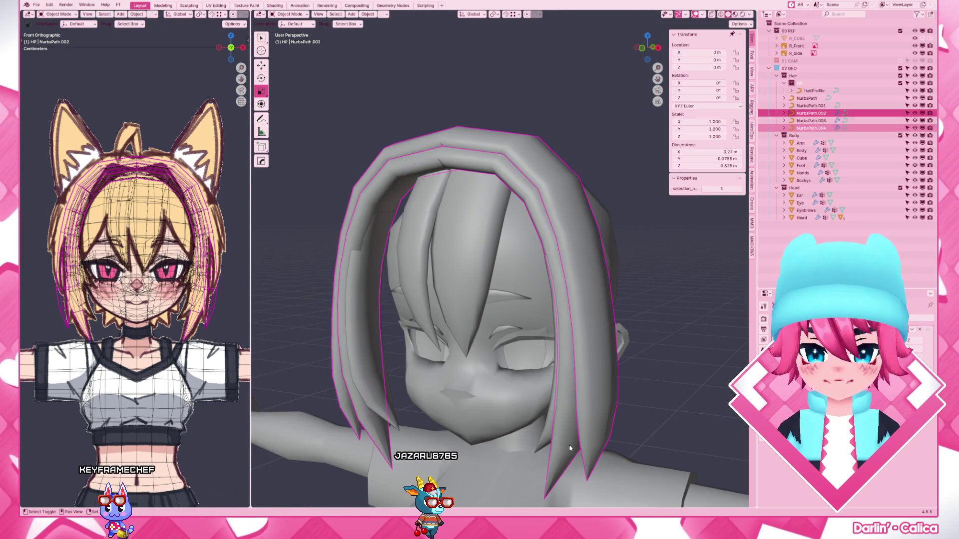
left_click(553, 440, "shift")
left_click(558, 443, "shift")
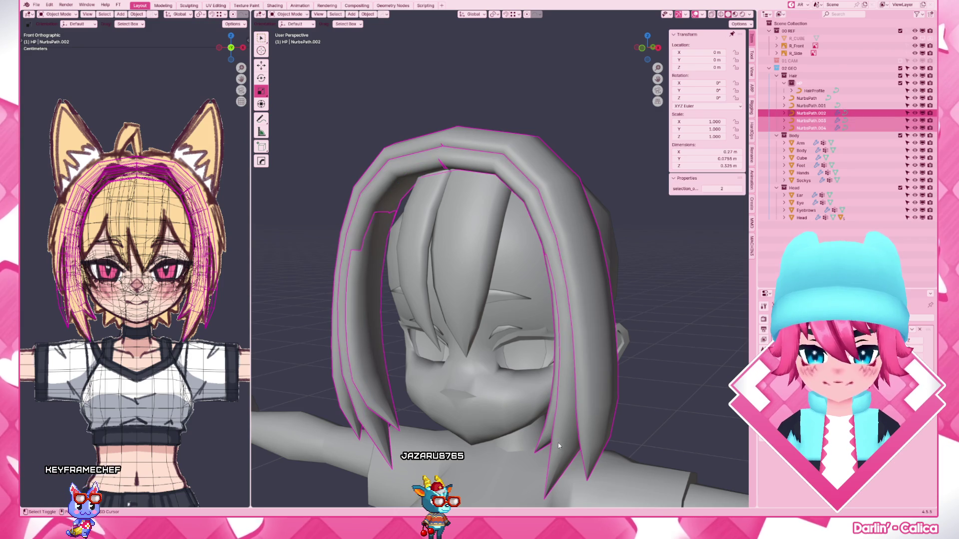
key("KP_5")
key("KP_3")
scroll(559, 443, "down", 4)
key("Tab")
key("g")
key("y")
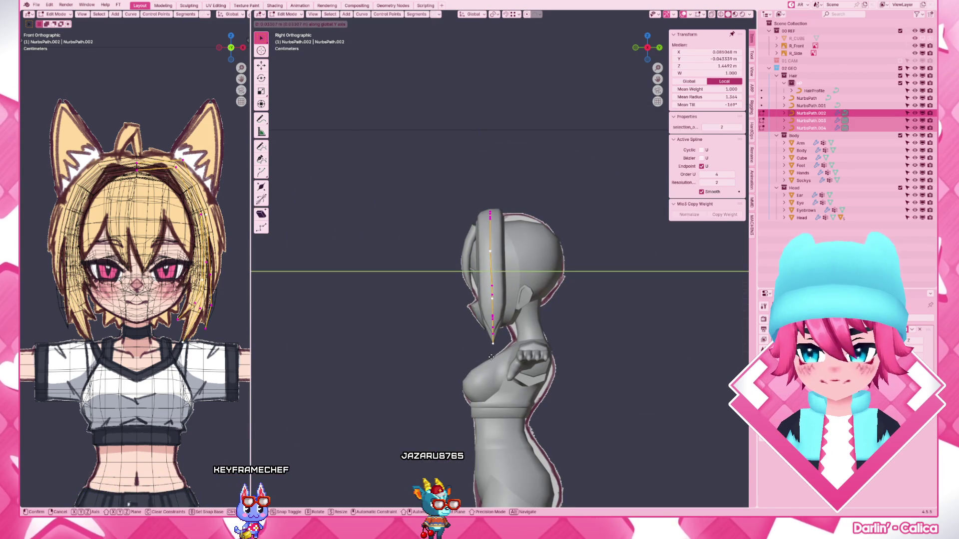
- Confirm the joint point move and check the hair from perspective
left_click(504, 357)
key("Tab")
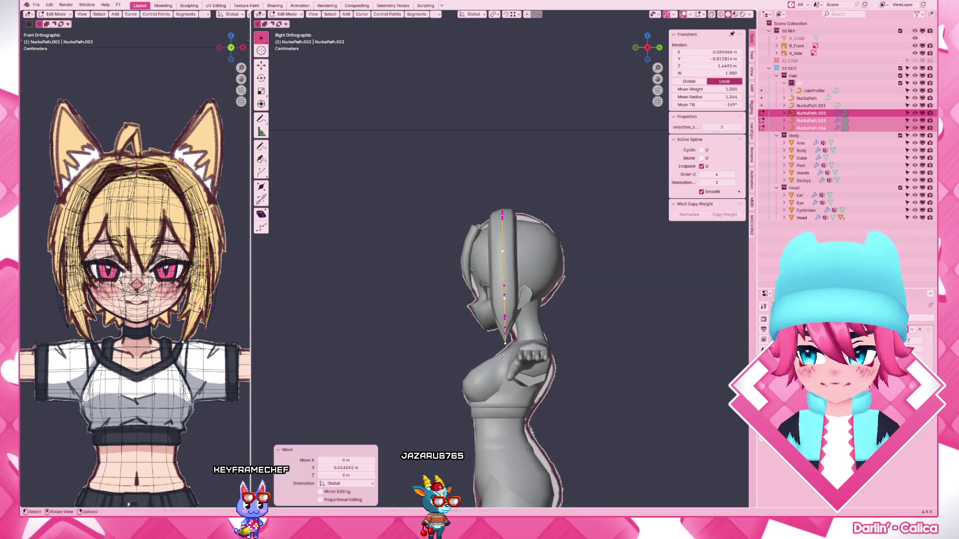
middle_click_drag(504, 357, 626, 306)
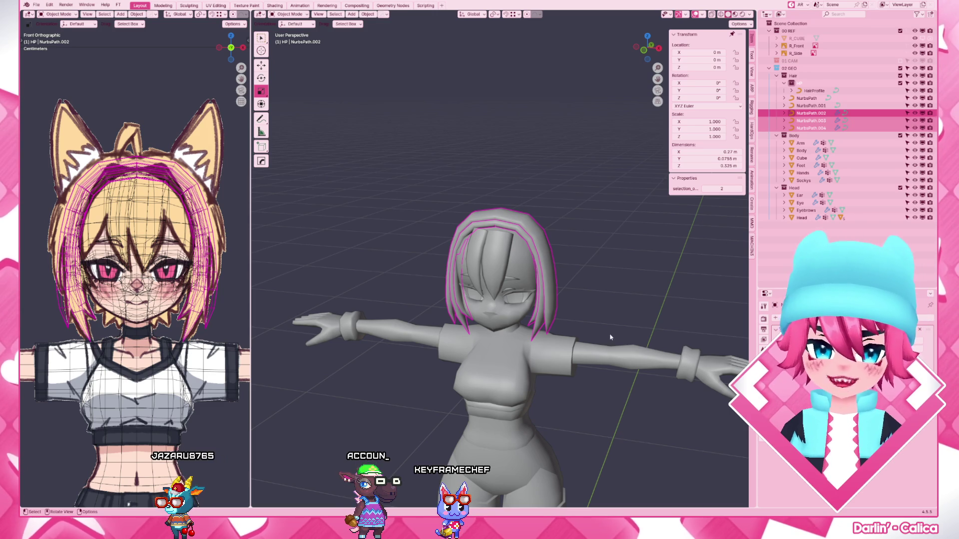
left_click(607, 332)
scroll(608, 332, "up", 2)
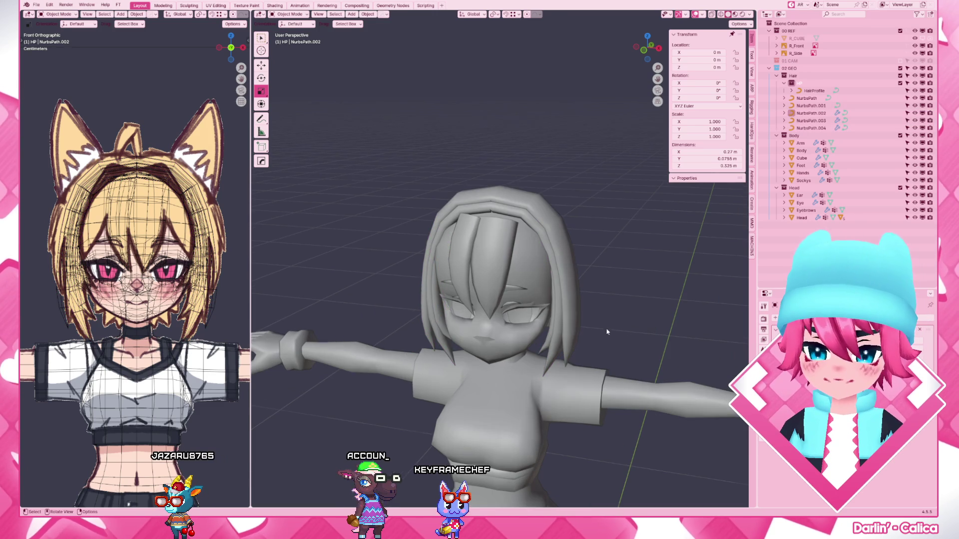
- Slide NurbsPath.002's bottom point front-to-back in right view
left_click(551, 366)
key("KP_3")
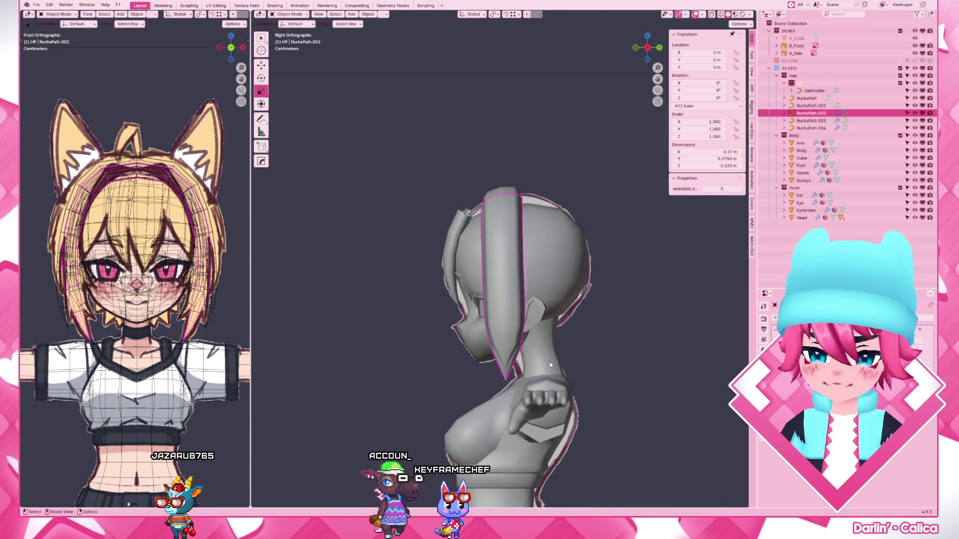
scroll(551, 365, "up", 2)
scroll(551, 365, "up", 2)
key("Tab")
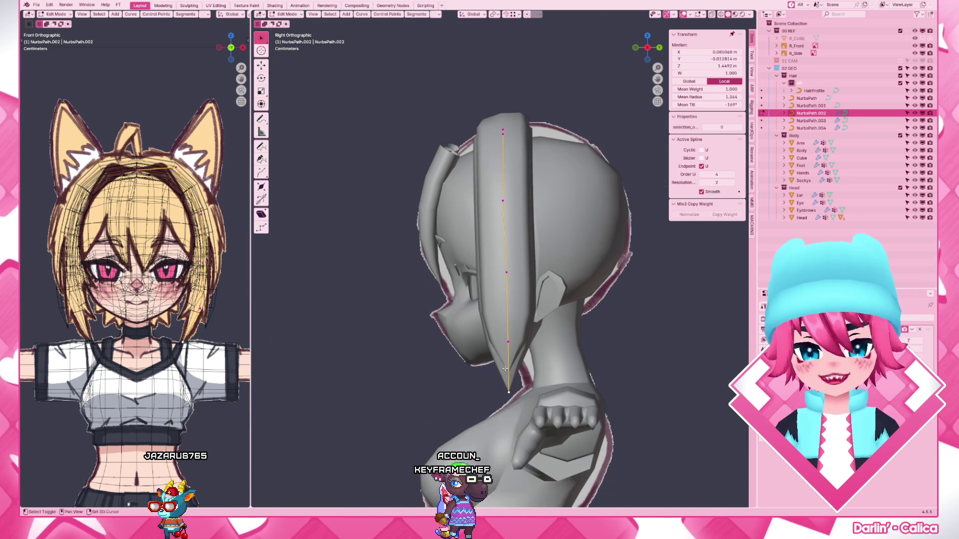
key("g")
key("y")
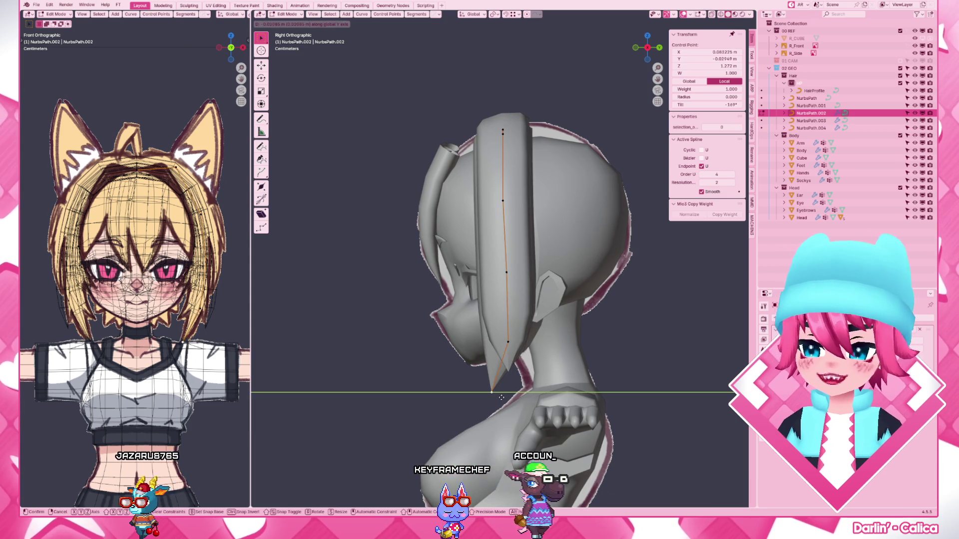
left_click(501, 397)
key("Tab")
- Slide NurbsPath.004's bottom and middle points front-to-back against the head
left_click(502, 225)
key("Tab")
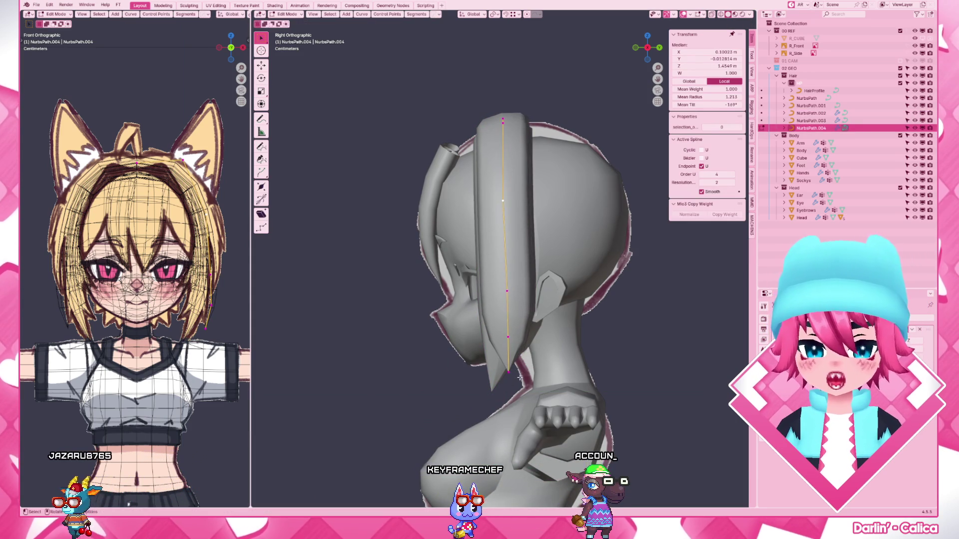
key("g")
key("y")
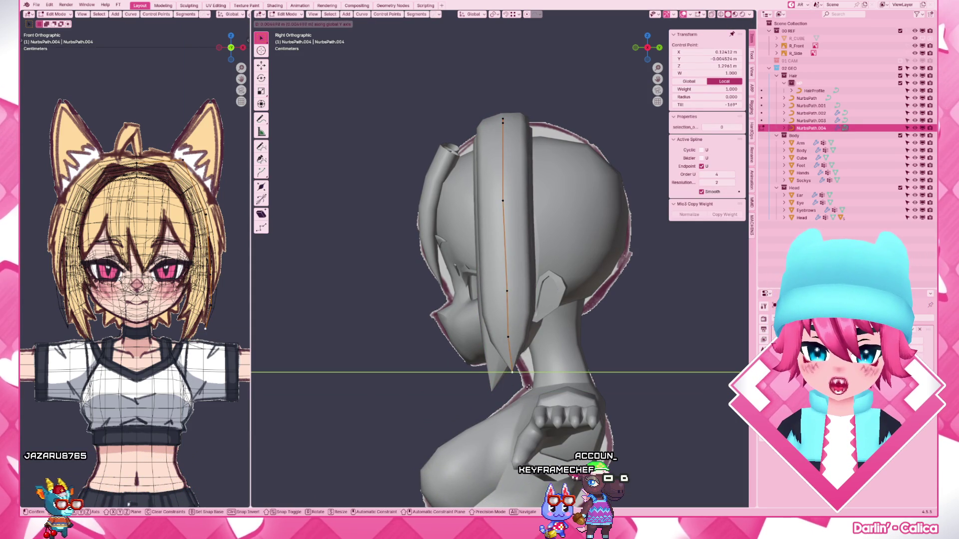
left_click(520, 336)
left_click(508, 291)
key("g")
key("y")
left_click(519, 300)
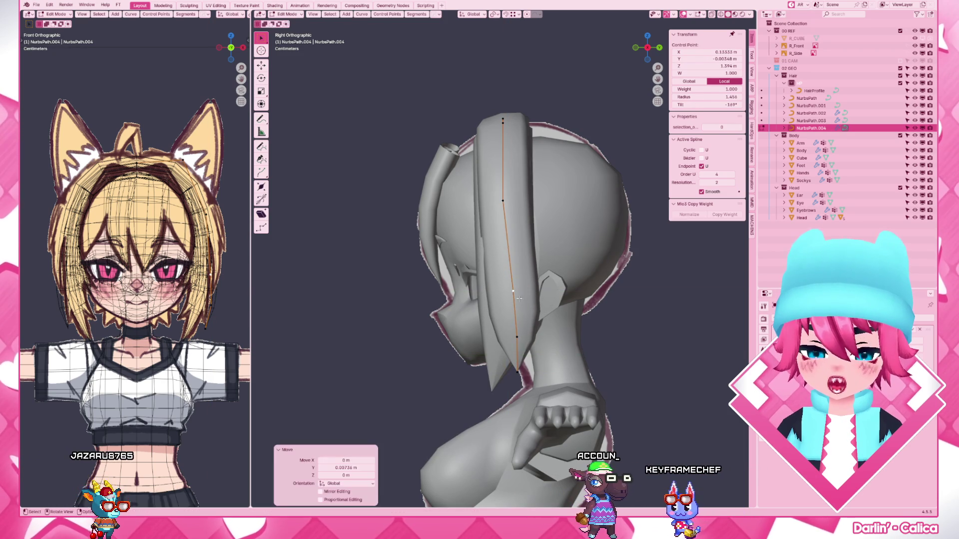
- Slide NurbsPath.004's upper point front-to-back and verify the shape from the front
left_click(507, 200)
key("g")
key("y")
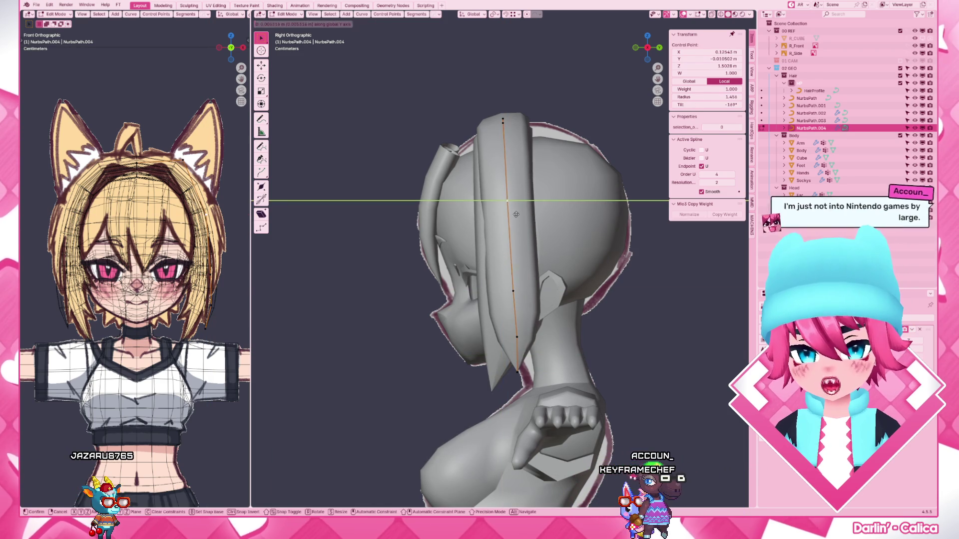
left_click(516, 215)
middle_click_drag(516, 214, 555, 300)
scroll(583, 339, "up", 3)
scroll(582, 339, "up", 2)
mouse_move(584, 340)
middle_mouse_down()
mouse_move(612, 282)
mouse_move(563, 339)
middle_mouse_up()
key("Tab")
key("alt+a")
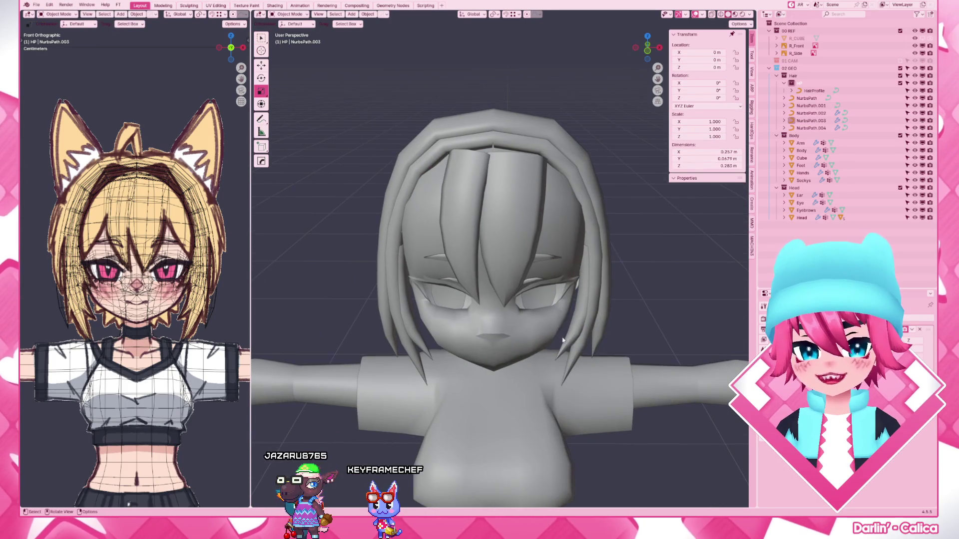
- Nudge NurbsPath.003's points sideways and raise them in front view
left_click(572, 343)
key("KP_1")
scroll(618, 314, "up", 2)
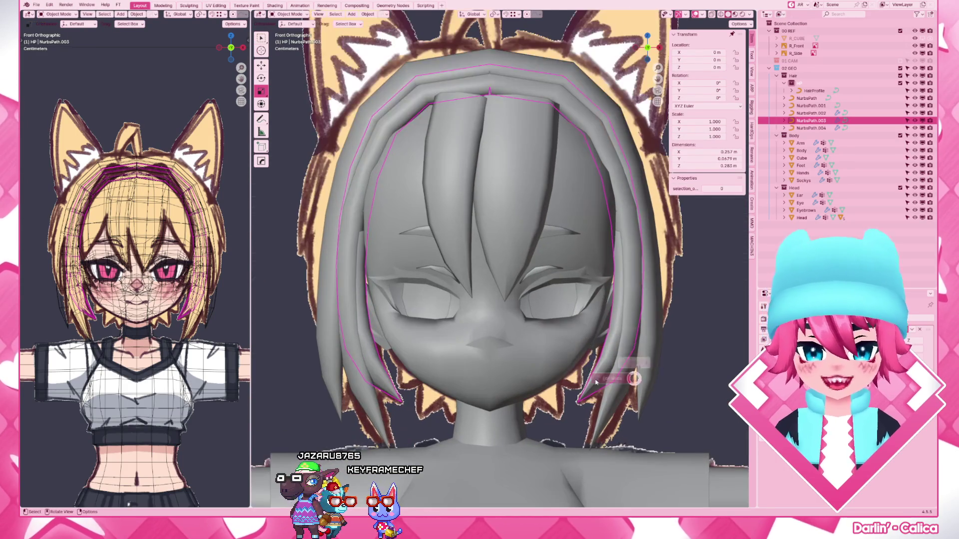
key("Tab")
key("g")
key("x")
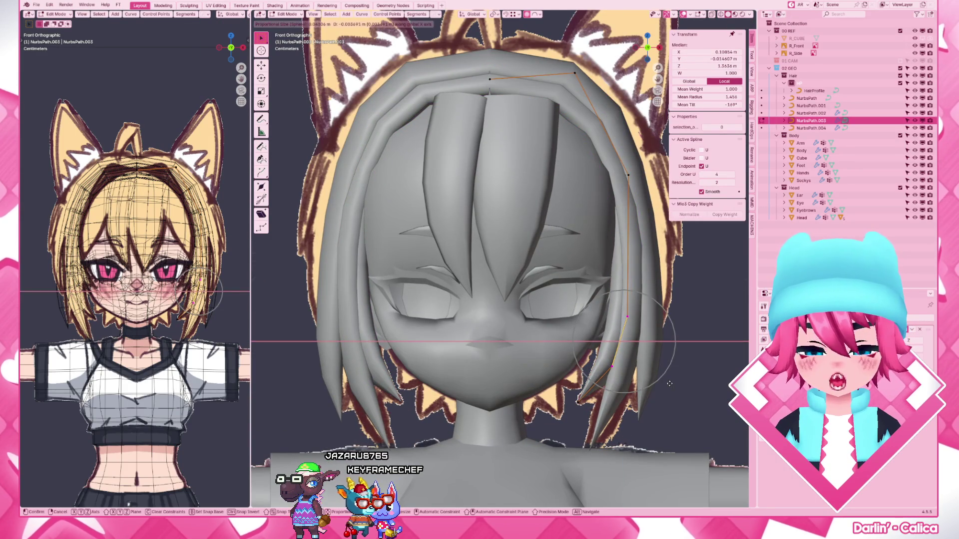
left_click(610, 154)
key("g")
key("z")
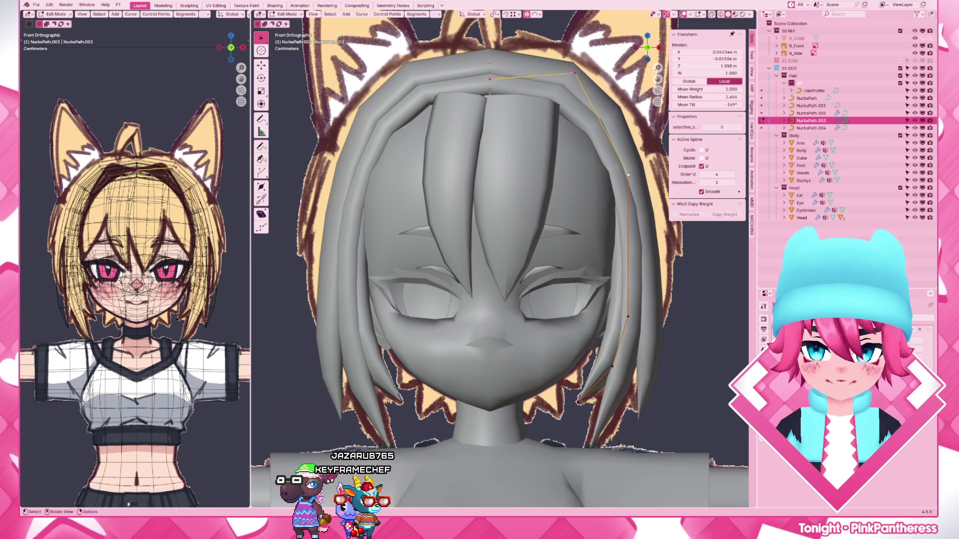
left_click(489, 79)
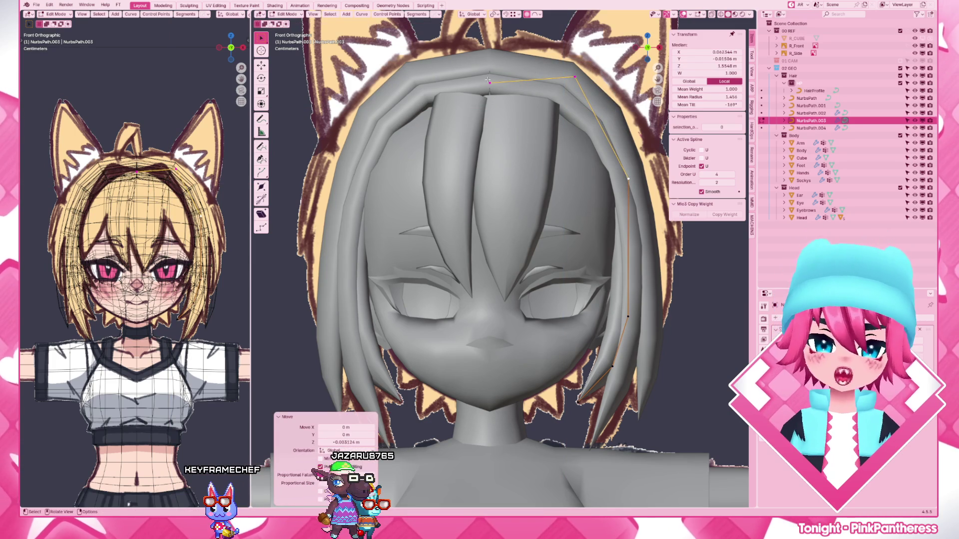
key("g")
key("z")
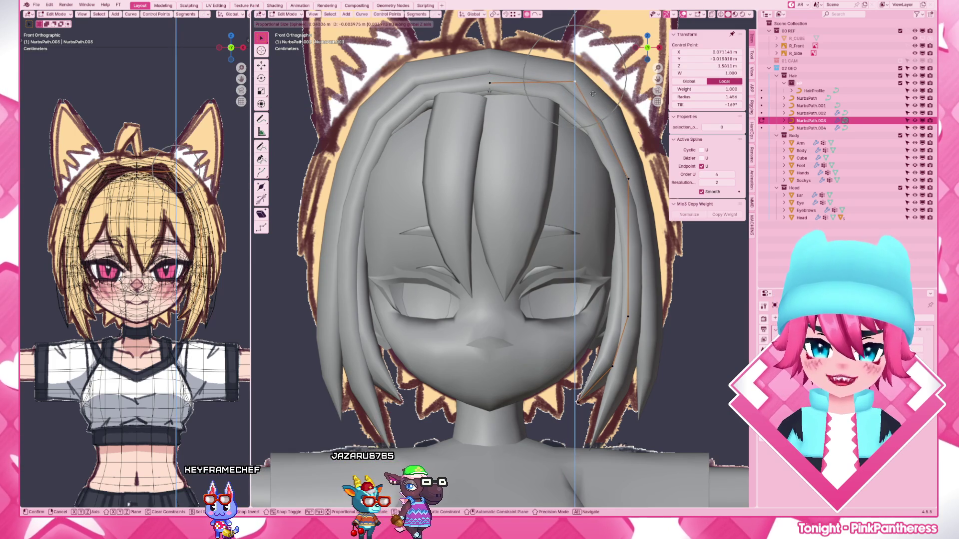
left_click(593, 93)
- Push NurbsPath.003's points front-to-back and sideways so they sit against the head
middle_click_drag(592, 93, 592, 229)
key("g")
key("y")
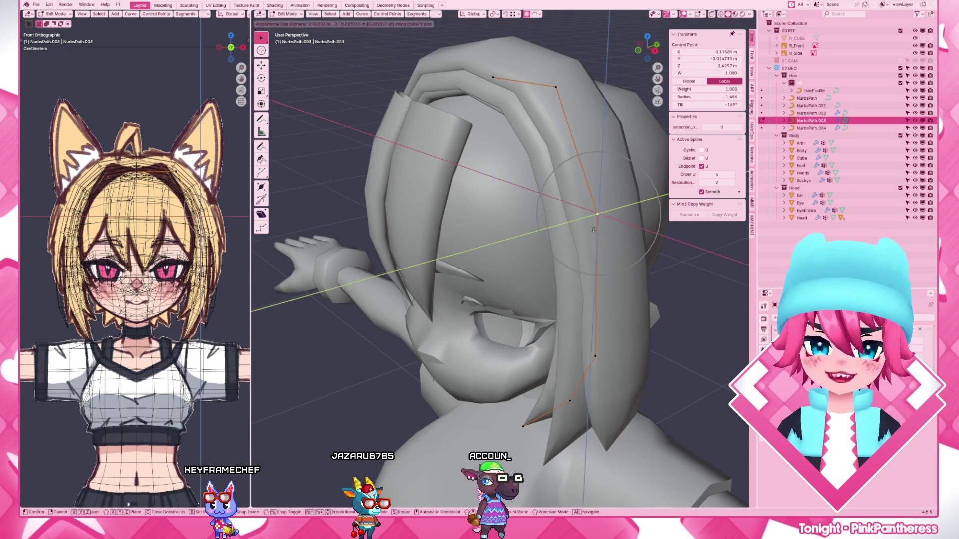
left_click(591, 230)
key("KP_1")
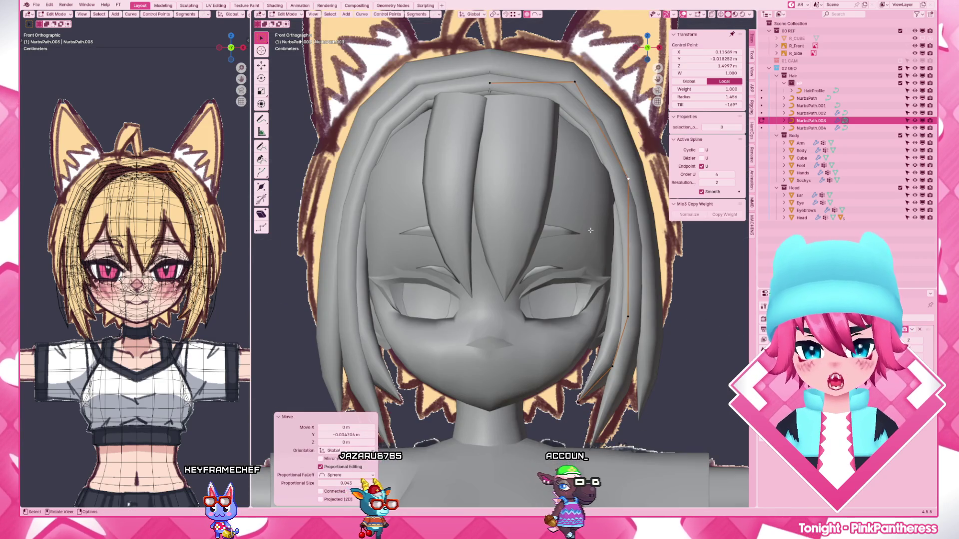
key("g")
key("x")
left_click(633, 225)
middle_click_drag(633, 225, 592, 240)
key("g")
key("y")
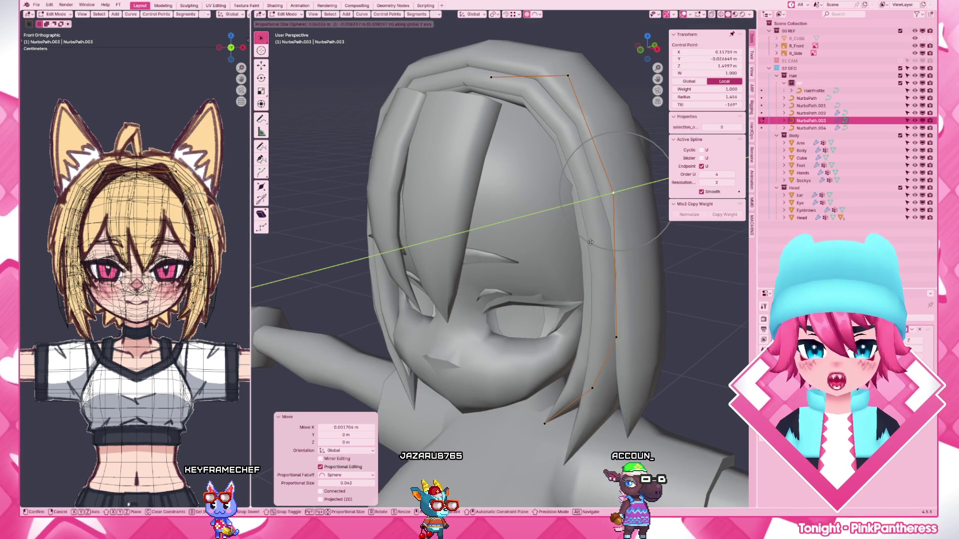
left_click(591, 242)
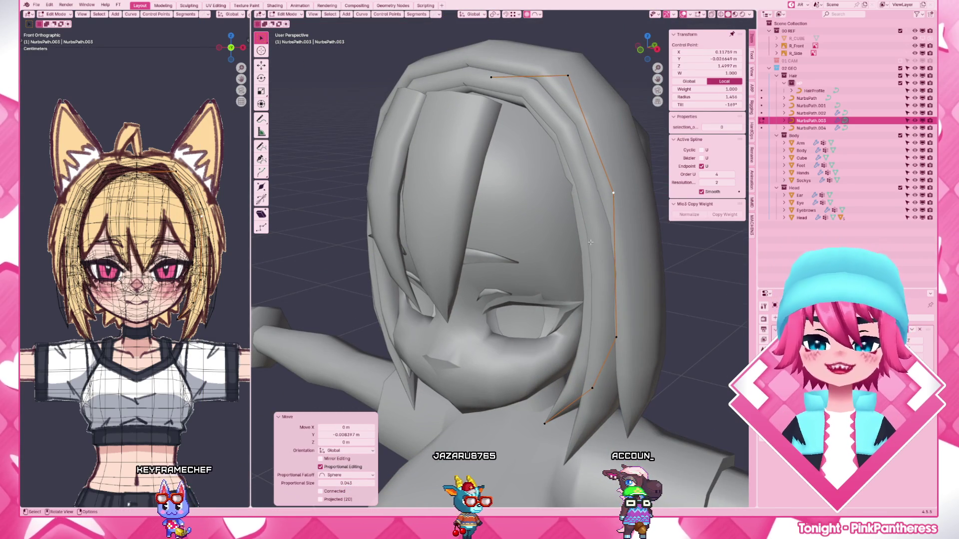
- Lower NurbsPath.003's top control points slightly over the crown
key("KP_1")
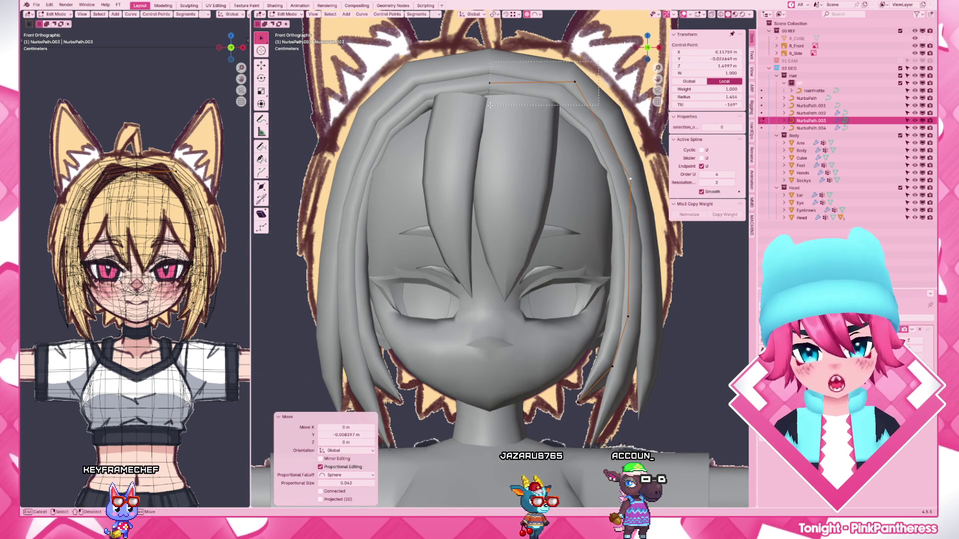
left_click(538, 98, "shift")
key("g")
key("z")
left_click(538, 106)
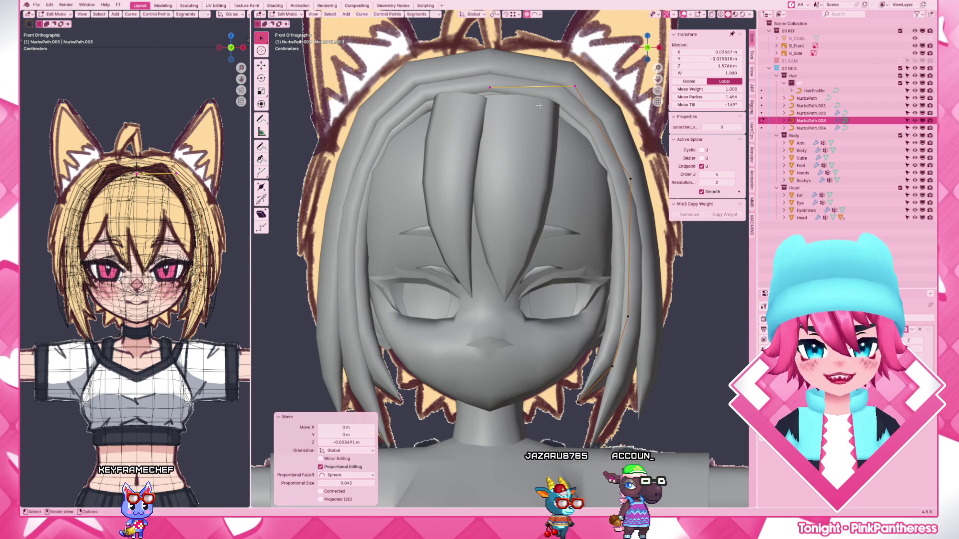
left_click(628, 179)
- Move several of NurbsPath.002's points with proportional editing to arc over the crown
left_click(633, 203)
left_click(637, 187)
key("Tab")
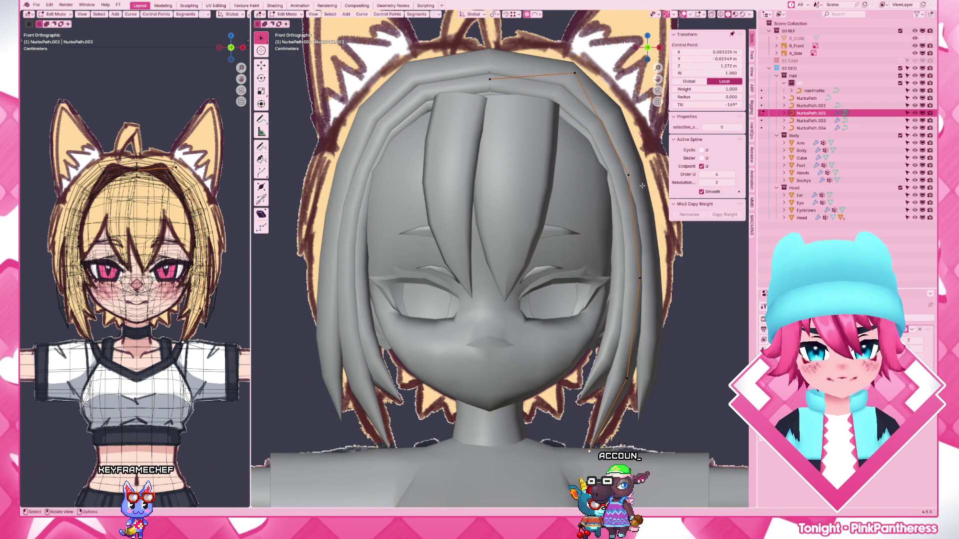
left_click_drag(547, 54, 548, 55)
key("g")
left_click(622, 119)
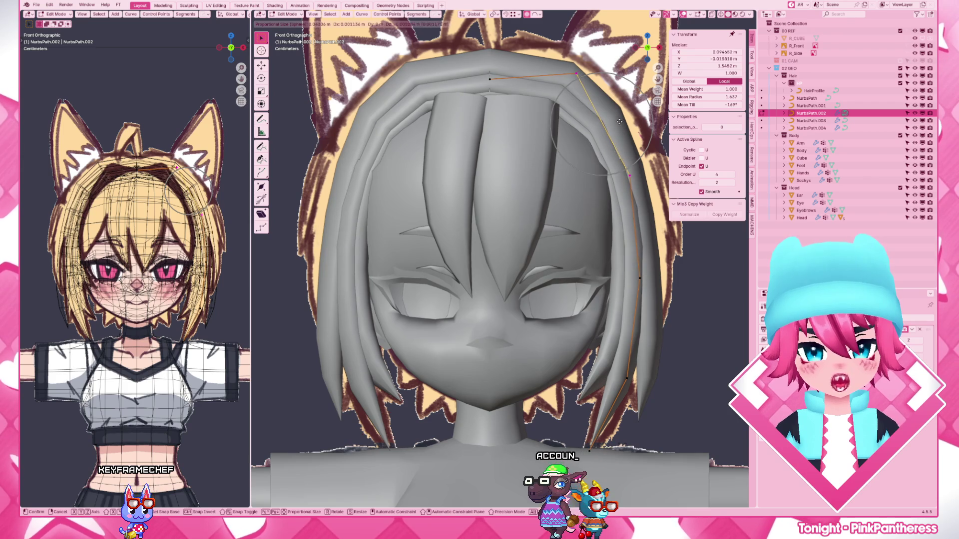
scroll(630, 329, "down", 4)
scroll(622, 285, "down", 2)
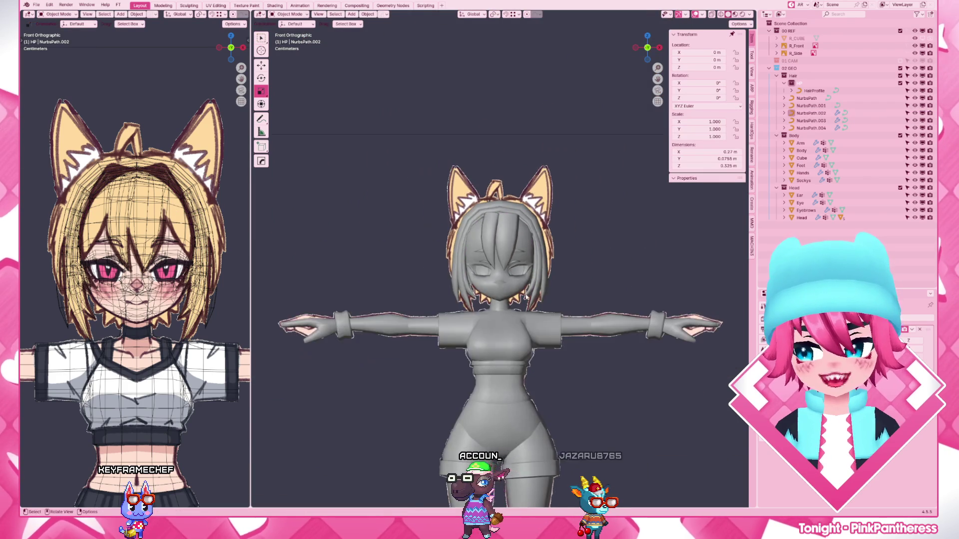
scroll(622, 286, "up", 4)
- Show the whole character in Material Preview with its textures and blonde hair
left_click(621, 219)
key("Tab")
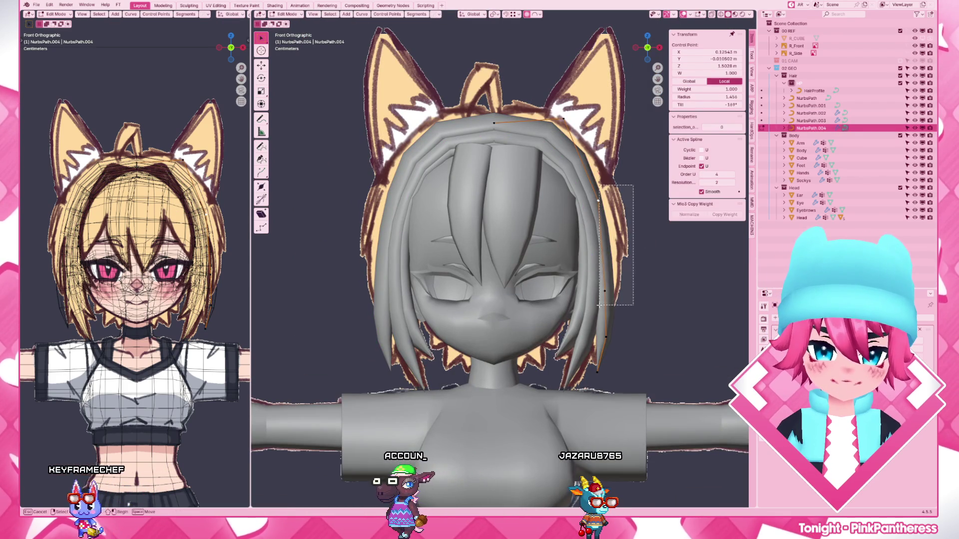
key("Tab")
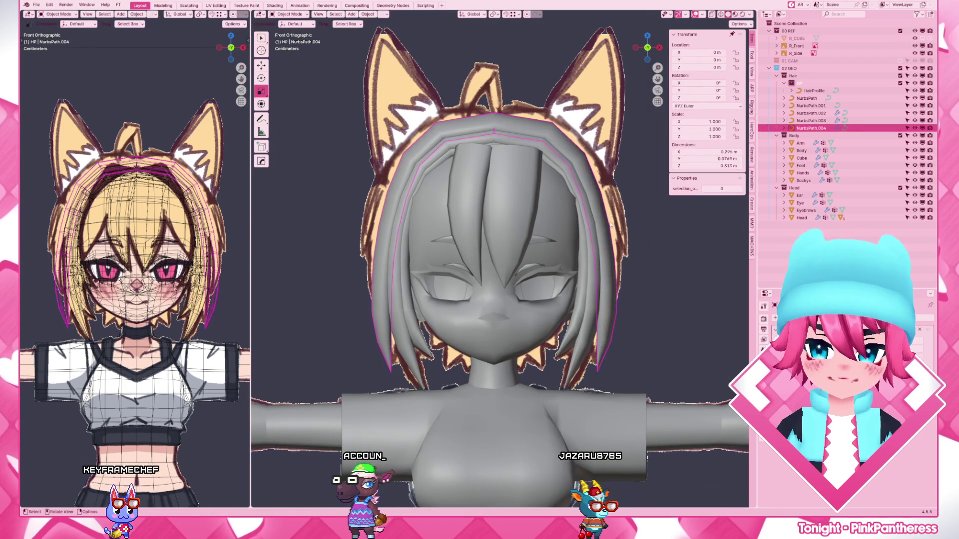
scroll(592, 247, "down", 4)
scroll(588, 270, "down", 1)
mouse_move(547, 285)
middle_mouse_down()
mouse_move(584, 290)
mouse_move(620, 320)
mouse_move(634, 321)
middle_mouse_up()
key("z")
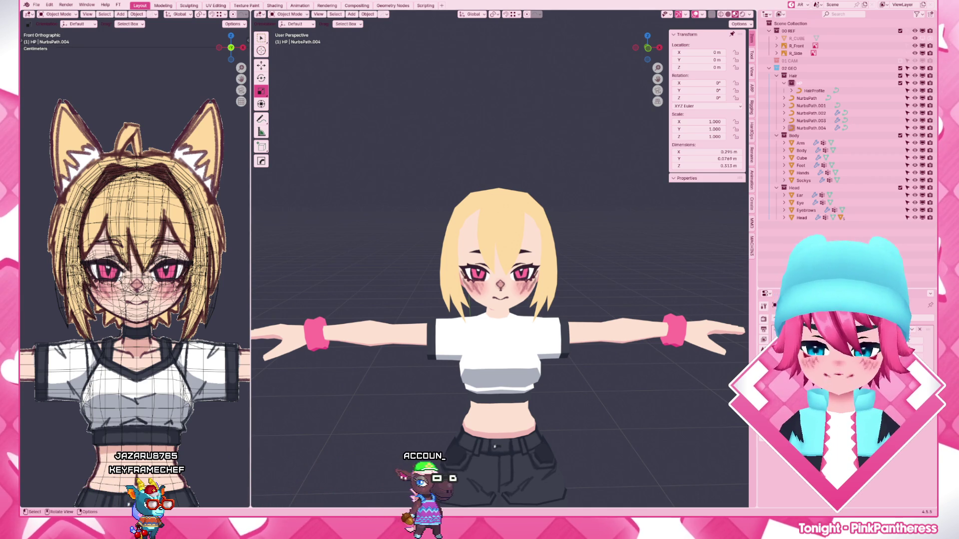
key("KP_1")
scroll(621, 267, "up", 3)
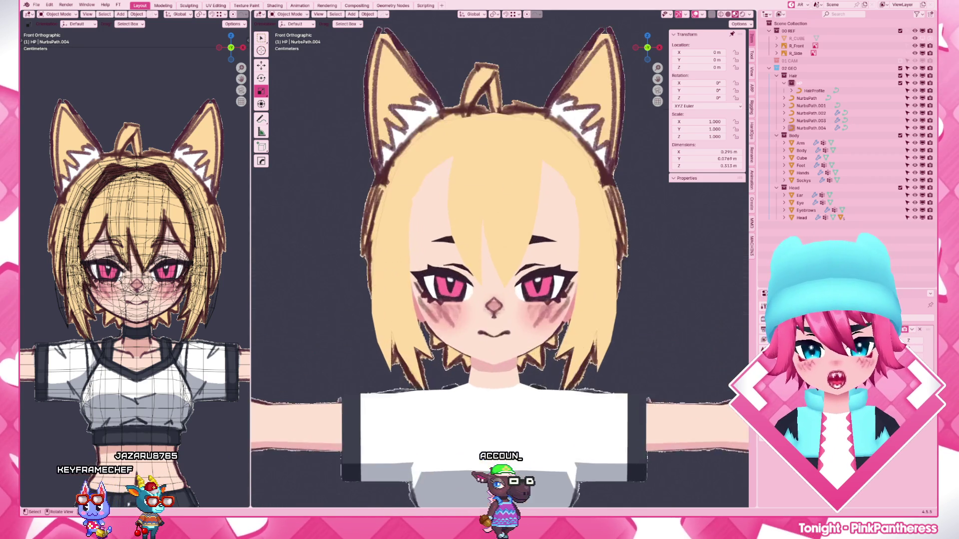
scroll(621, 267, "down", 3)
- In grey profile view, move NurbsPath.004's end point front-to-back
key("z")
middle_click_drag(645, 264, 494, 298)
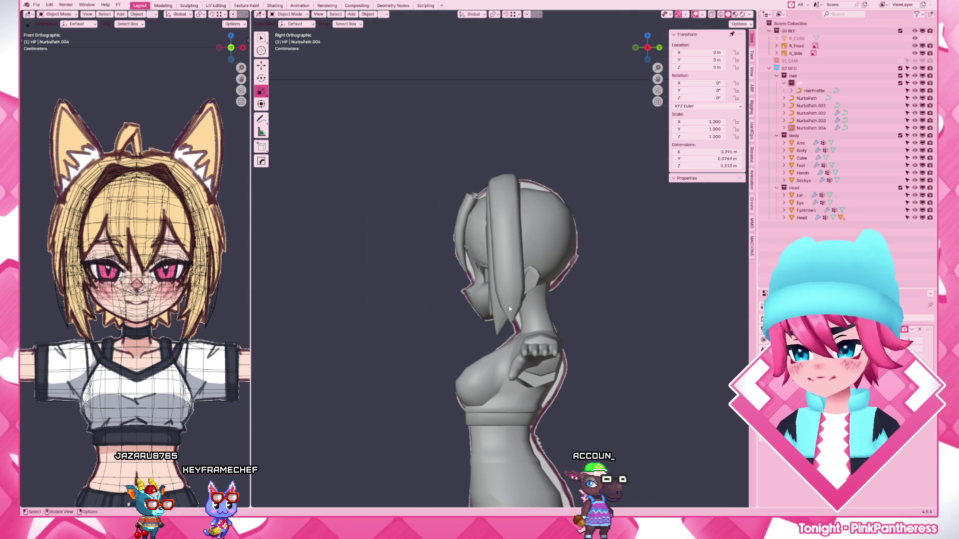
scroll(494, 298, "up", 3)
scroll(524, 335, "up", 2)
key("Tab")
key("g")
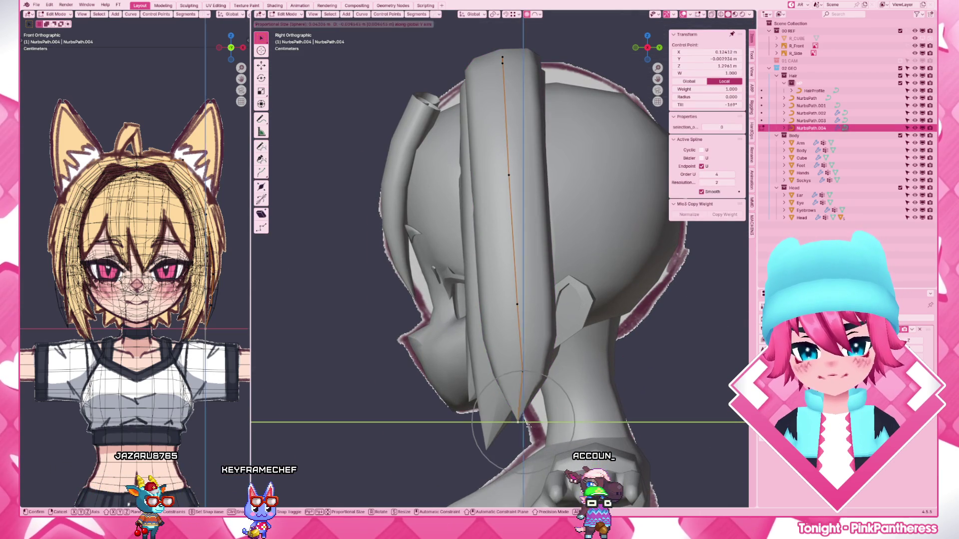
key("y")
left_click(520, 424)
scroll(524, 345, "down", 2)
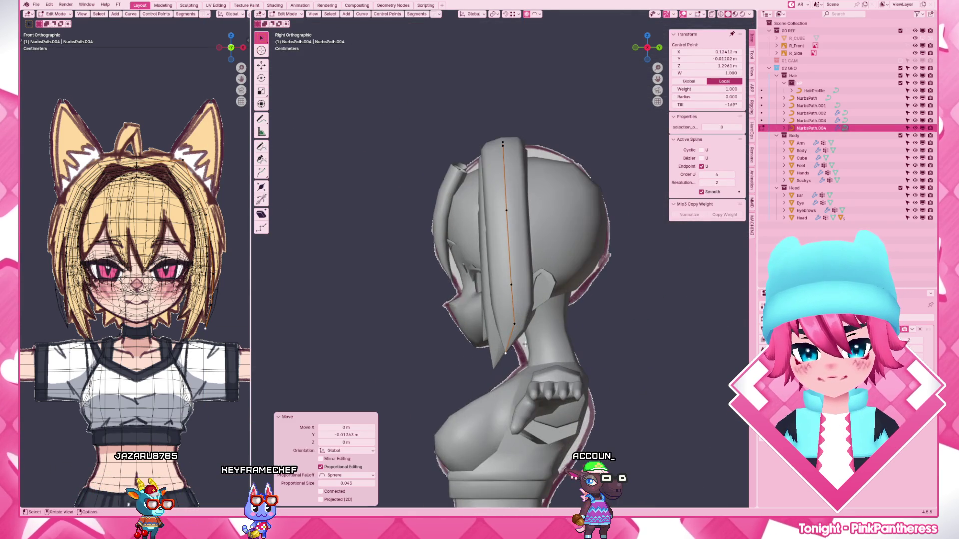
- Nudge the tip further forward along the cheek, scale it slightly, and return to object mode
key("g")
key("y")
left_click(531, 328)
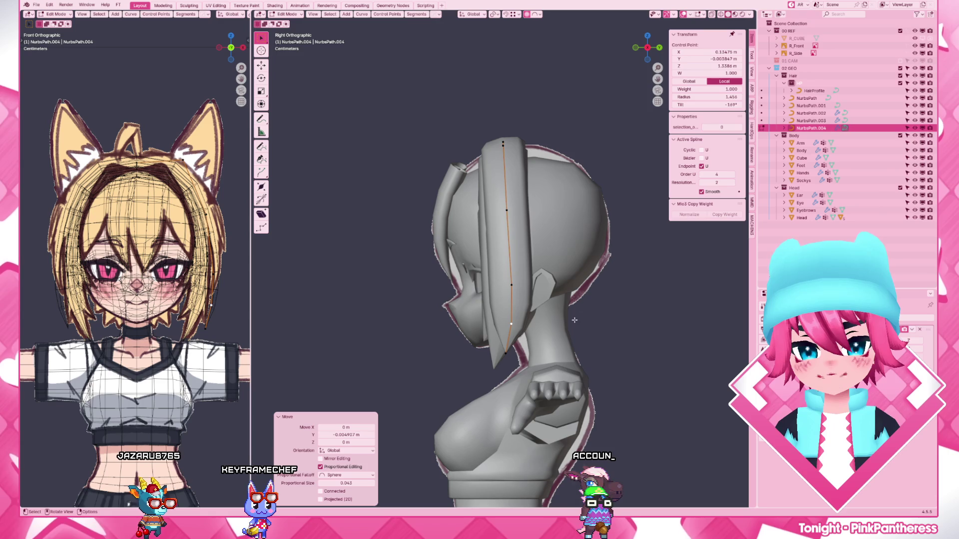
key("s")
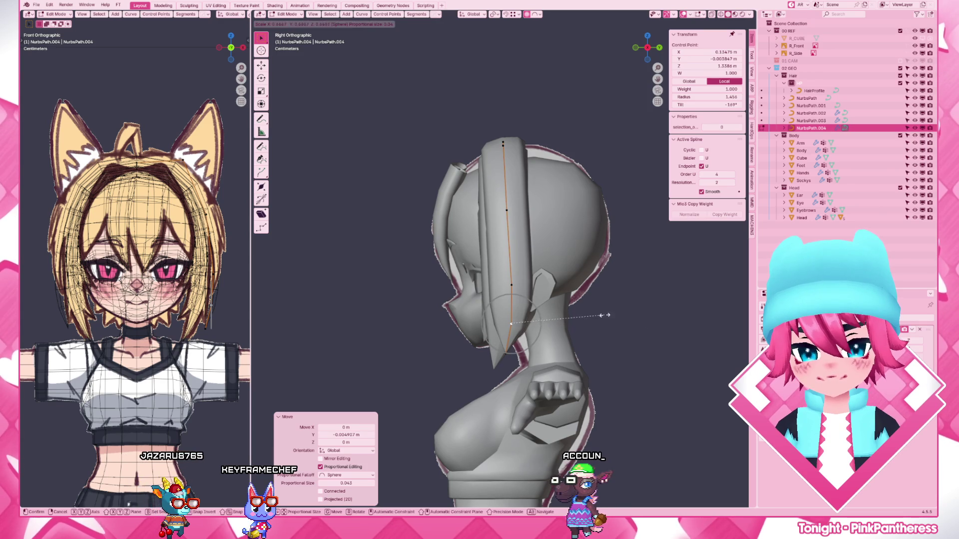
mouse_move(605, 315)
middle_mouse_down()
mouse_move(641, 325)
mouse_move(593, 277)
middle_mouse_up()
left_click(641, 325)
scroll(622, 330, "down", 5)
key("Tab")
key("KP_1")
scroll(592, 285, "up", 2)
scroll(591, 315, "up", 3)
left_click(588, 337)
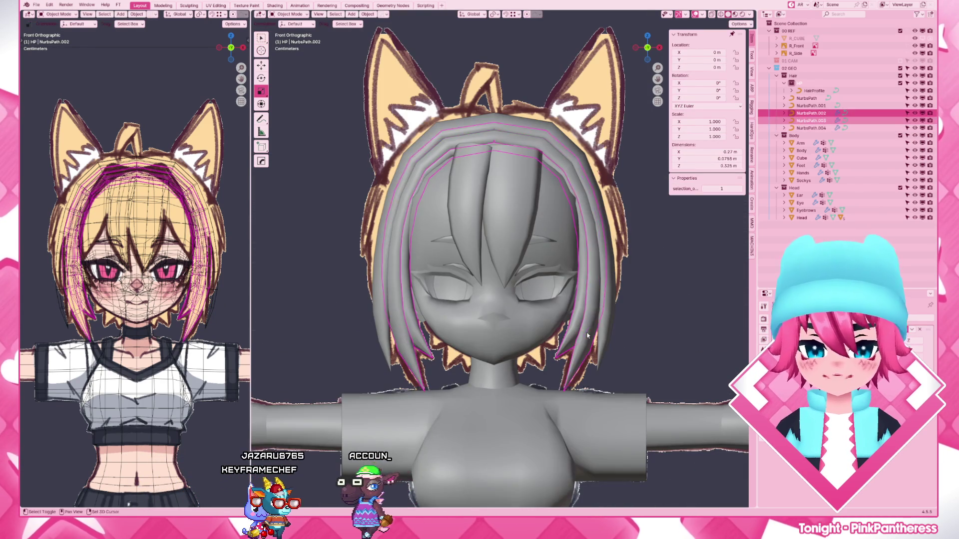
scroll(589, 335, "down", 5)
- Select the HairProfile bevel curve, enter point editing from top view and enlarge it uniformly
mouse_move(588, 336)
middle_mouse_down()
mouse_move(548, 440)
mouse_move(513, 375)
middle_mouse_up()
left_click(513, 375)
right_click(513, 374, "shift")
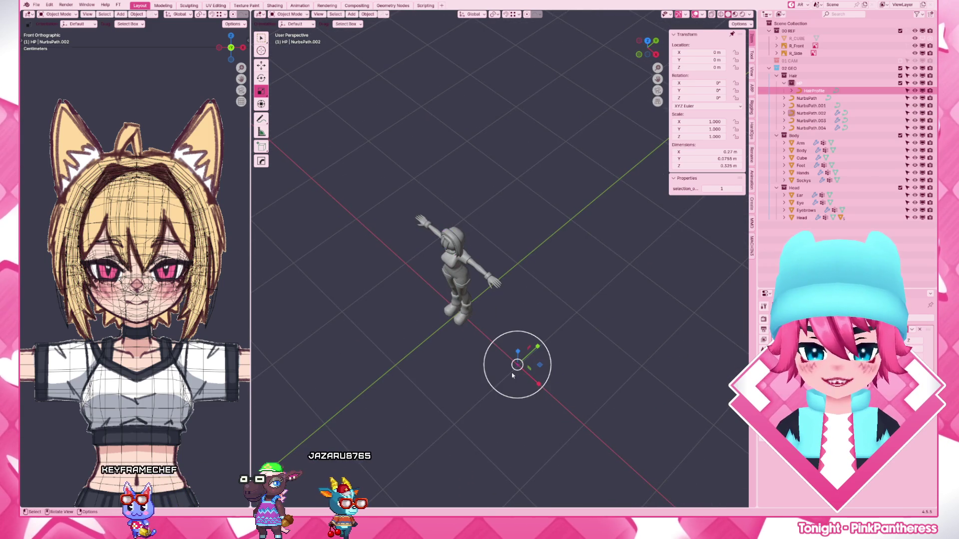
key("KP_7")
scroll(514, 376, "up", 3)
scroll(514, 377, "up", 3)
scroll(514, 376, "up", 4)
key("Tab")
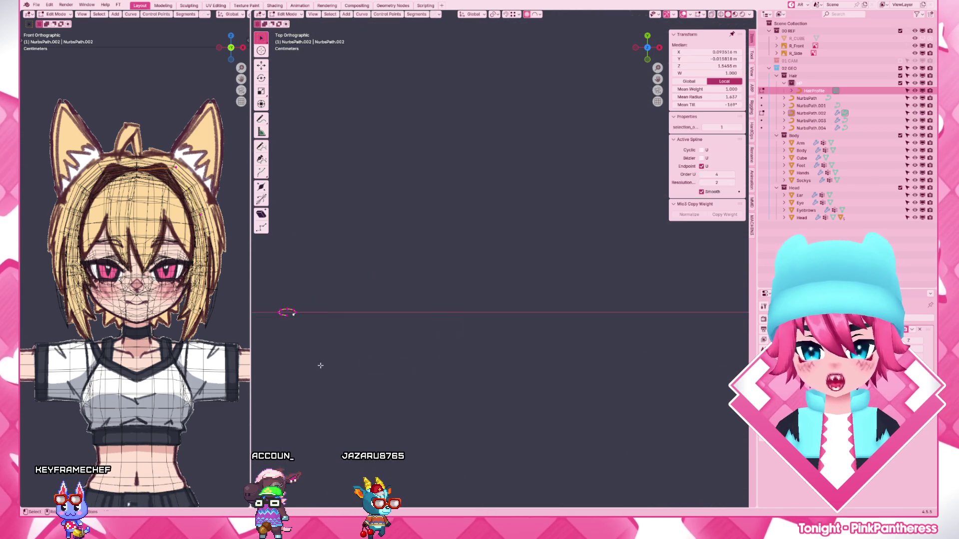
middle_click_drag(306, 367, 480, 316, "shift")
scroll(479, 315, "up", 2)
scroll(476, 299, "up", 3)
scroll(474, 289, "up", 1)
left_click(475, 285)
key("s")
key("Escape")
key("s")
left_click(455, 273)
- Stretch then flatten the profile along Y and check the strand thickness on the whole character
left_click_drag(374, 264, 442, 333)
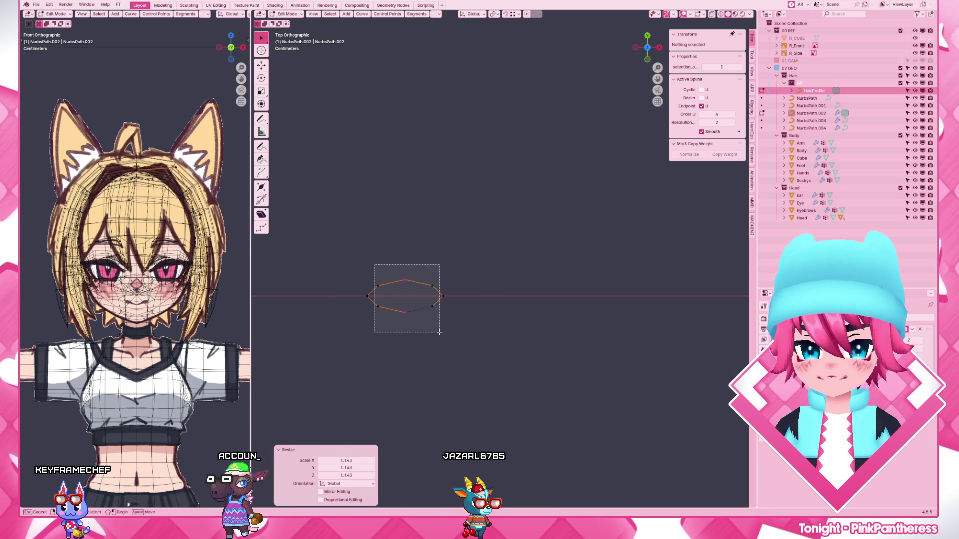
key("s")
key("y")
left_click(516, 230)
key("KP_Divide")
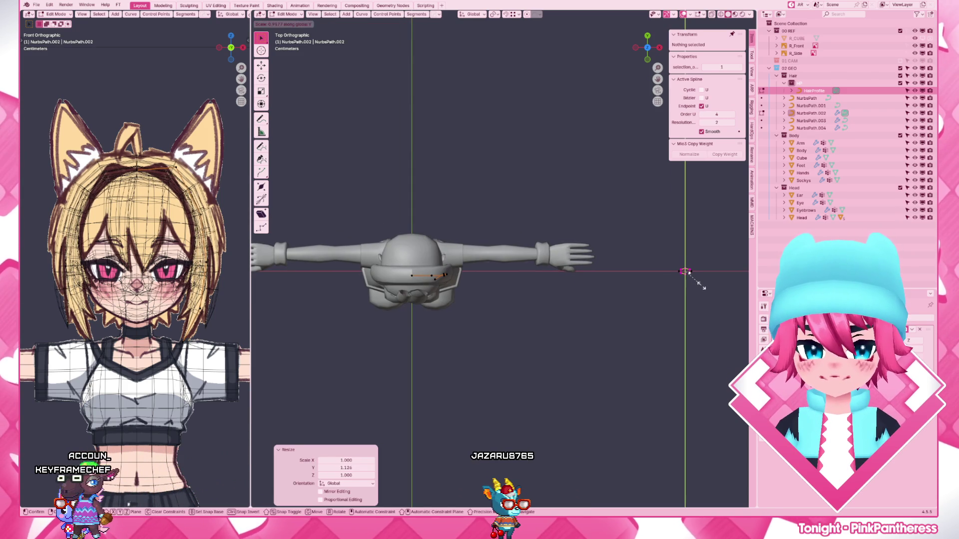
left_click(701, 285)
mouse_move(547, 303)
middle_mouse_down()
mouse_move(577, 289)
mouse_move(492, 300)
mouse_move(553, 288)
middle_mouse_up()
scroll(581, 285, "up", 1)
scroll(582, 284, "up", 2)
scroll(582, 284, "up", 2)
scroll(505, 300, "down", 3)
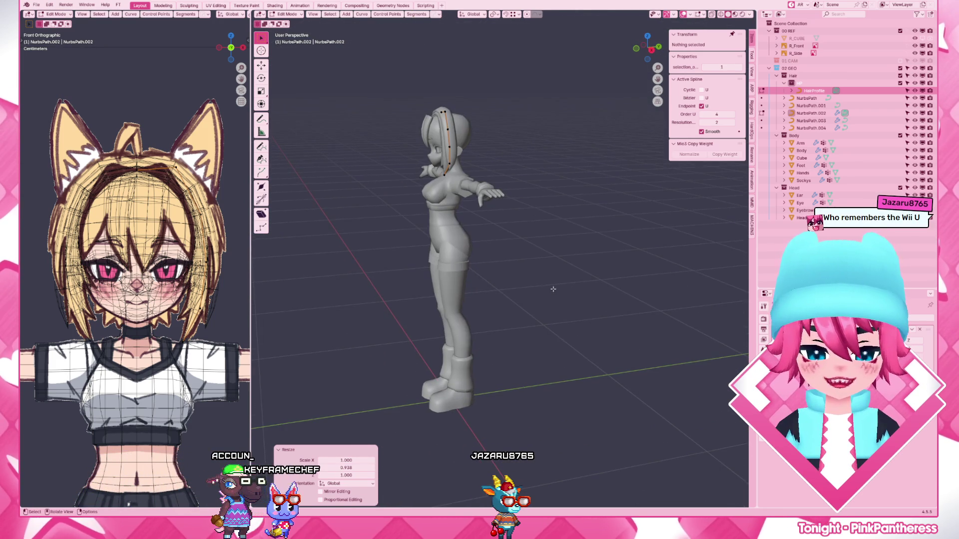
- Reframe the profile from above, box-select all its points, review the character and leave editing
key("KP_7")
key("KP_Decimal")
scroll(553, 289, "down", 3)
key("b")
left_click_drag(463, 117, 515, 371)
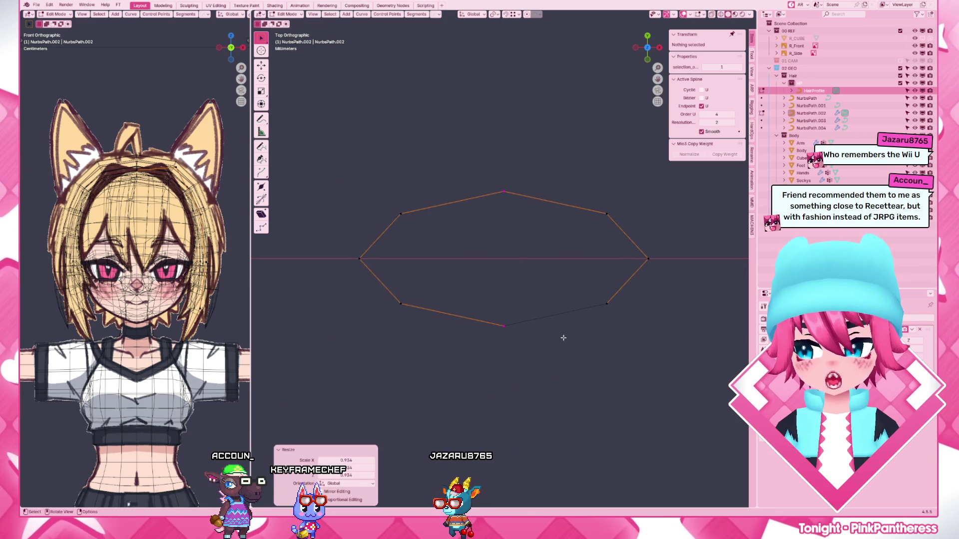
scroll(563, 338, "down", 10)
scroll(563, 338, "down", 3)
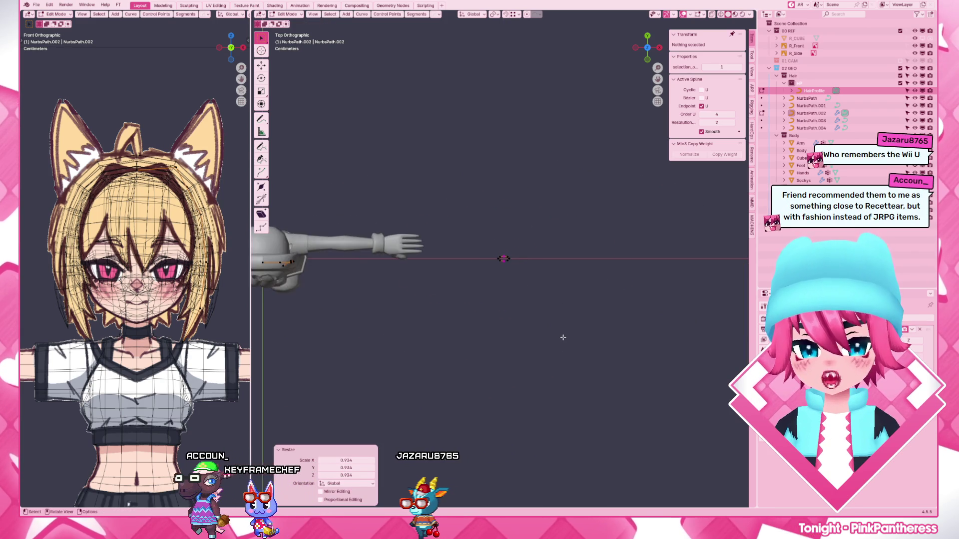
mouse_move(490, 315)
middle_mouse_down()
mouse_move(507, 267)
mouse_move(567, 341)
middle_mouse_up()
scroll(508, 266, "down", 3)
key("Tab")
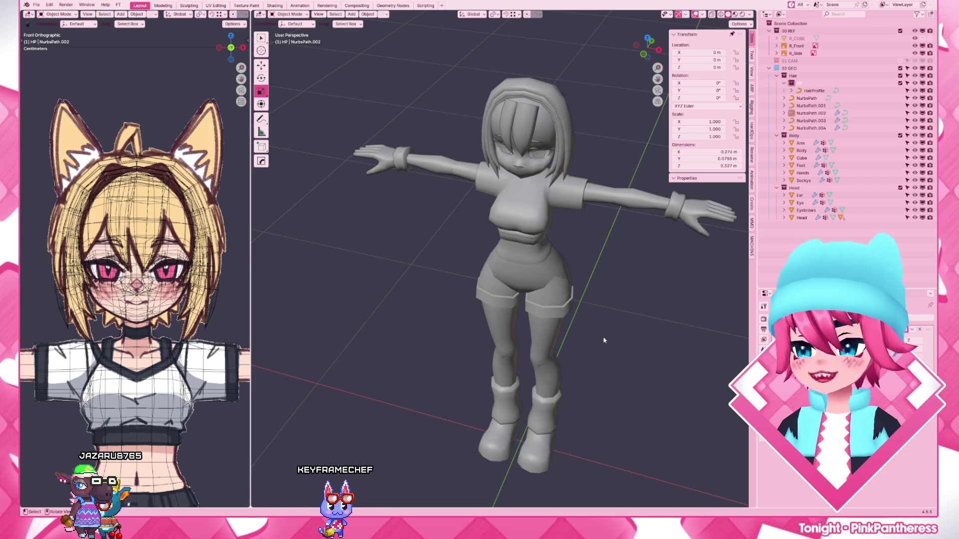
- Bring the head and torso into front view over the fox-eared reference drawing
key("KP_1")
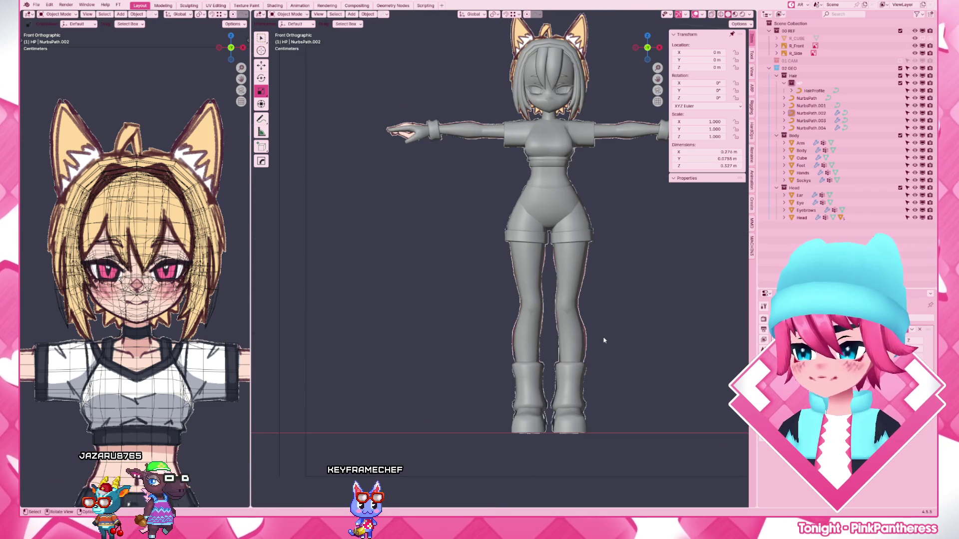
scroll(604, 341, "up", 1)
scroll(604, 341, "up", 1)
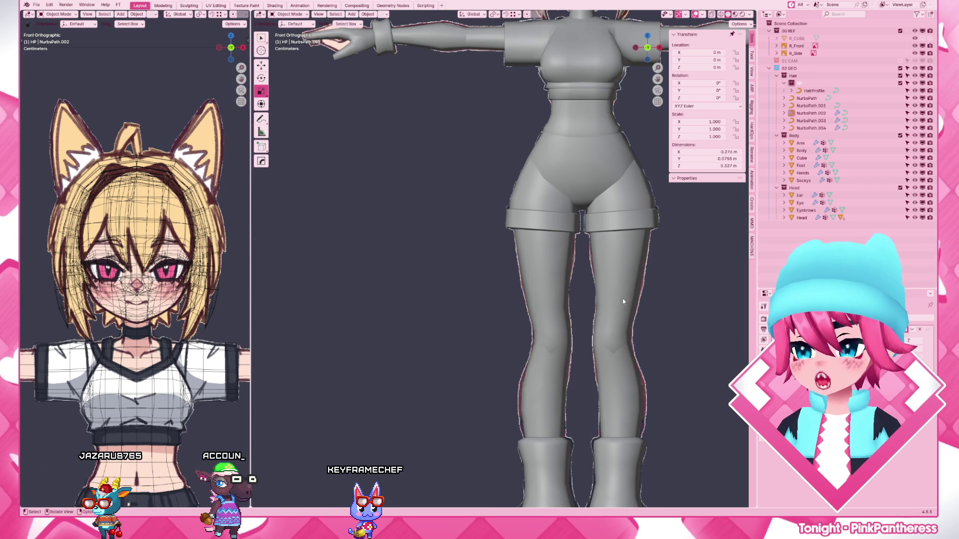
middle_click_drag(601, 250, 534, 358, "shift")
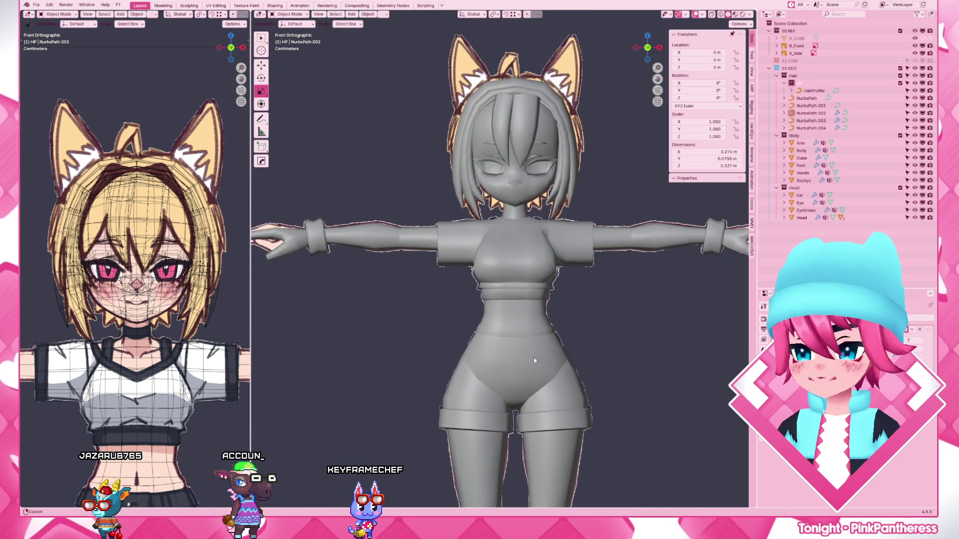
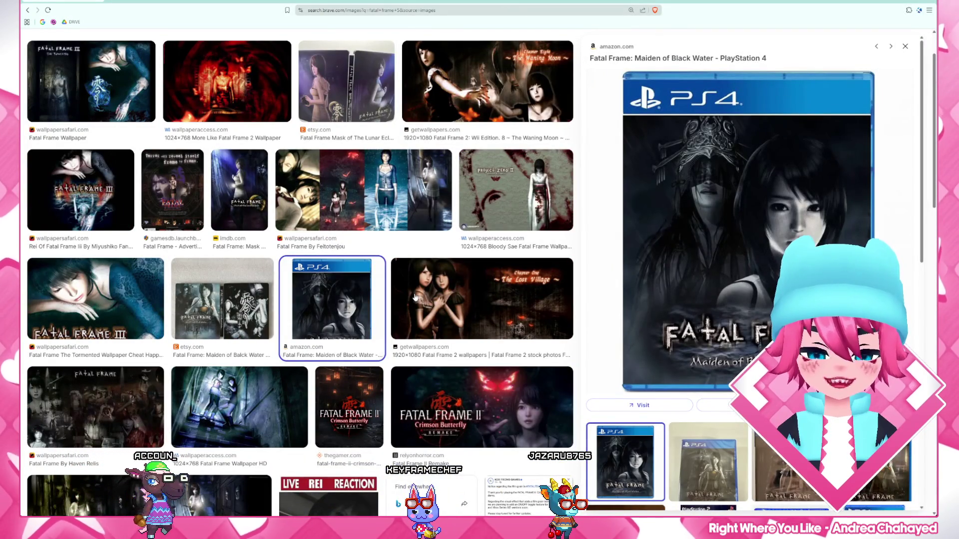
scroll(414, 298, "down", 2)
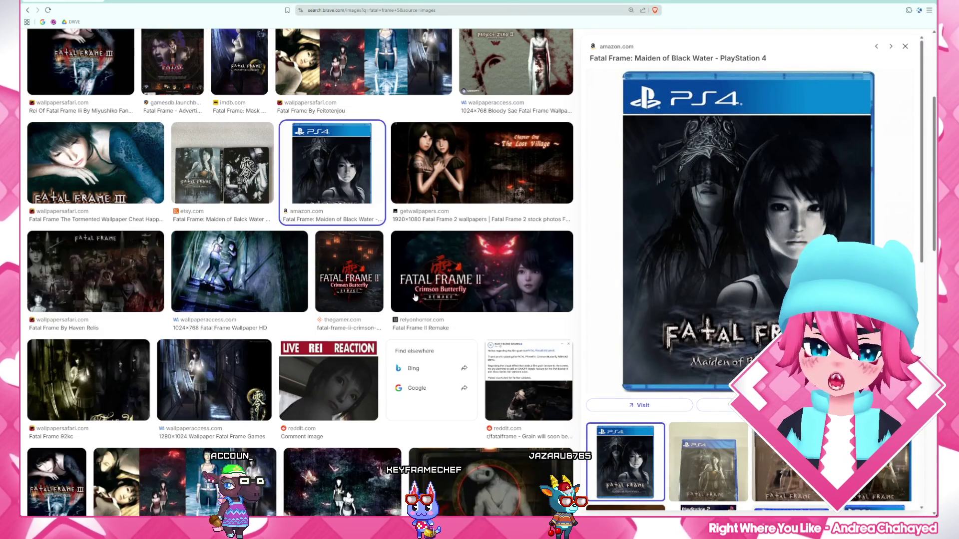
- Preview the Fatal Frame II Remake image and a related one, then go back to the zombie wii u results
left_click(473, 268)
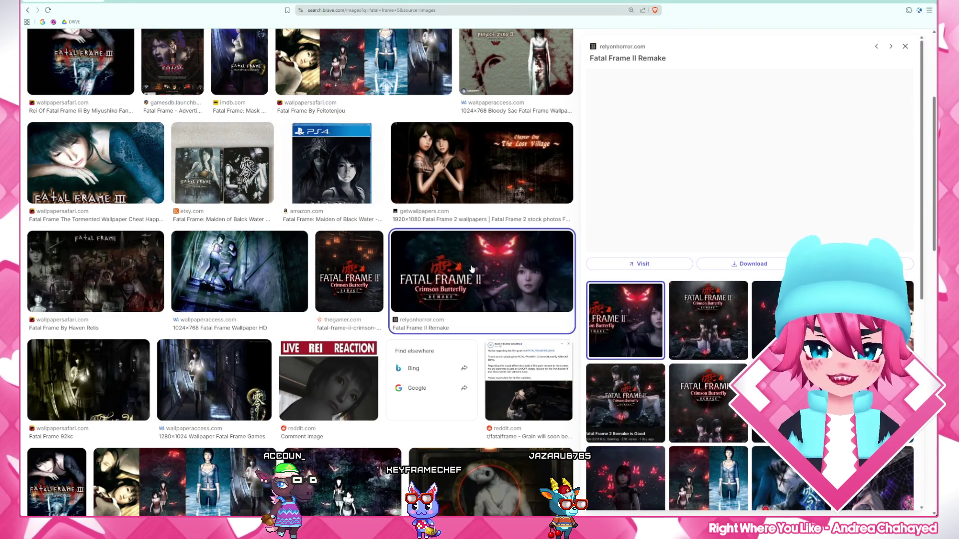
left_click(874, 402)
scroll(749, 300, "down", 3)
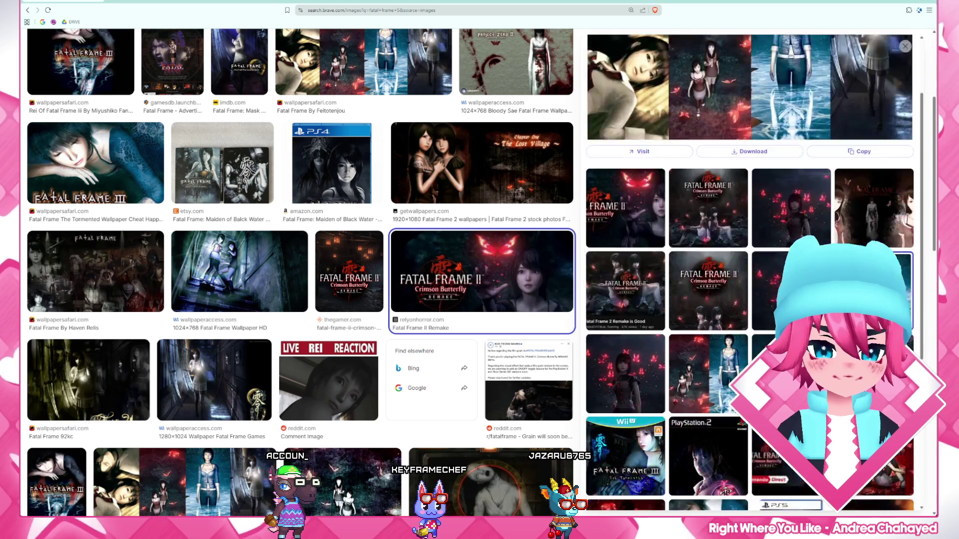
scroll(387, 363, "down", 3)
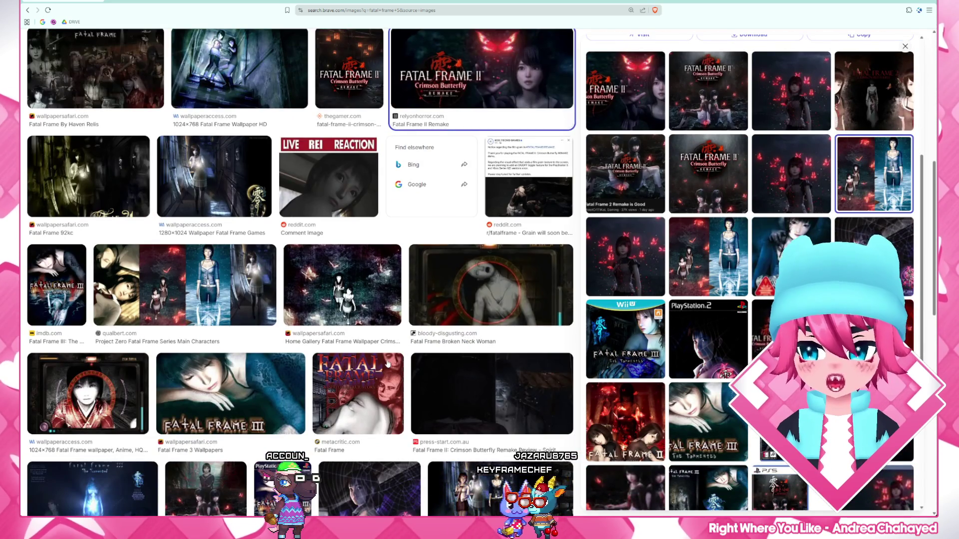
scroll(387, 363, "up", 5)
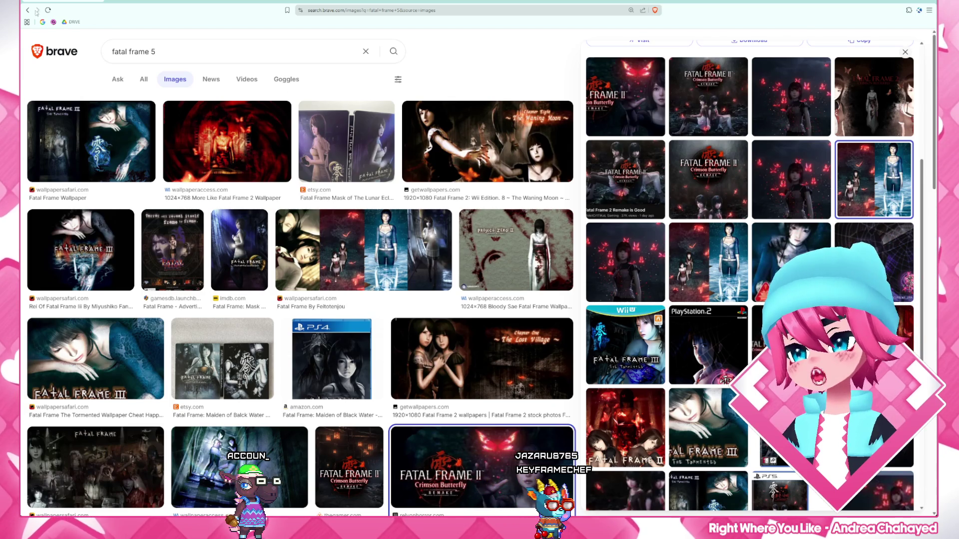
left_click(27, 11)
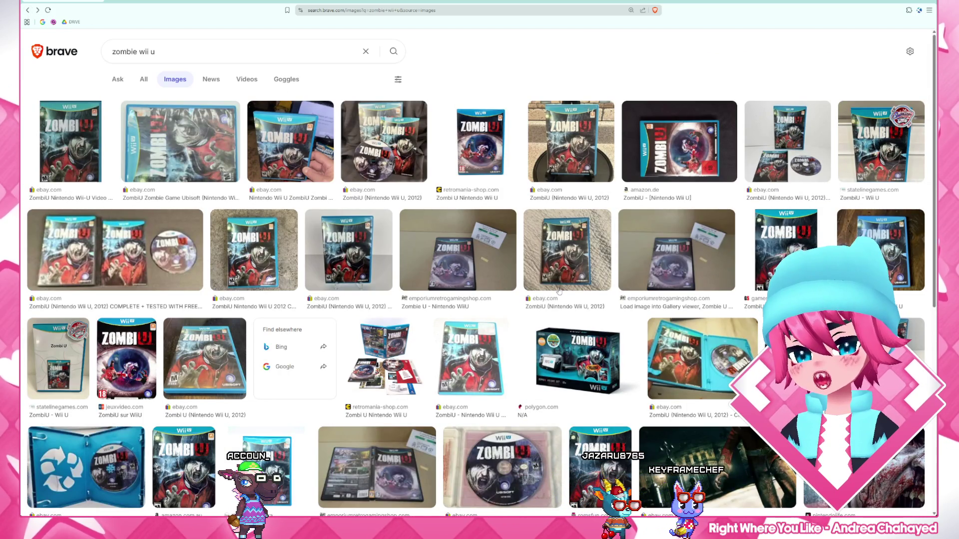
scroll(557, 291, "down", 3)
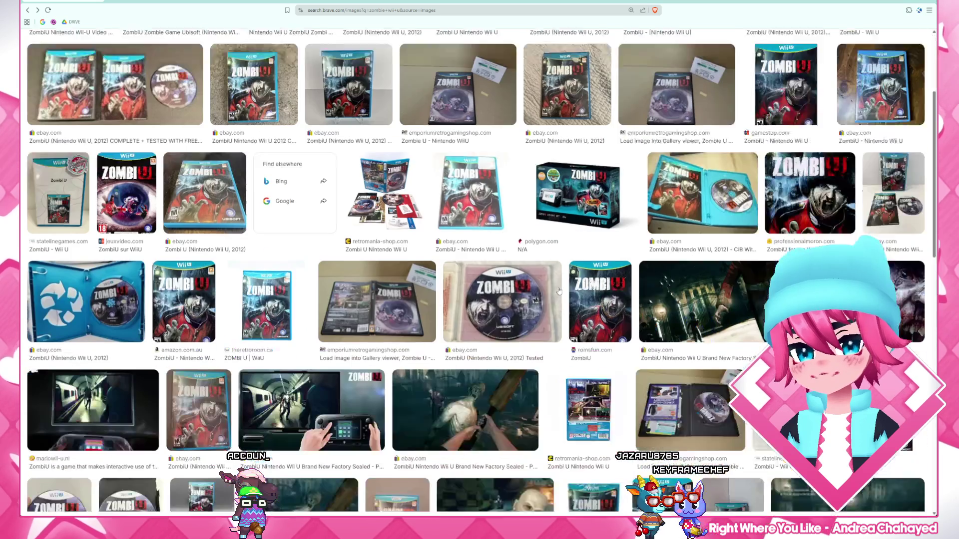
scroll(558, 291, "down", 2)
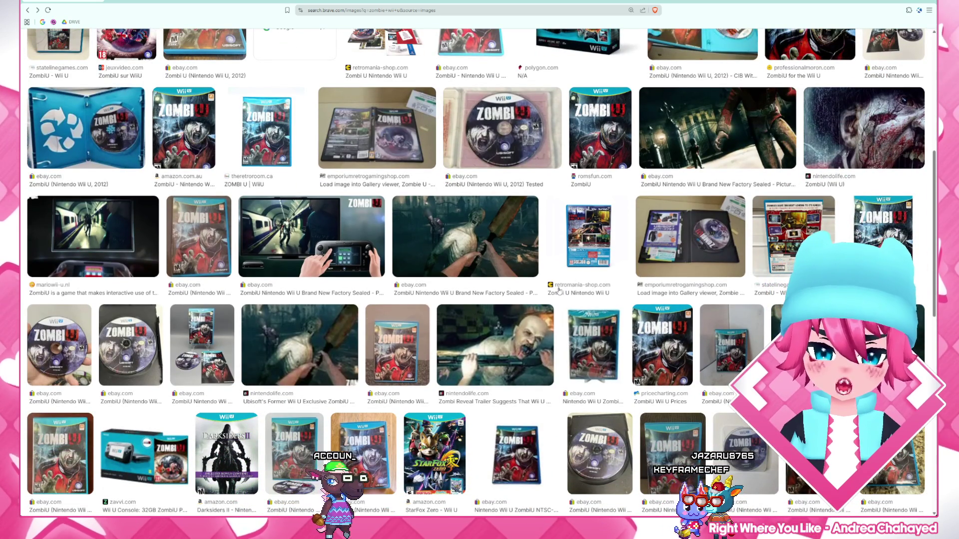
scroll(558, 291, "down", 2)
scroll(558, 291, "down", 1)
scroll(559, 291, "down", 1)
scroll(558, 290, "down", 2)
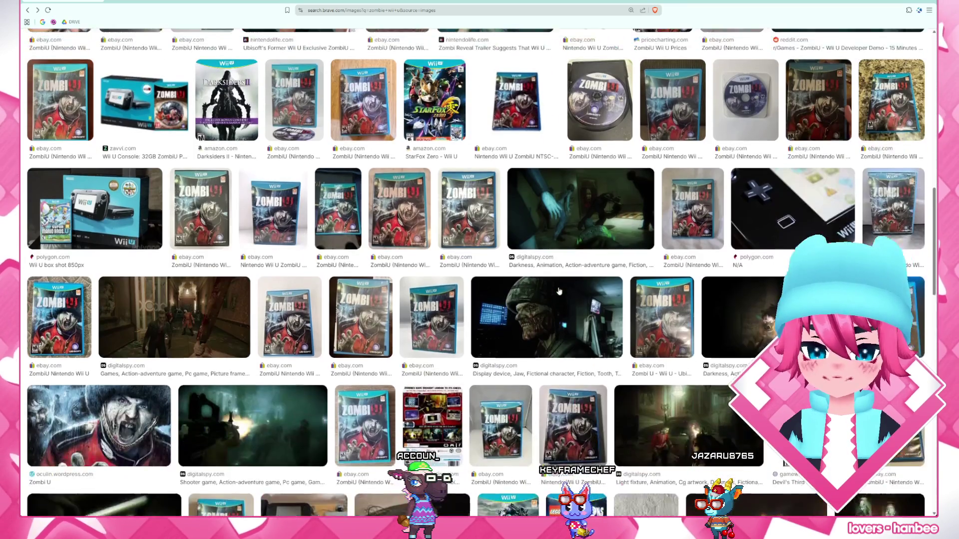
scroll(558, 291, "down", 2)
scroll(557, 290, "down", 1)
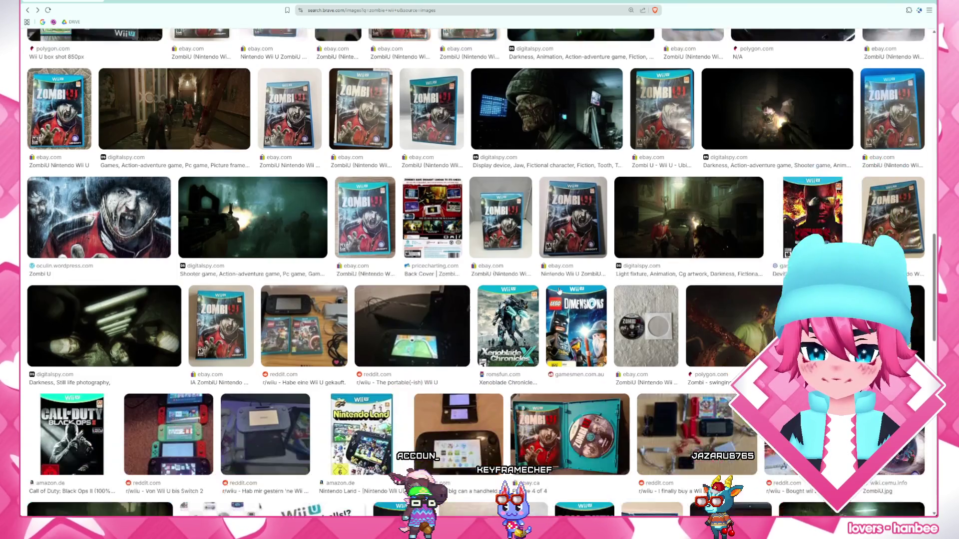
- Preview the Xenoblade Chronicles X cover, the ZombiU back cover, then the zombiu.fandom.com gamepad image
left_click(504, 321)
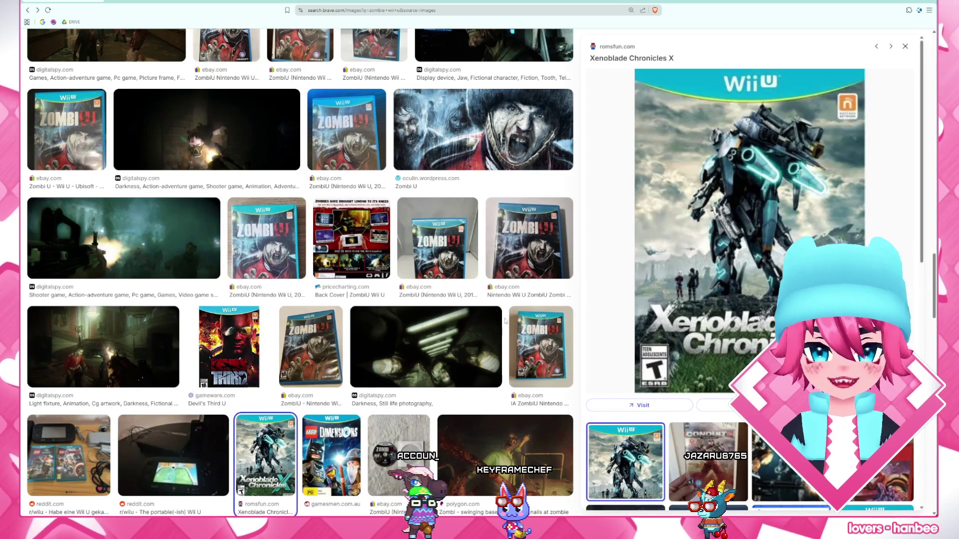
left_click(350, 240)
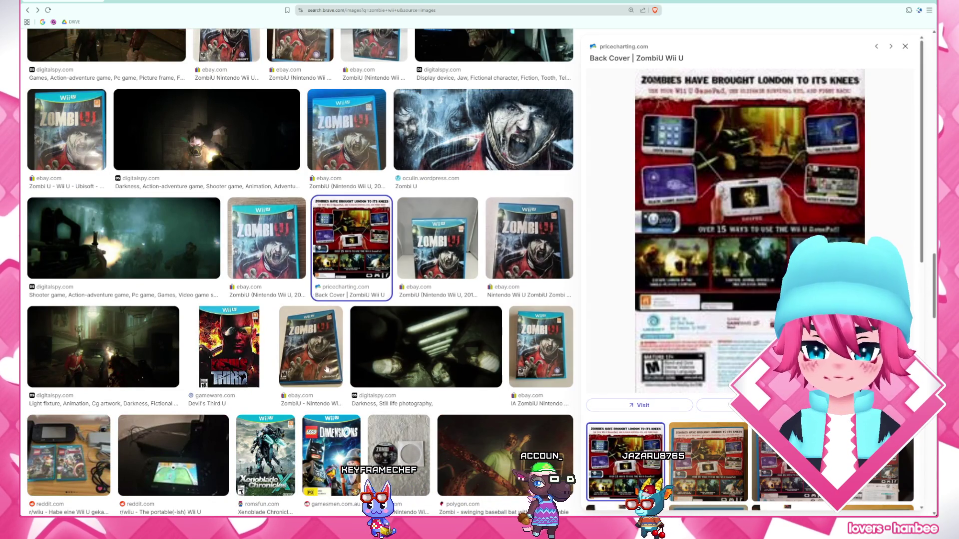
left_click(266, 454)
scroll(750, 271, "down", 3)
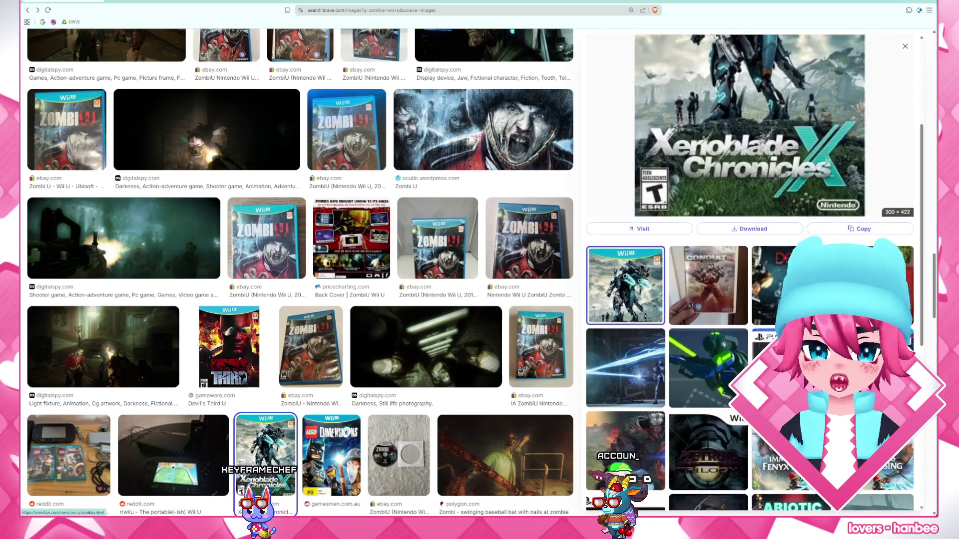
scroll(750, 269, "down", 2)
scroll(750, 269, "down", 2)
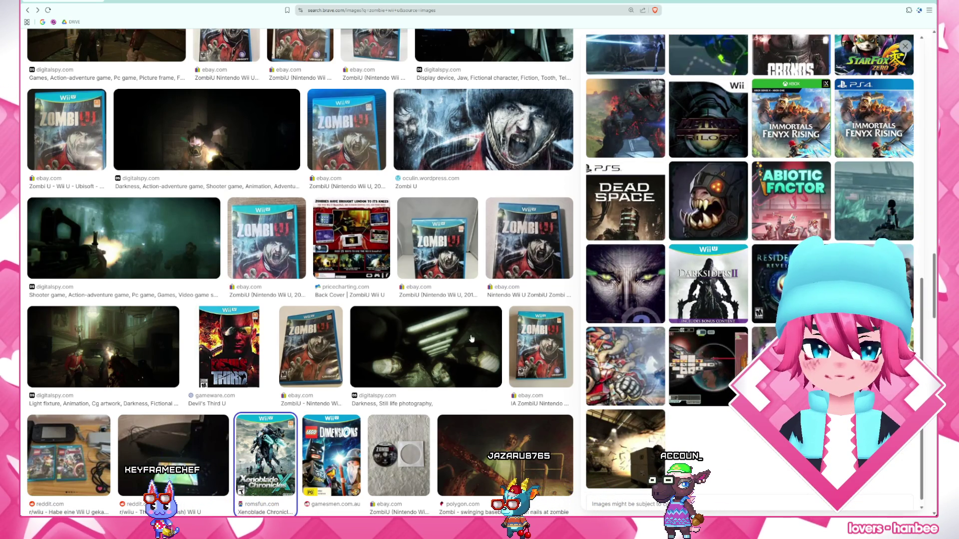
scroll(471, 339, "down", 3)
scroll(471, 338, "down", 2)
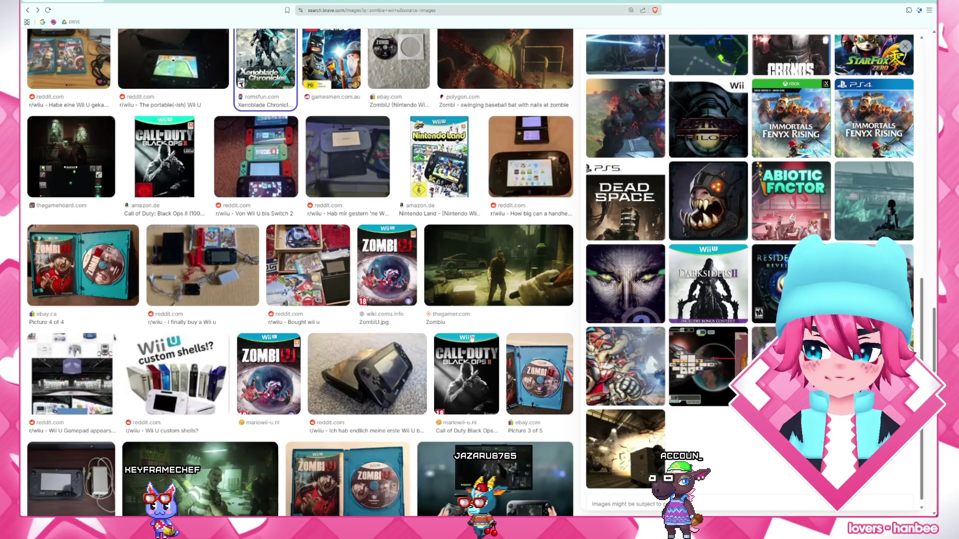
scroll(472, 338, "down", 2)
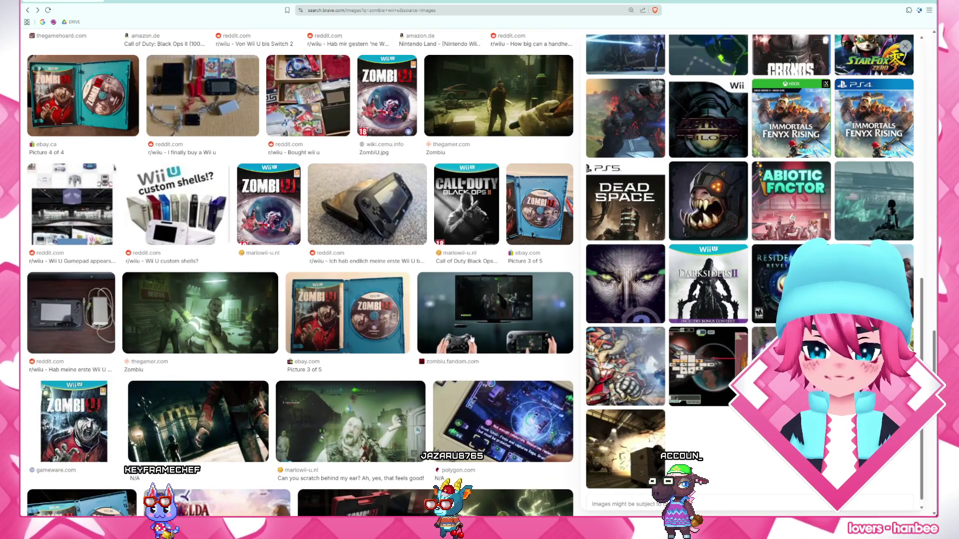
left_click(480, 341)
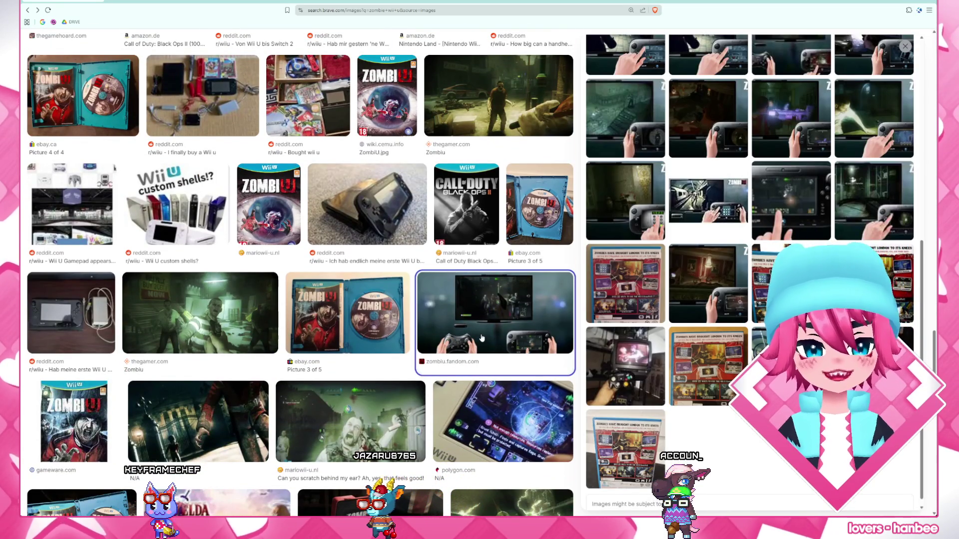
scroll(710, 272, "up", 5)
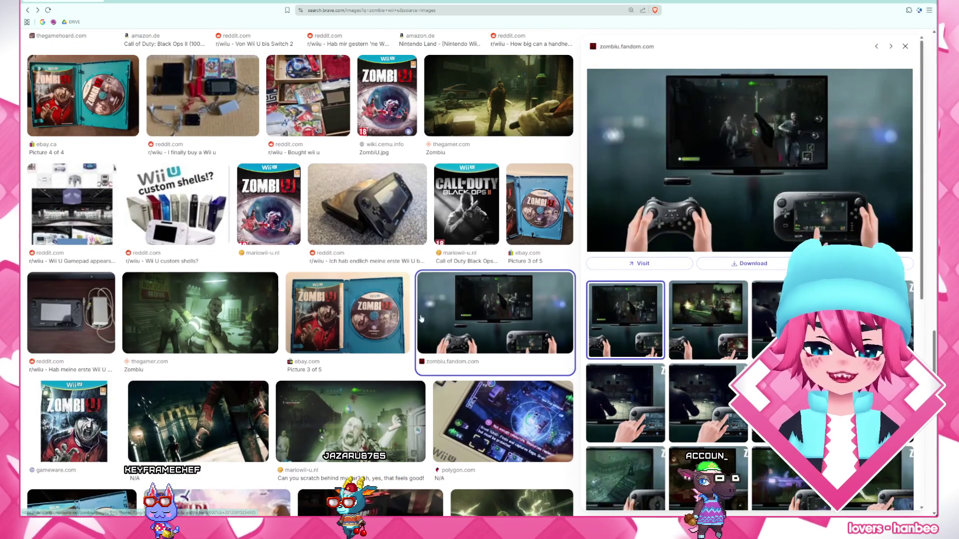
scroll(420, 318, "down", 2)
scroll(421, 318, "down", 2)
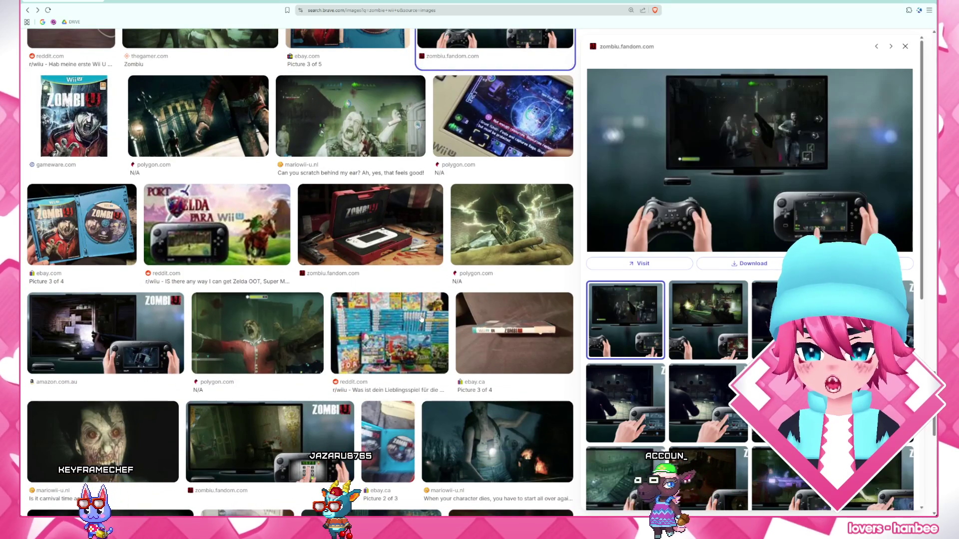
scroll(421, 319, "down", 1)
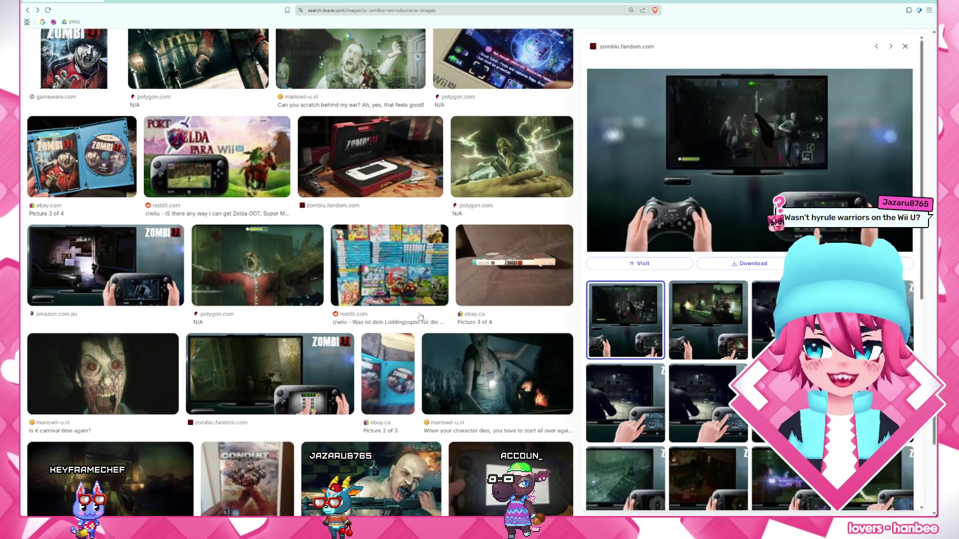
- Preview the Zelda Wii U, Nintendo Land, Wind Waker HD and Pikmin 3 images, then select the query text to replace it
left_click(289, 198)
scroll(255, 187, "down", 5)
scroll(240, 180, "down", 5)
scroll(223, 174, "down", 5)
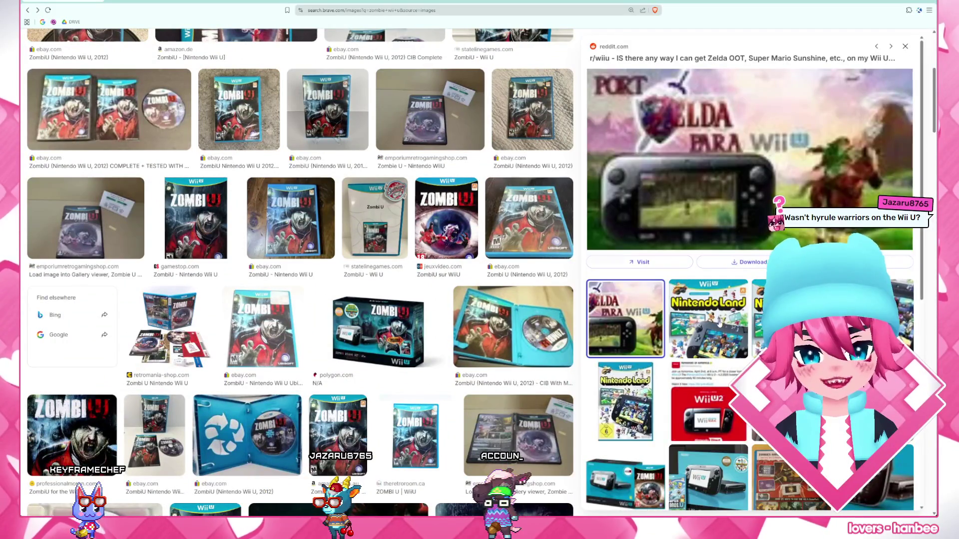
left_click(719, 324)
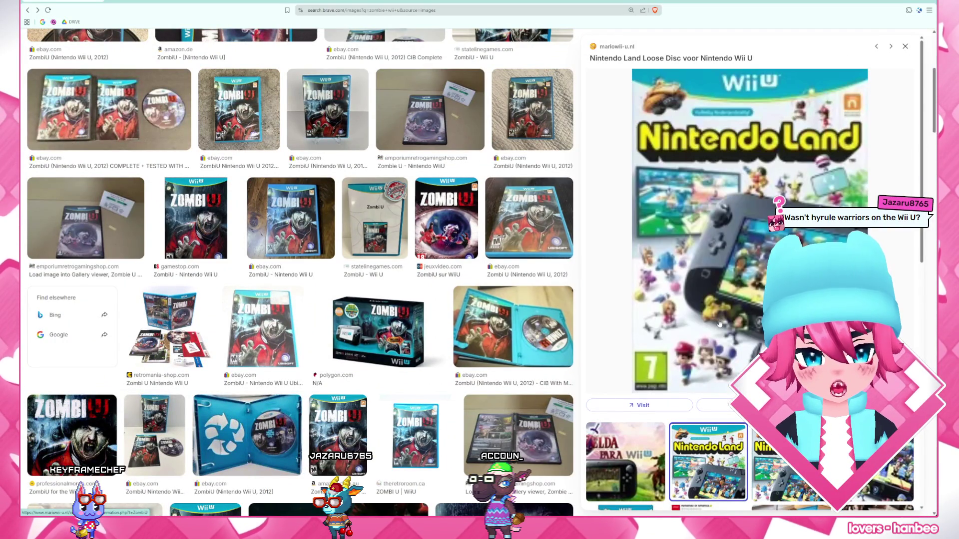
scroll(720, 325, "down", 3)
scroll(720, 325, "down", 2)
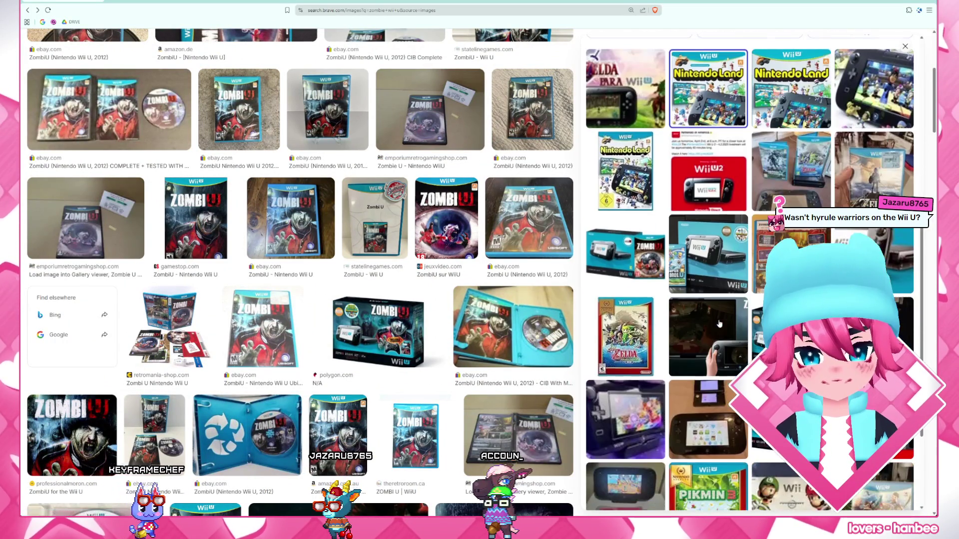
left_click(659, 332)
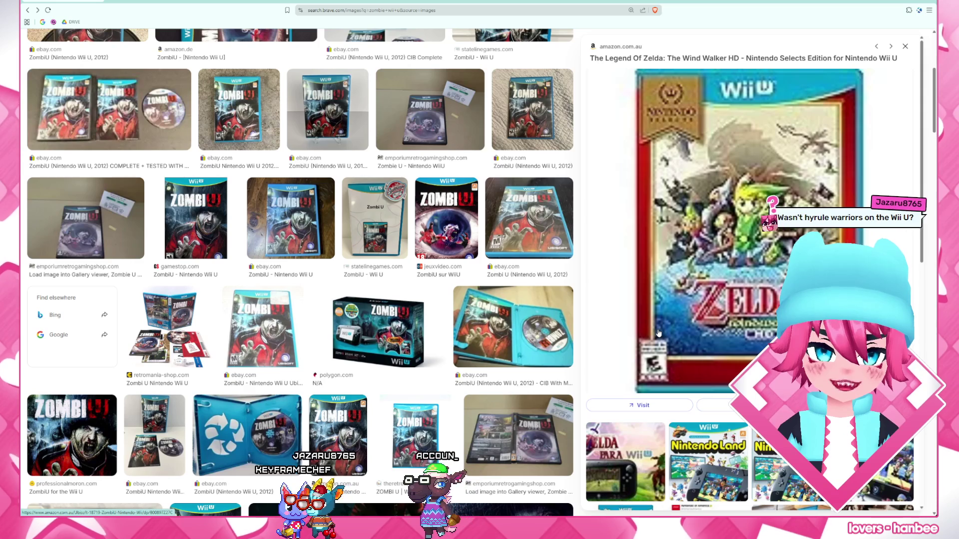
scroll(659, 333, "down", 2)
scroll(659, 333, "down", 2)
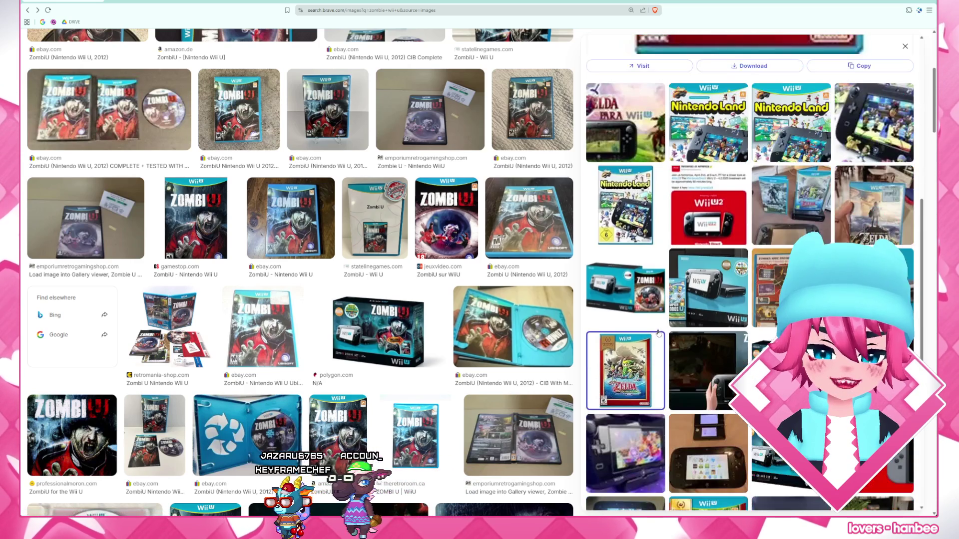
scroll(659, 333, "down", 2)
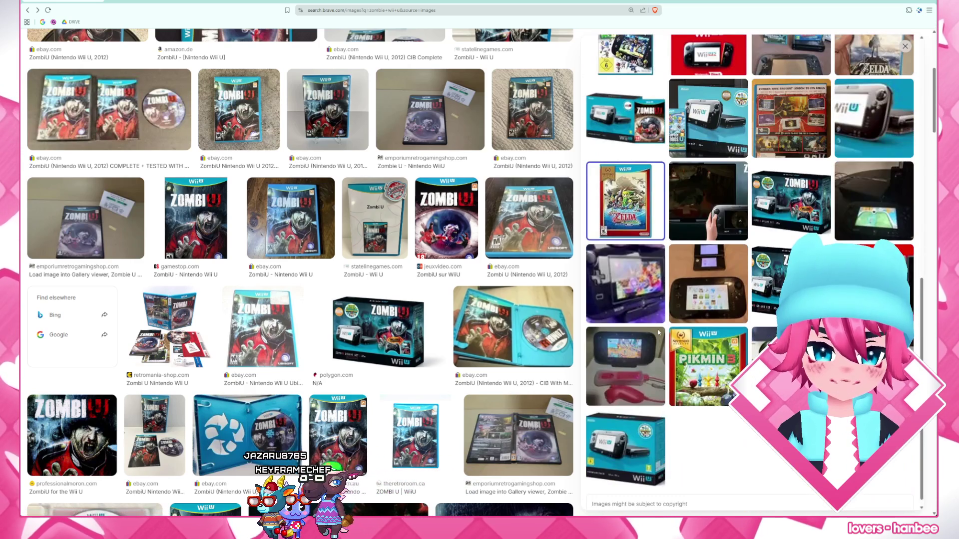
left_click(729, 368)
scroll(728, 368, "down", 3)
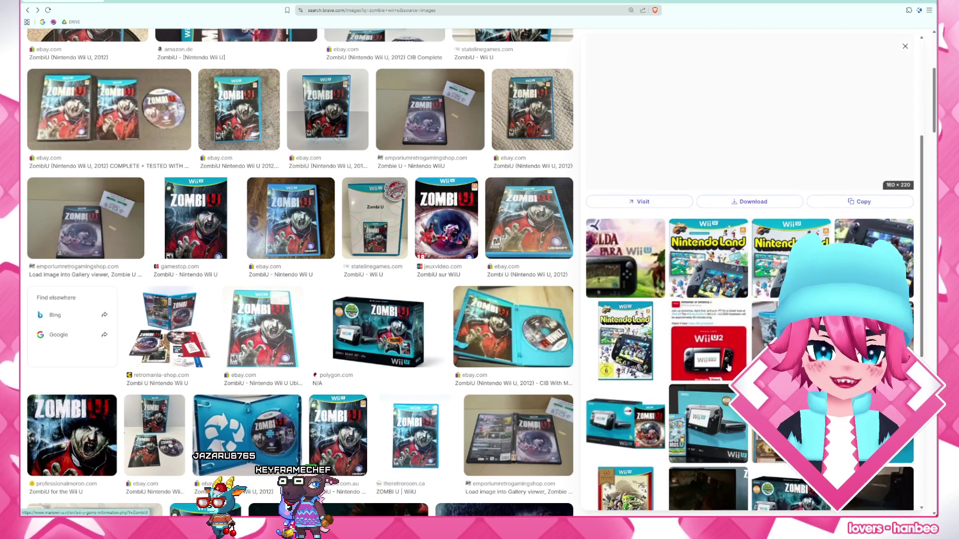
scroll(728, 368, "down", 2)
scroll(300, 225, "up", 2)
scroll(300, 226, "up", 3)
left_click(221, 59)
key("ctrl+a")
type("wii u")
- Search images for 'wii u games', then 'fashion dreamer', and go back to the wii u games results
key("Return")
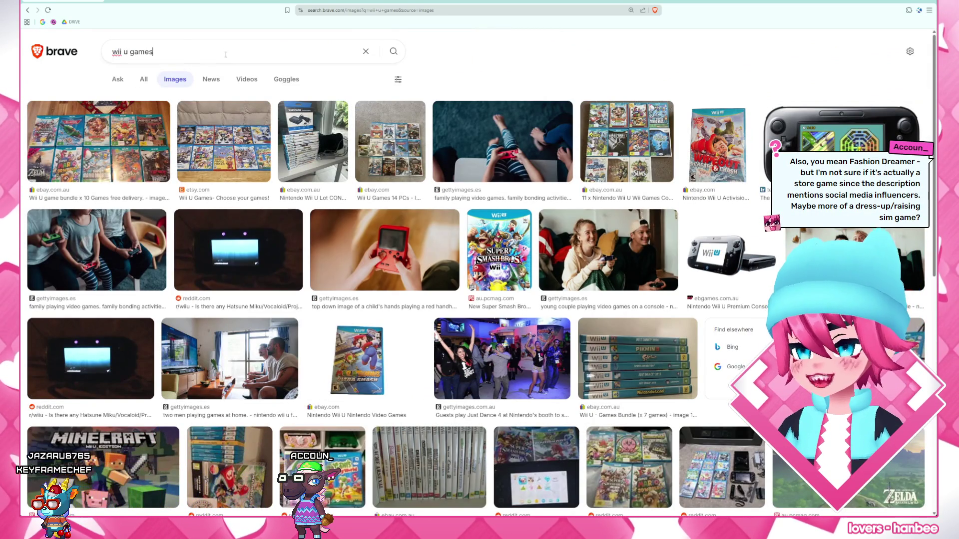
left_click(225, 54)
key("ctrl+a")
type("fashion dreamer")
key("Return")
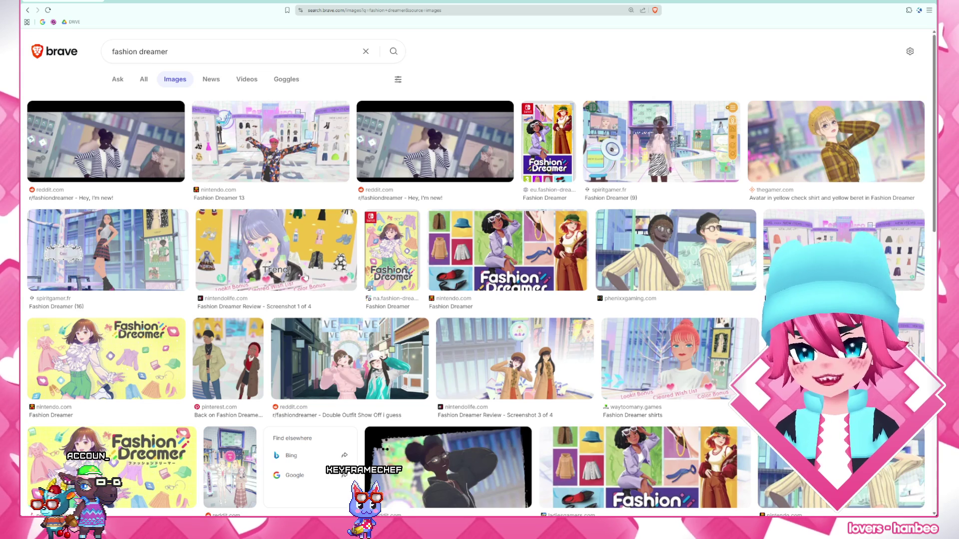
left_click(27, 10)
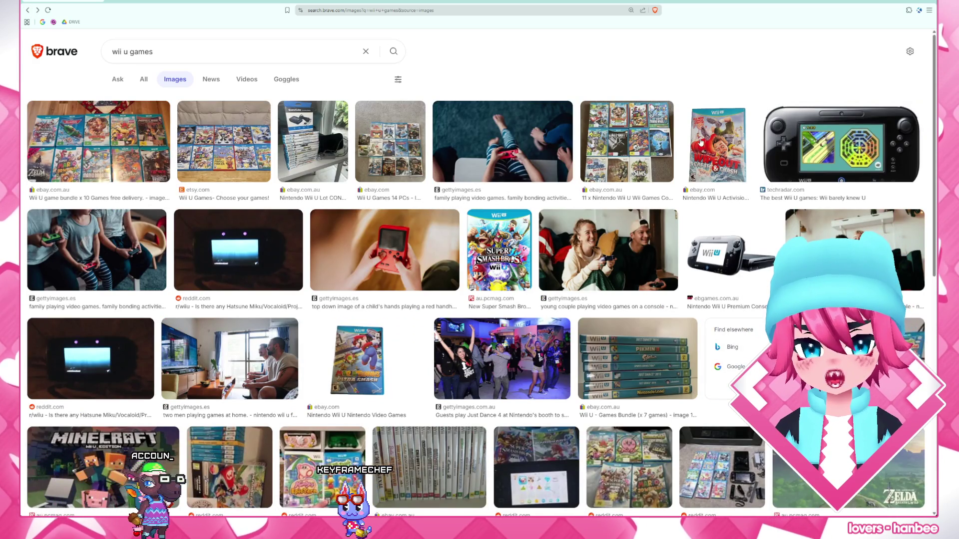
- Preview the Activision games, 14 PCs, Choose your games, bundle x 10 and 11 x Wii U games images
left_click(717, 146)
left_click(390, 157)
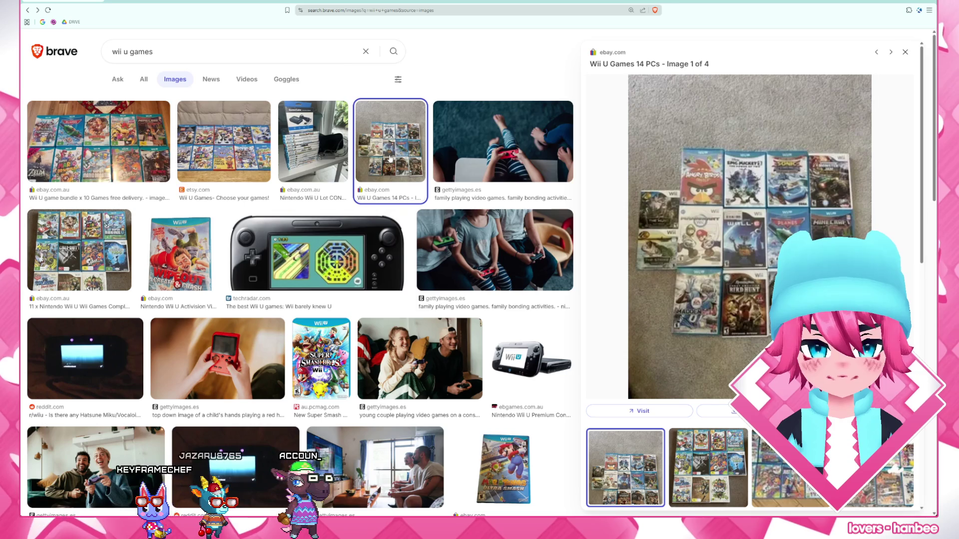
left_click(253, 152)
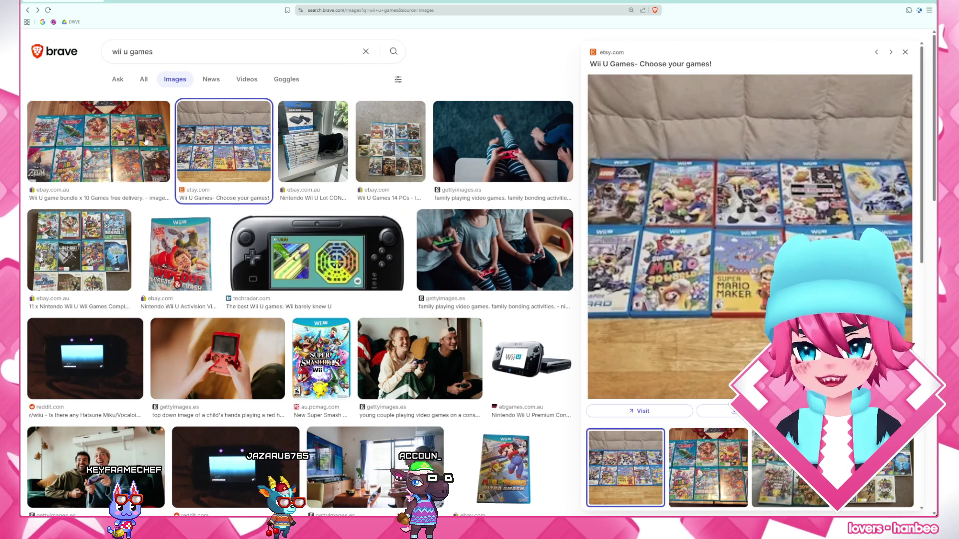
key("Left")
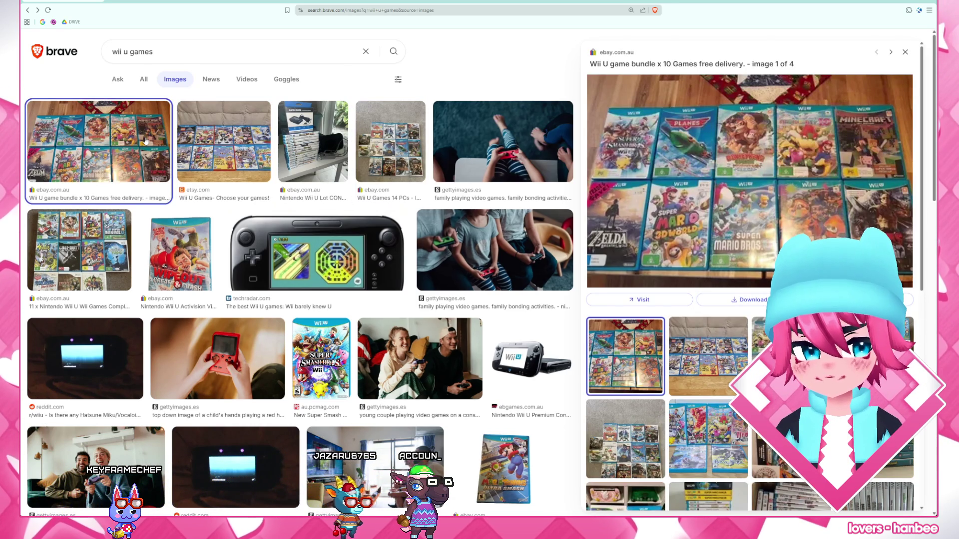
left_click(100, 214)
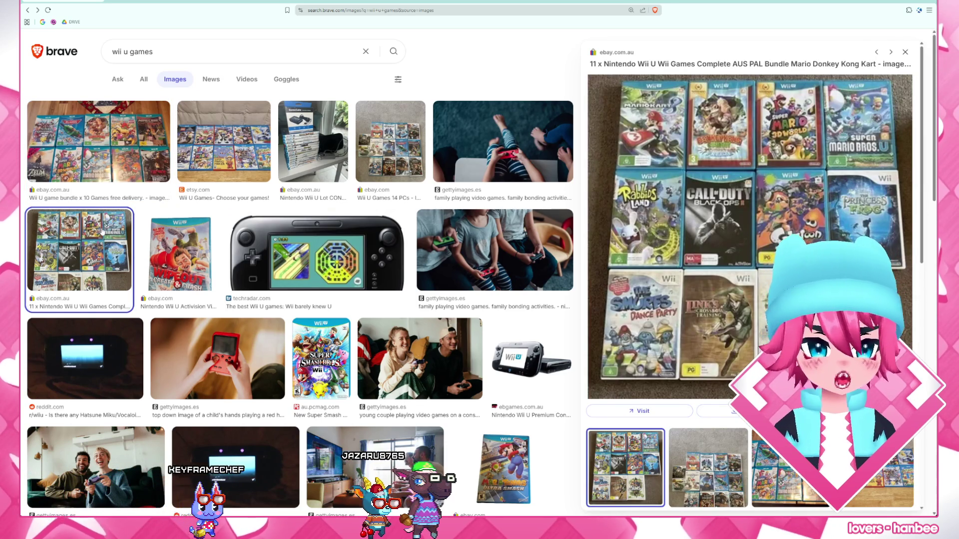
scroll(103, 233, "down", 1)
scroll(103, 234, "down", 1)
scroll(103, 233, "down", 1)
scroll(236, 255, "down", 1)
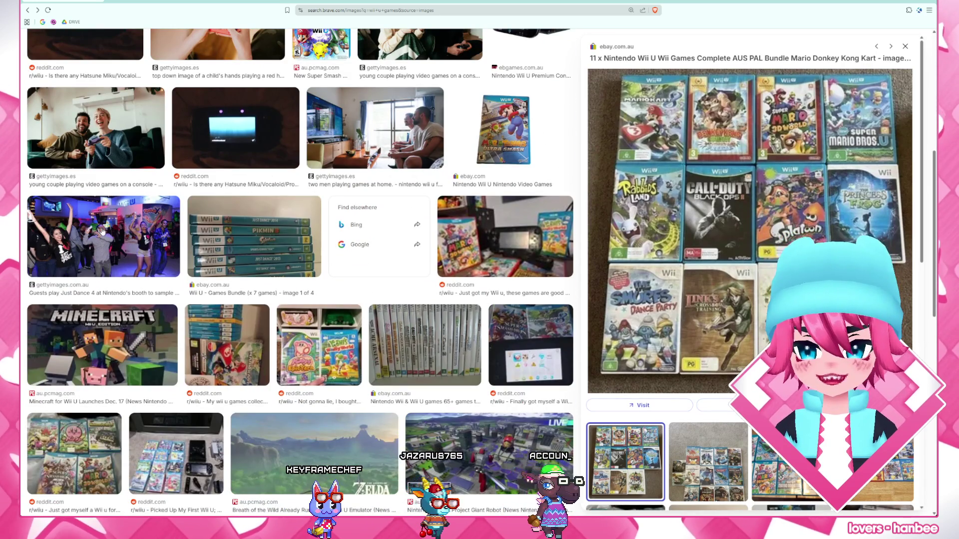
- Preview more bundle and collection images, end on the r/wiiu shelf photo and open its Reddit page
left_click(236, 255)
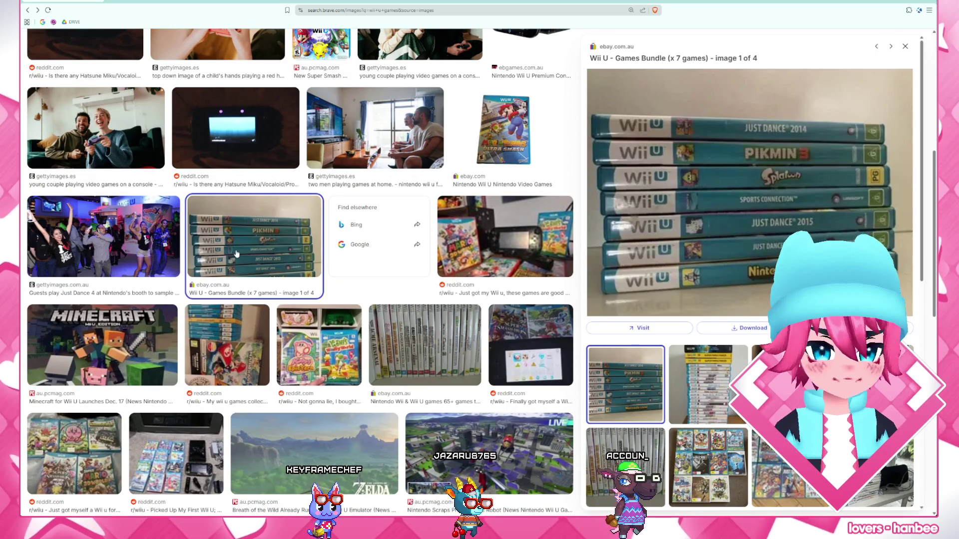
scroll(236, 255, "down", 1)
left_click(409, 282)
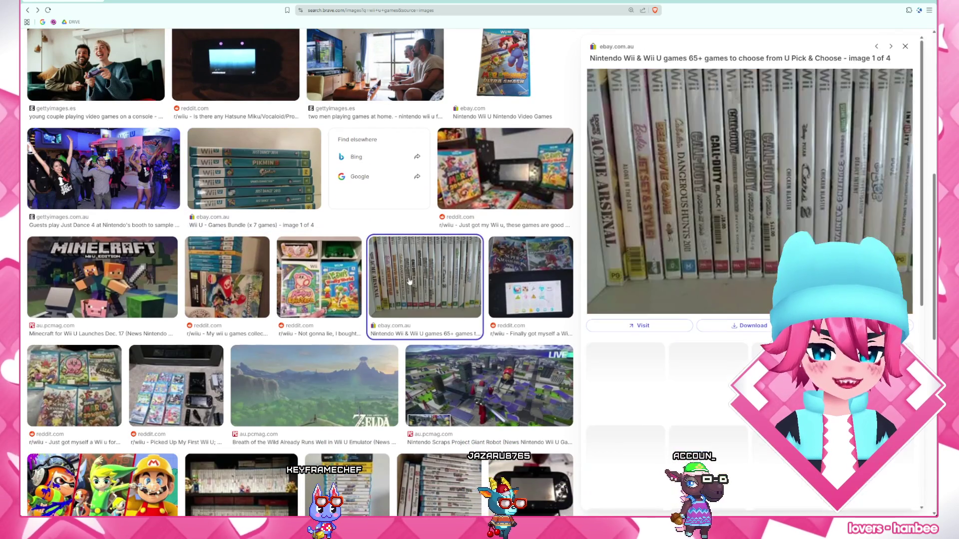
left_click(254, 292)
scroll(254, 292, "down", 3)
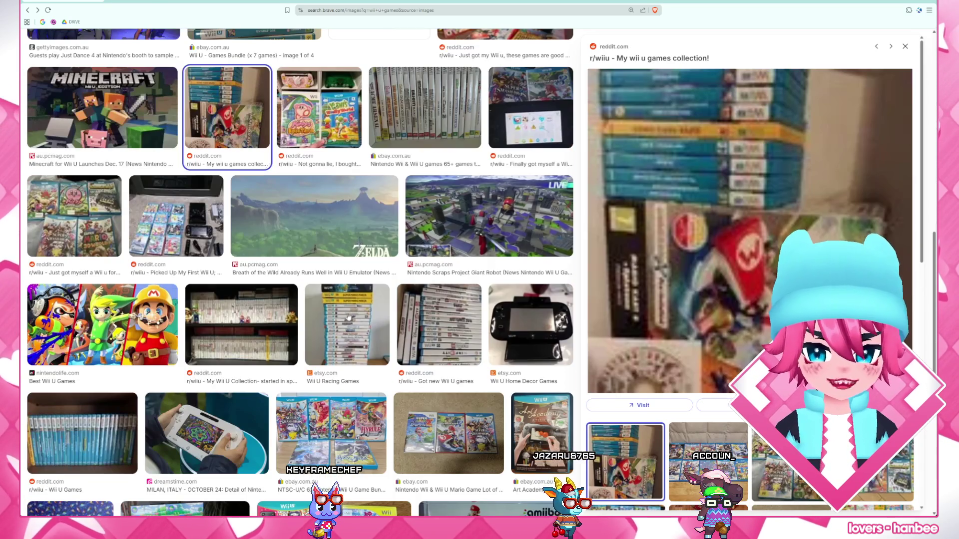
left_click(359, 321)
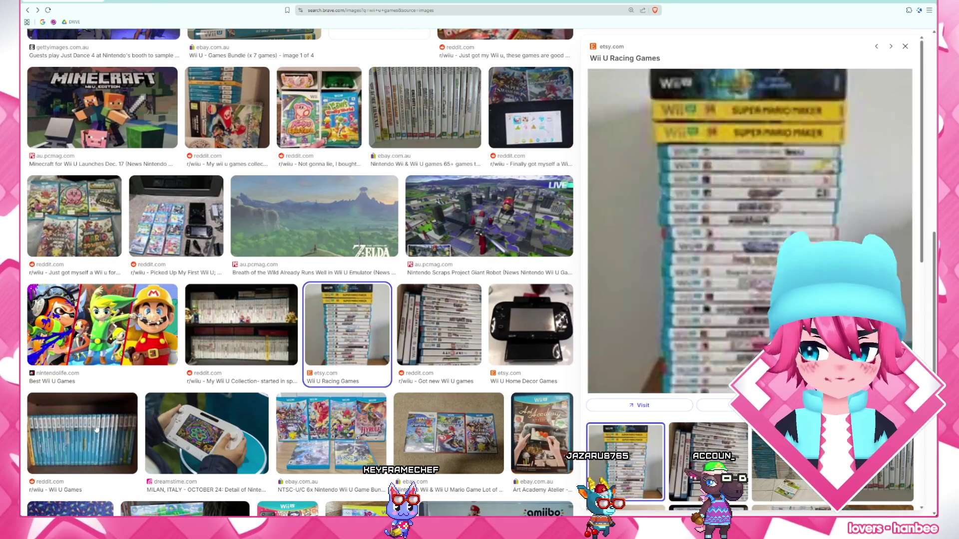
left_click(96, 429)
scroll(97, 429, "down", 3)
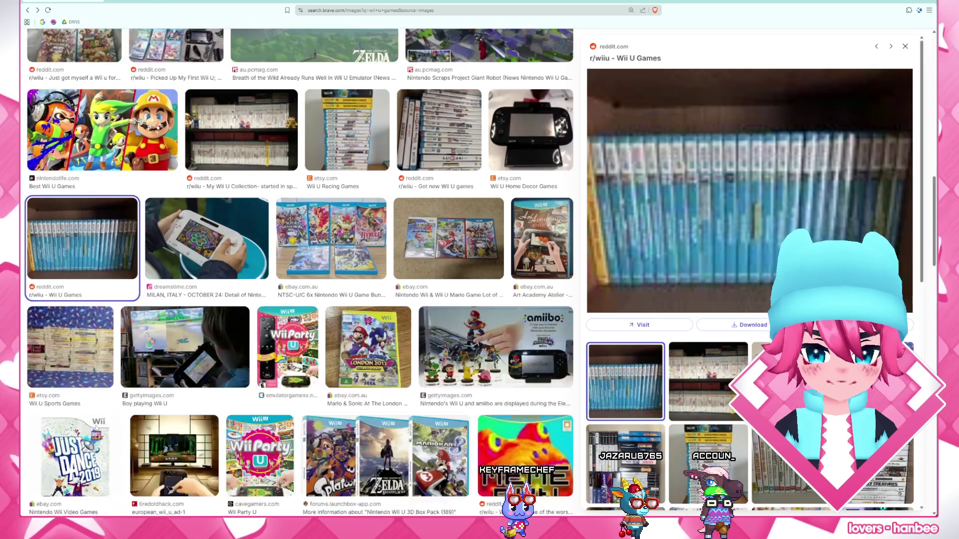
left_click(641, 326)
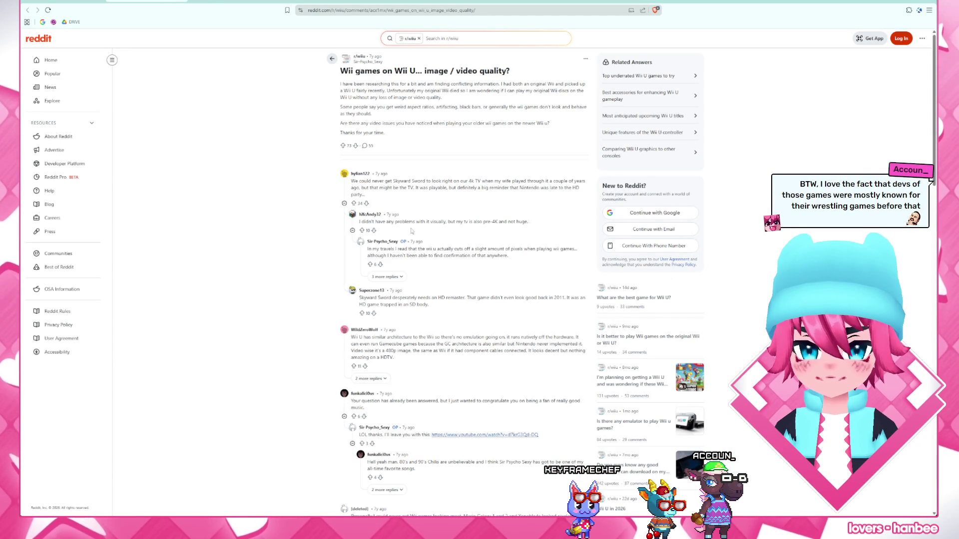
- Go back from the Reddit thread to the Wii U games image results
key("alt+Left")
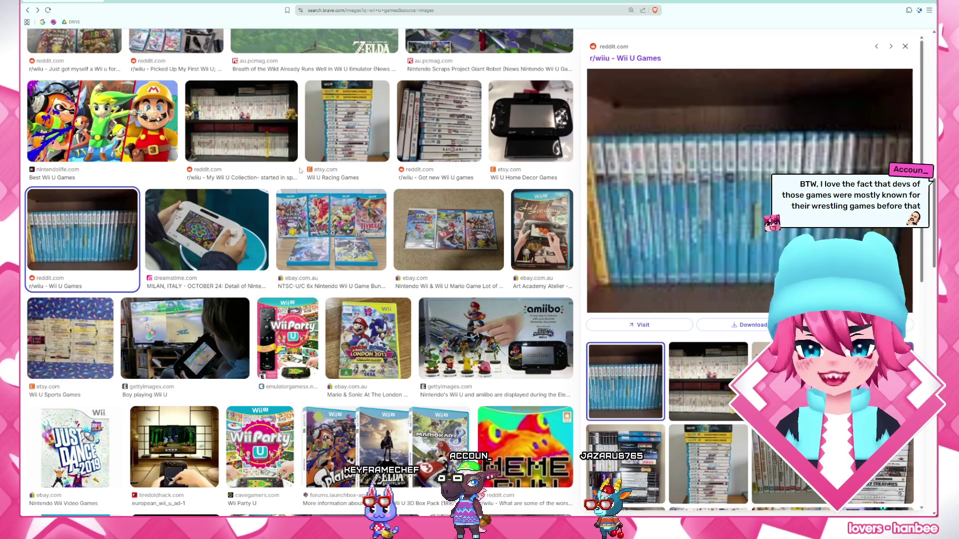
- Preview the Art Academy Atelier, Mario game lot, Wii U GamePad and tiredoldhack.com console images
left_click(535, 237)
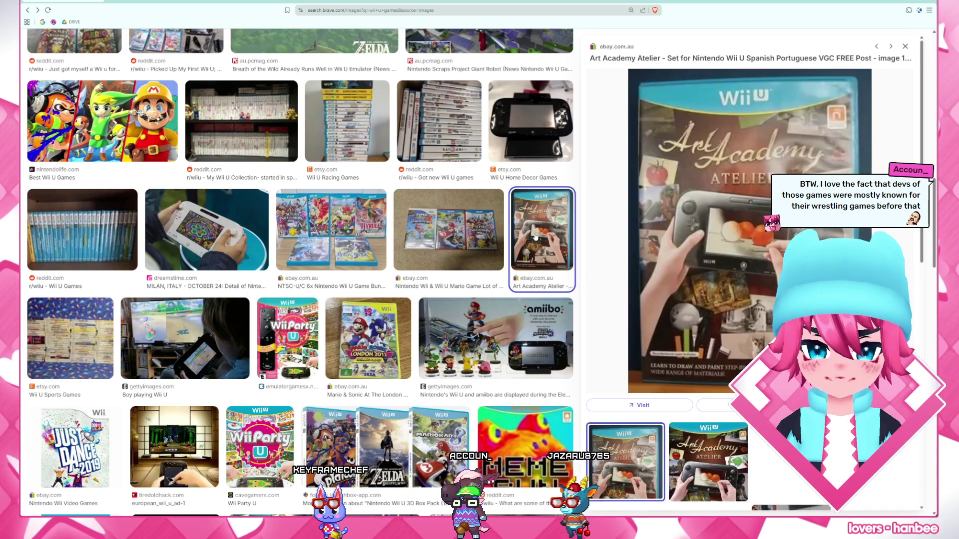
left_click(488, 252)
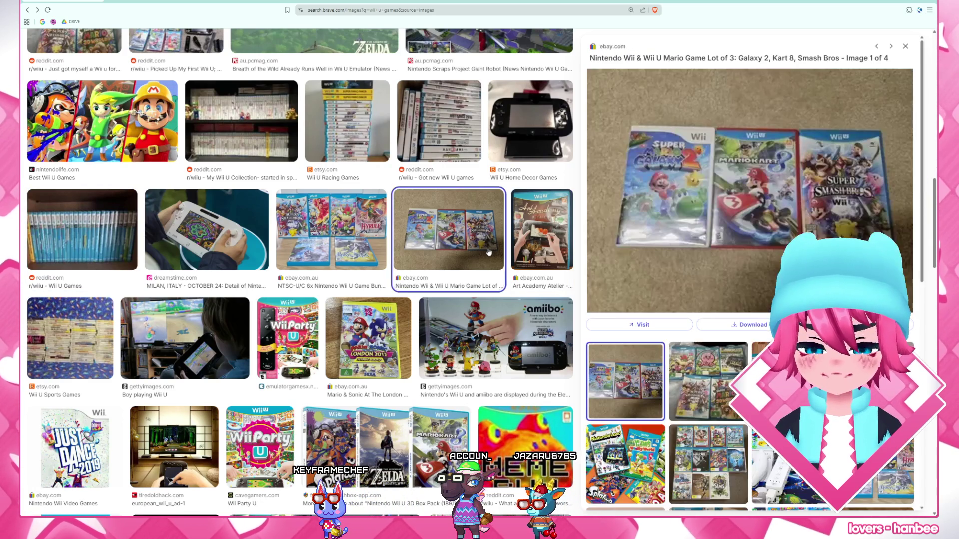
scroll(488, 253, "down", 2)
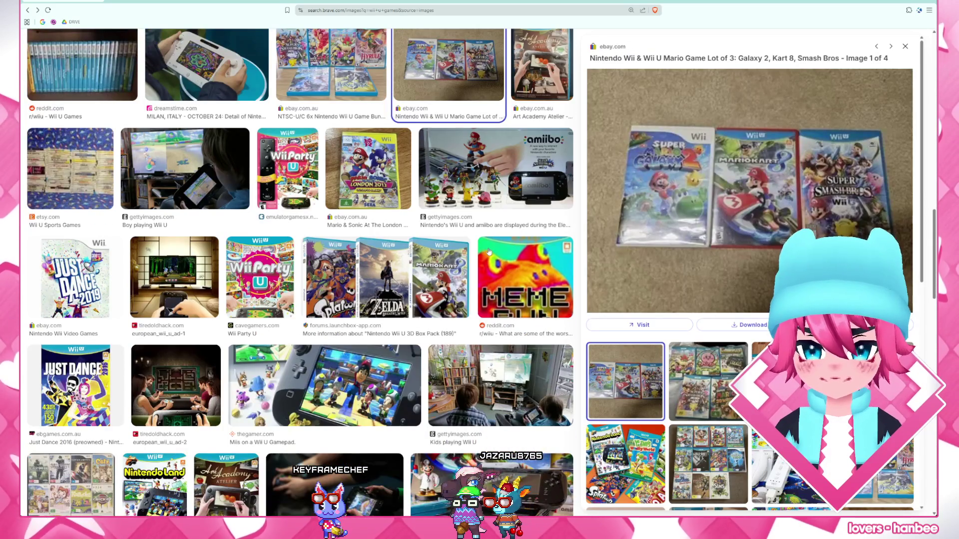
scroll(488, 252, "down", 2)
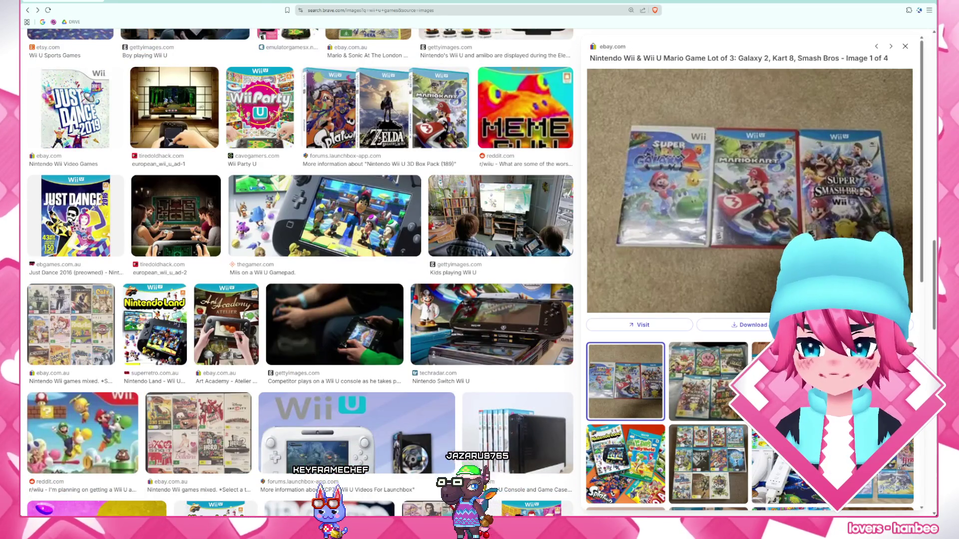
scroll(488, 252, "down", 2)
scroll(489, 253, "down", 2)
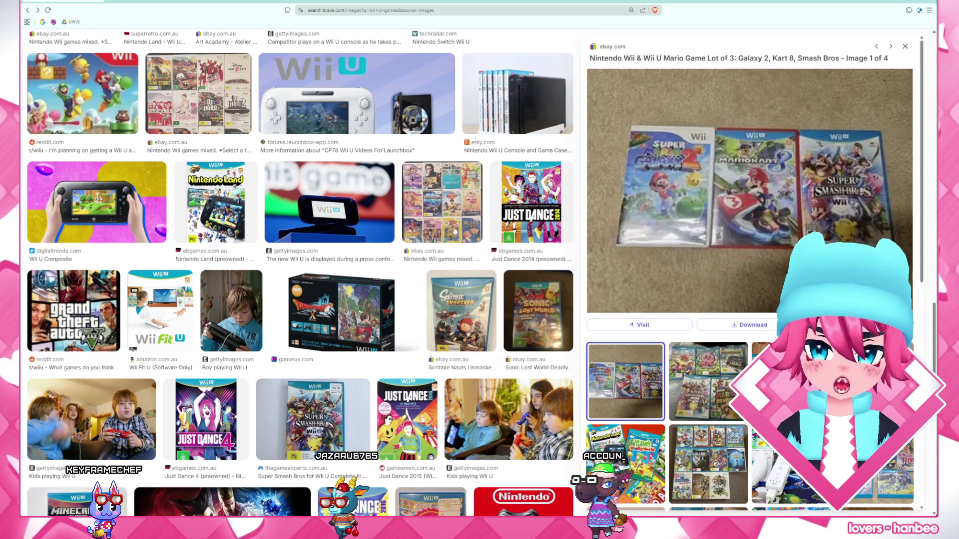
scroll(478, 267, "down", 2)
scroll(478, 266, "down", 1)
scroll(478, 266, "down", 2)
scroll(477, 274, "down", 2)
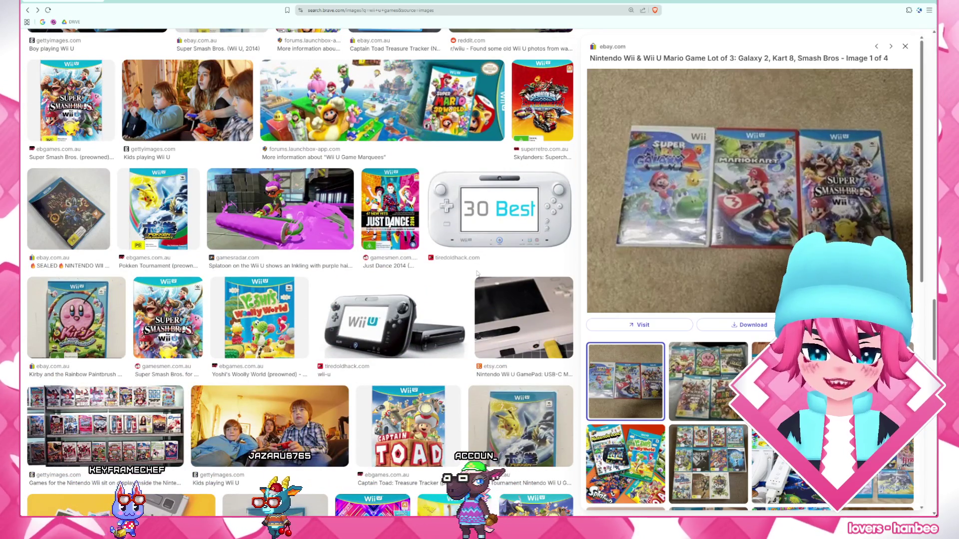
left_click(520, 320)
left_click(414, 333)
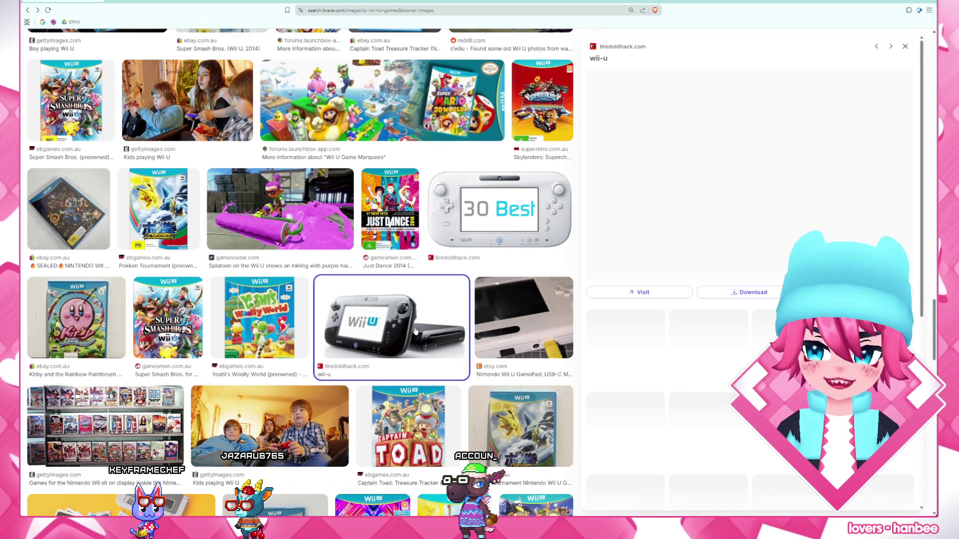
scroll(566, 357, "down", 2)
scroll(566, 357, "down", 2)
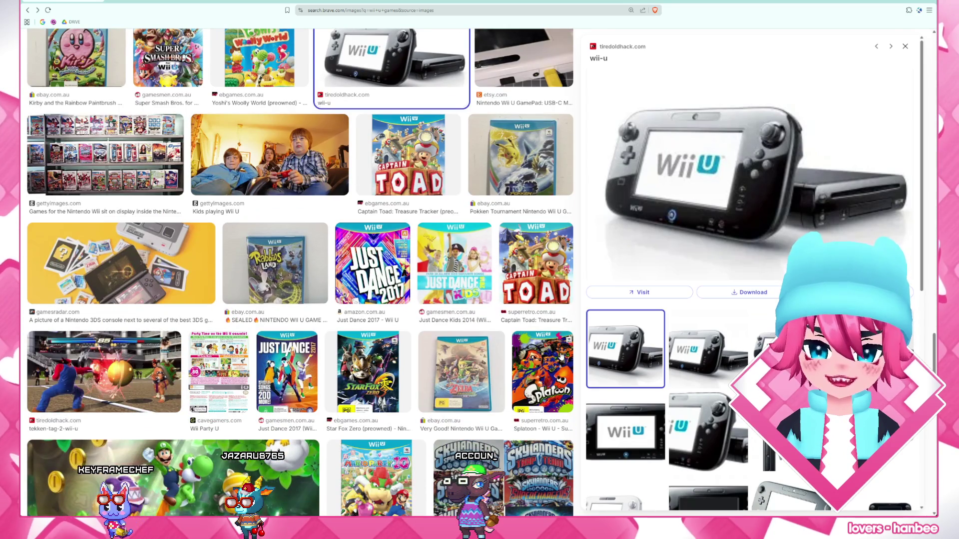
scroll(560, 358, "down", 1)
scroll(561, 358, "down", 1)
scroll(561, 358, "down", 2)
scroll(560, 357, "down", 2)
scroll(560, 358, "down", 1)
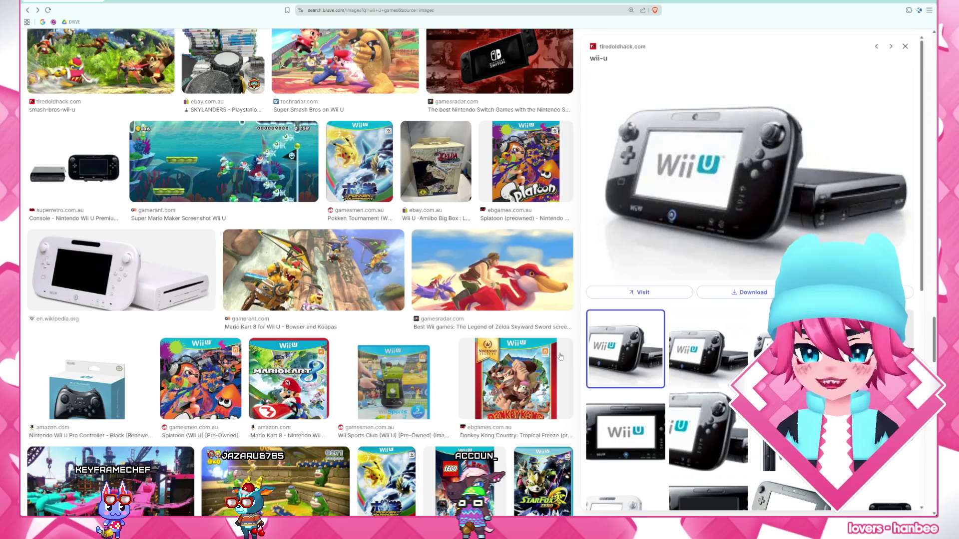
scroll(561, 358, "down", 2)
scroll(561, 358, "down", 2)
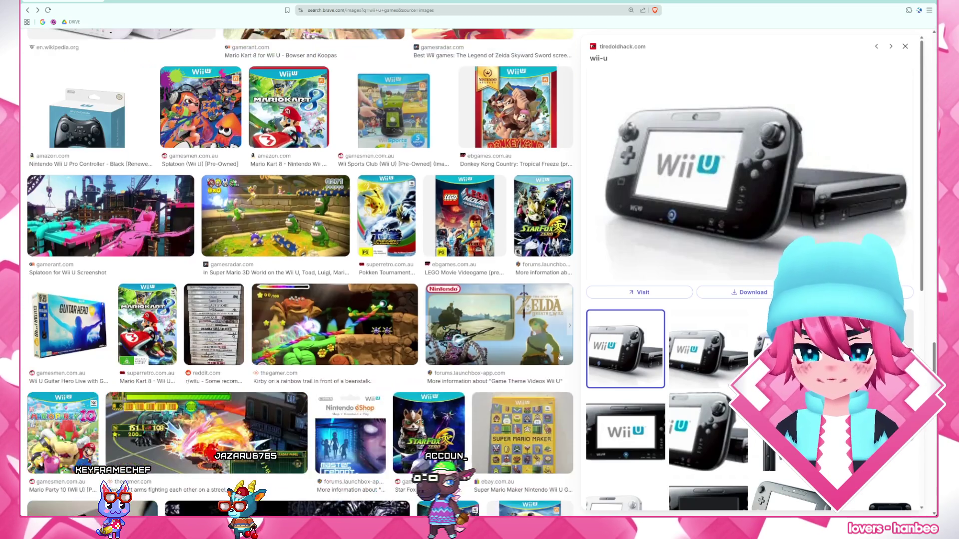
scroll(560, 357, "down", 2)
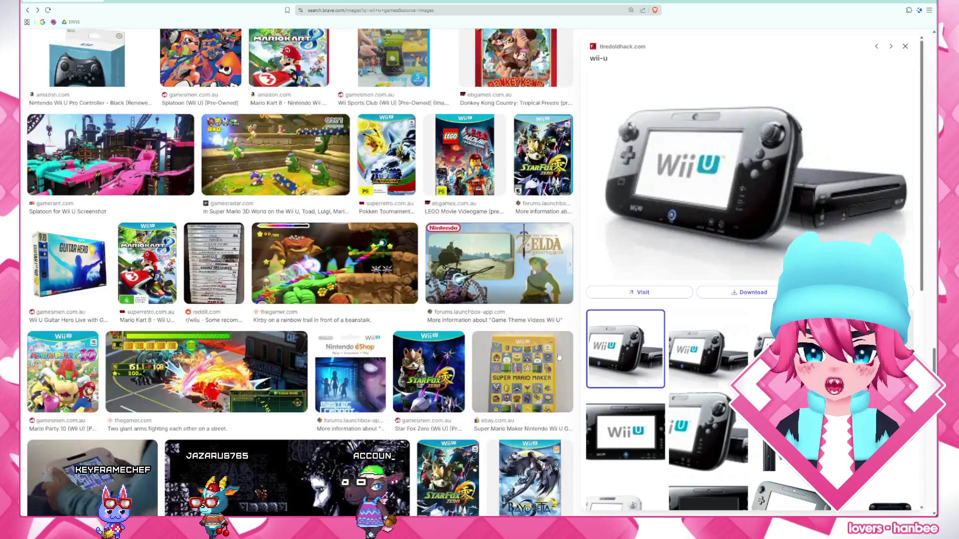
scroll(561, 358, "down", 2)
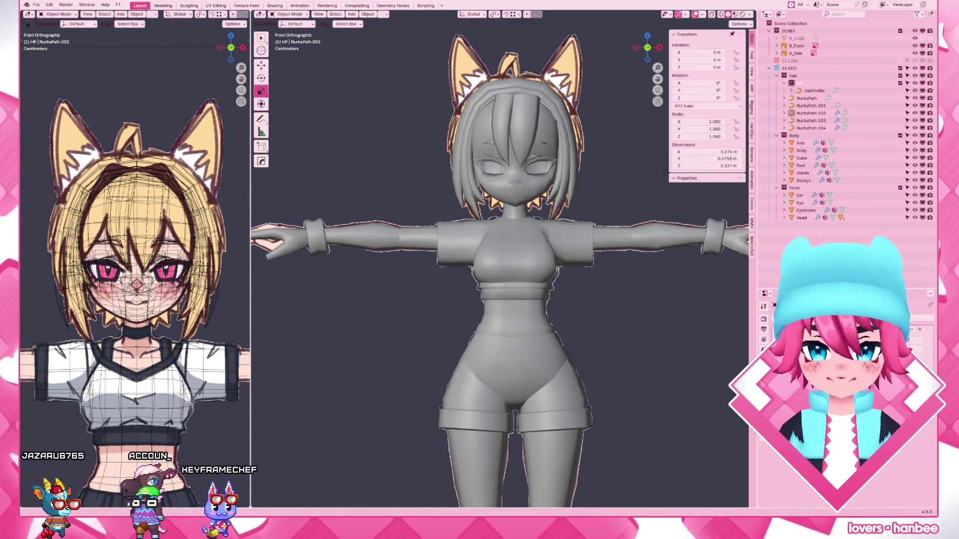
- Hide the sidebar, switch to right side view of the character and bring up the Add menu
key("n")
scroll(612, 212, "up", 2)
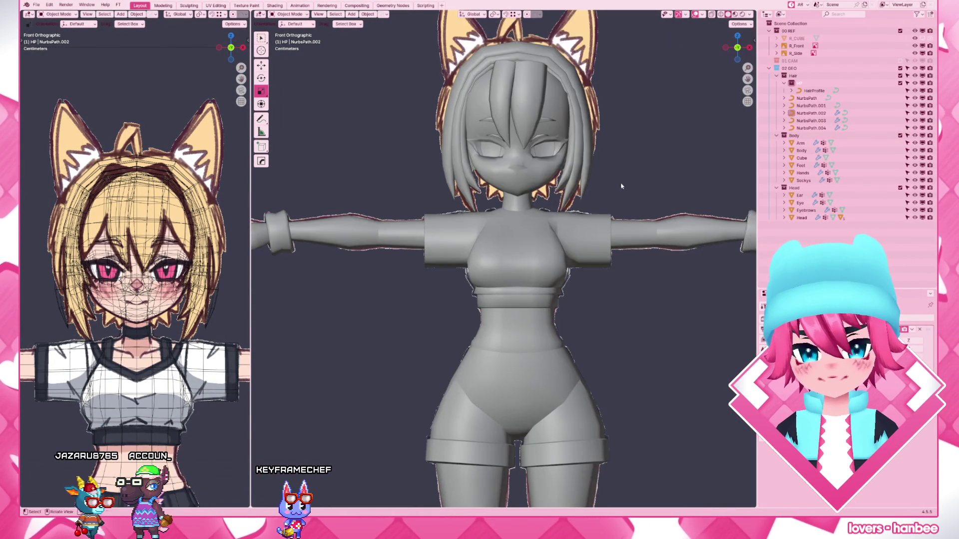
scroll(575, 350, "down", 3)
middle_click_drag(574, 349, 537, 343)
scroll(538, 344, "down", 4)
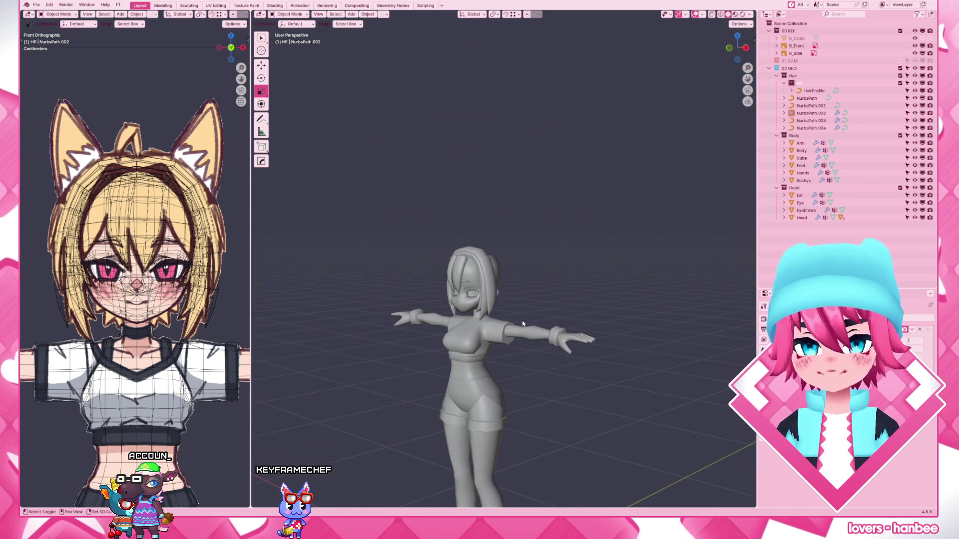
key("KP_3")
scroll(523, 324, "up", 2)
scroll(522, 323, "up", 2)
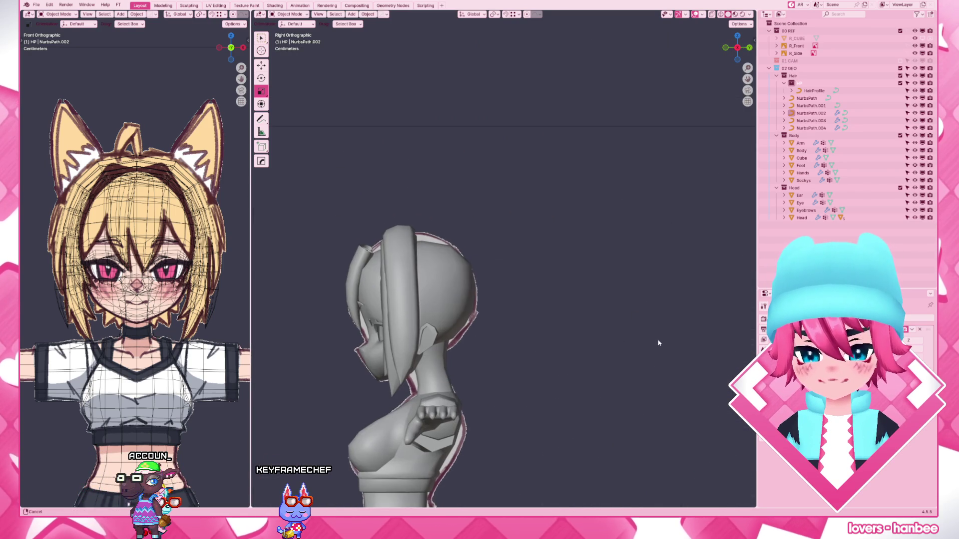
key("shift+a")
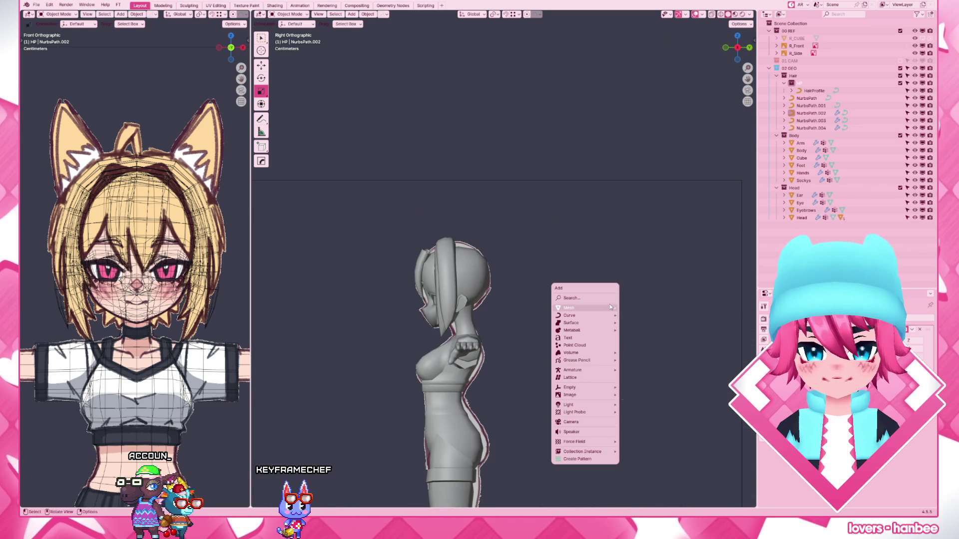
- Add a cube with level-1 subdivision, shrink it in Edit Mode and move it up to the head
left_click(633, 323)
scroll(432, 396, "down", 5)
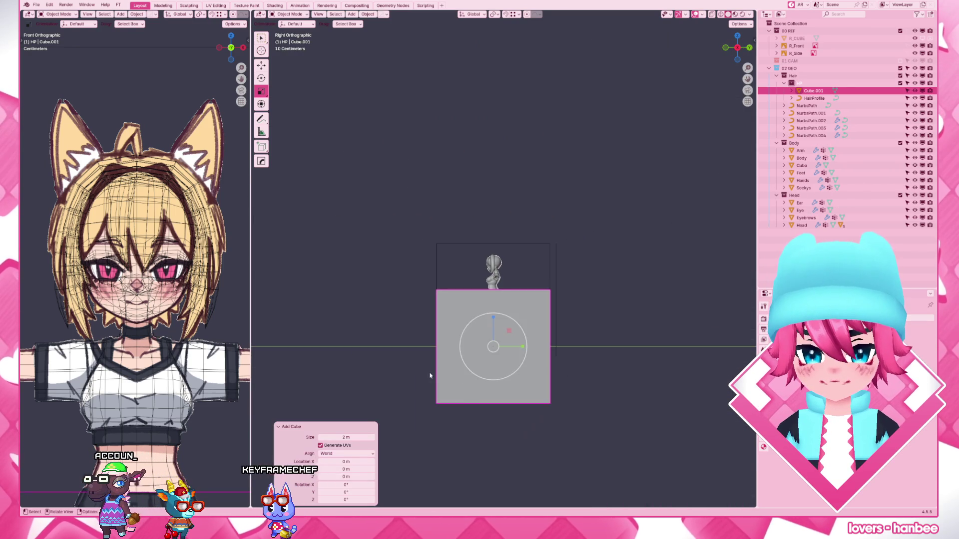
key("ctrl+1")
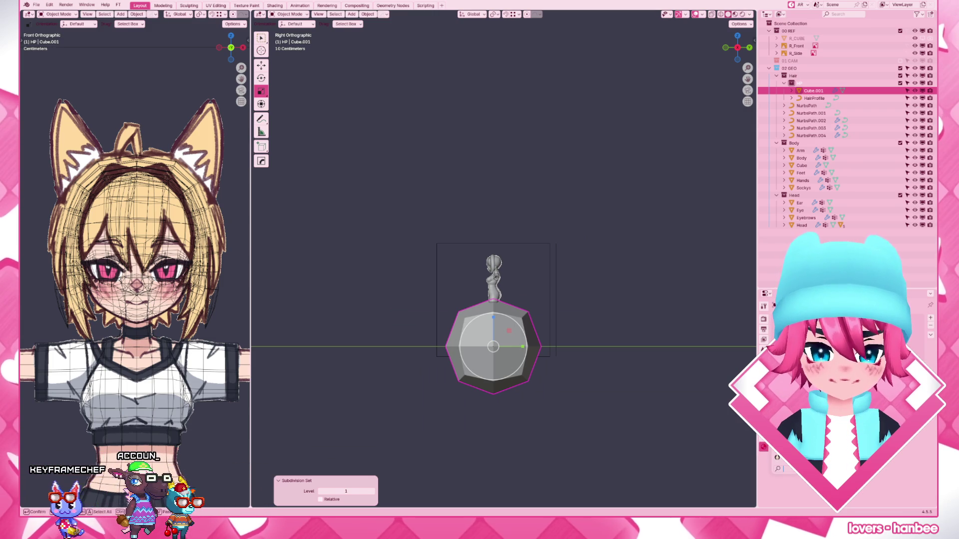
scroll(356, 407, "up", 3)
key("Tab")
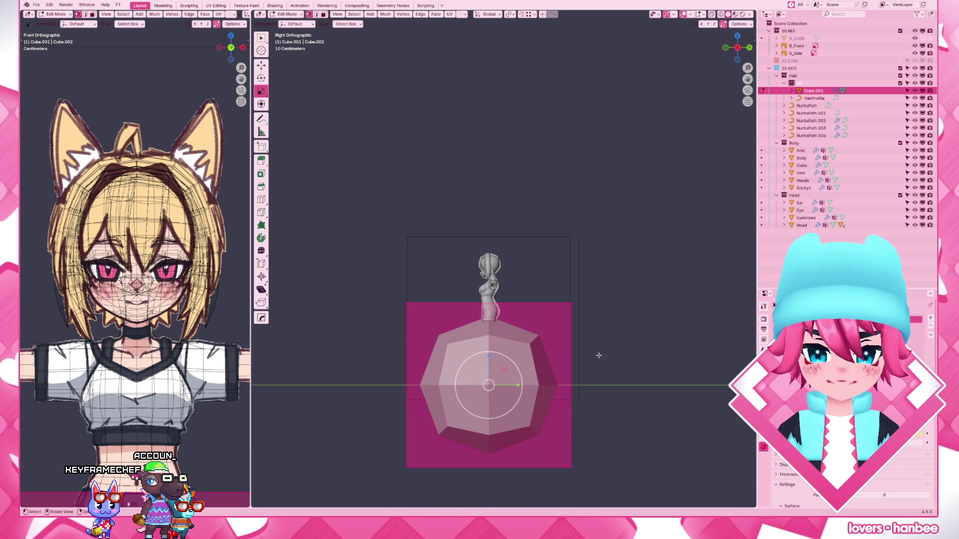
scroll(595, 358, "down", 3)
key("s")
left_click(546, 364)
key("g")
left_click(524, 263)
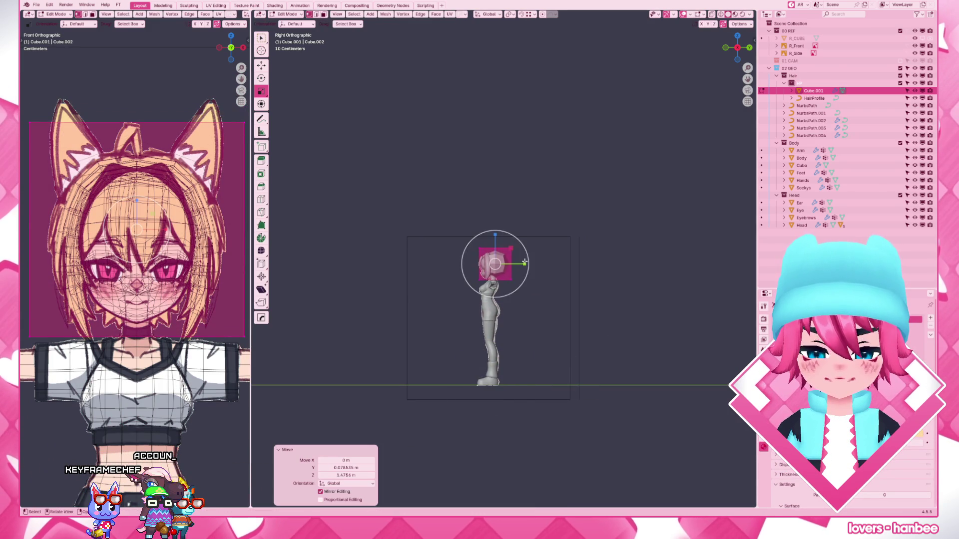
scroll(524, 263, "up", 5)
scroll(524, 262, "up", 4)
key("g")
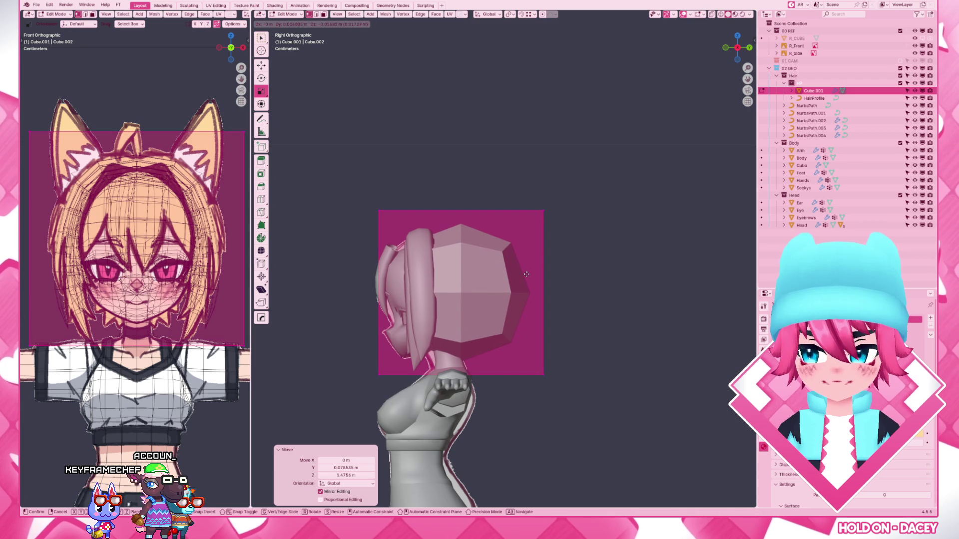
left_click(528, 278)
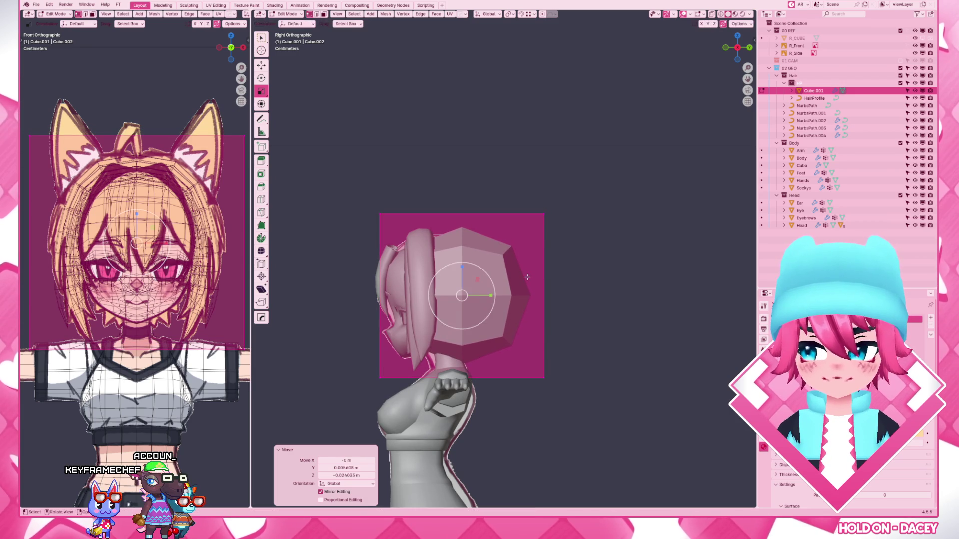
- From front view resize the cube and its height along Z, then from side view slide it back along Y behind the hair
key("KP_1")
key("s")
left_click(610, 261)
key("s")
key("z")
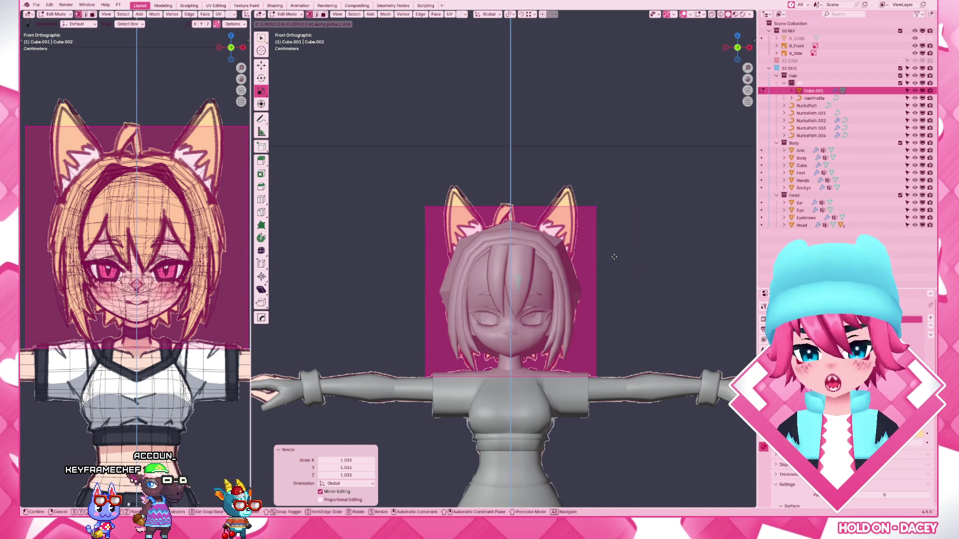
left_click(614, 257)
key("KP_3")
key("g")
key("y")
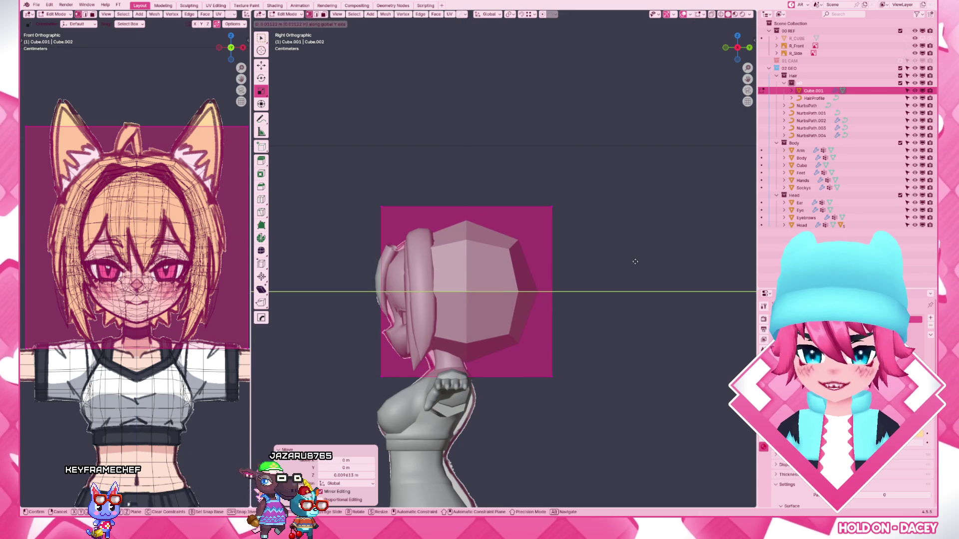
left_click(634, 261)
- Check the cube from side and front views and scale it slightly smaller
mouse_move(635, 261)
middle_mouse_down()
mouse_move(653, 363)
mouse_move(670, 307)
middle_mouse_up()
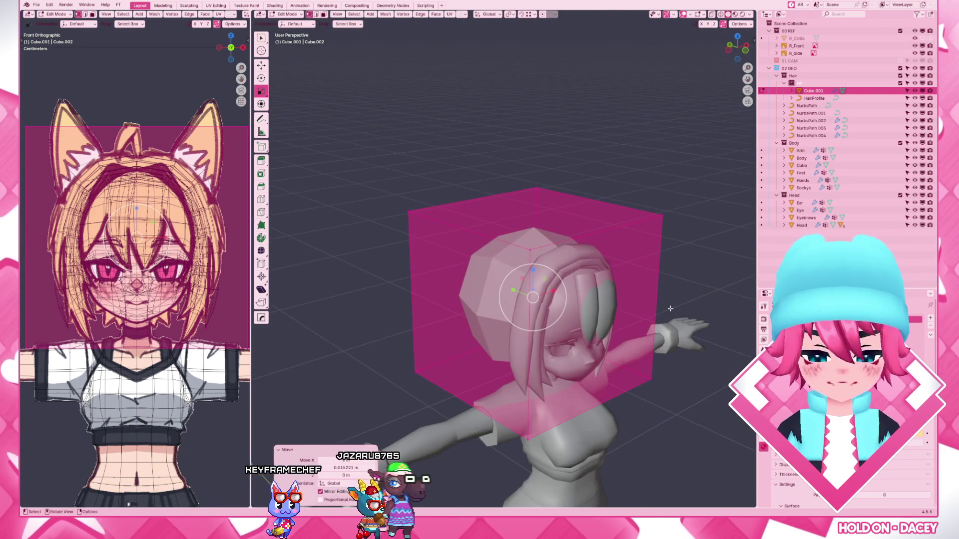
key("KP_3")
key("KP_1")
key("g")
key("s")
left_click(682, 286)
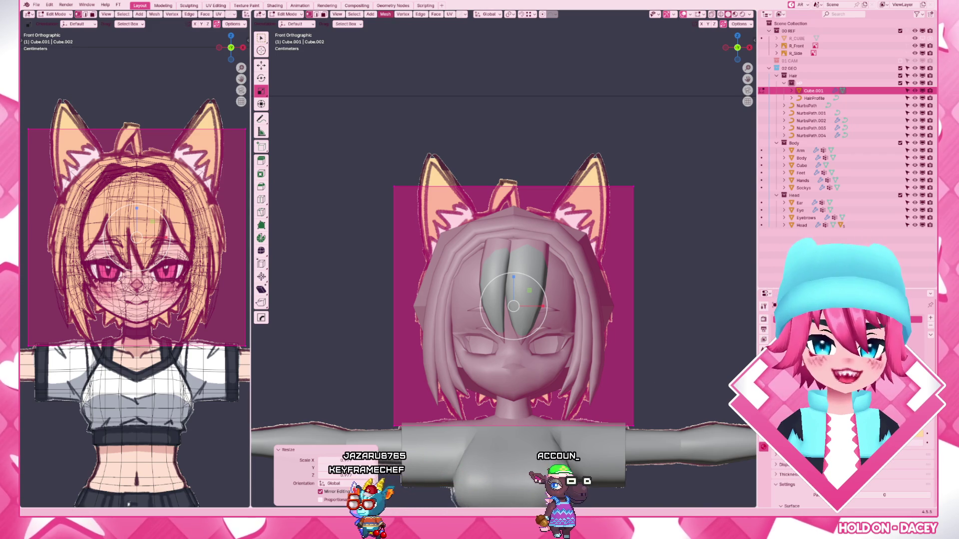
key("alt+Tab")
double_click(615, 57)
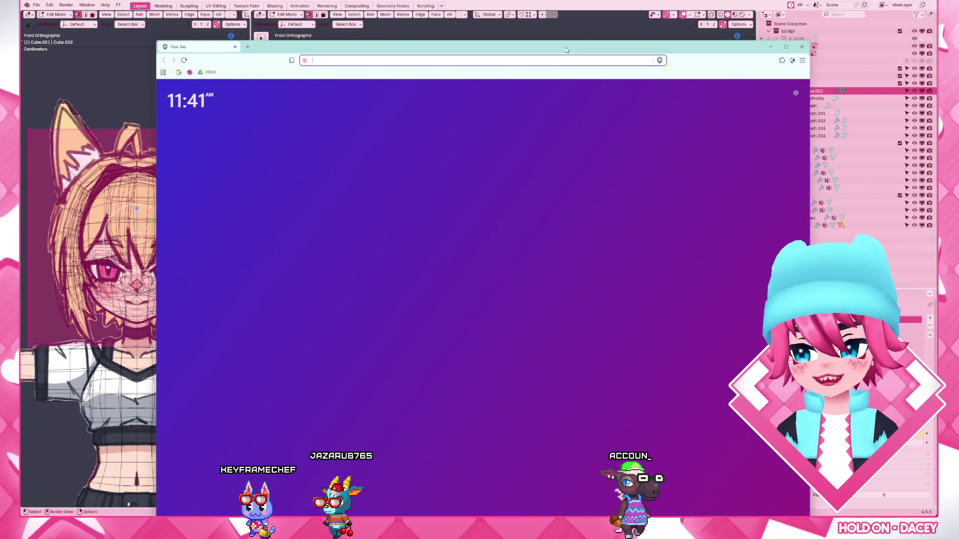
left_click(524, 10)
type("etrian odyssey")
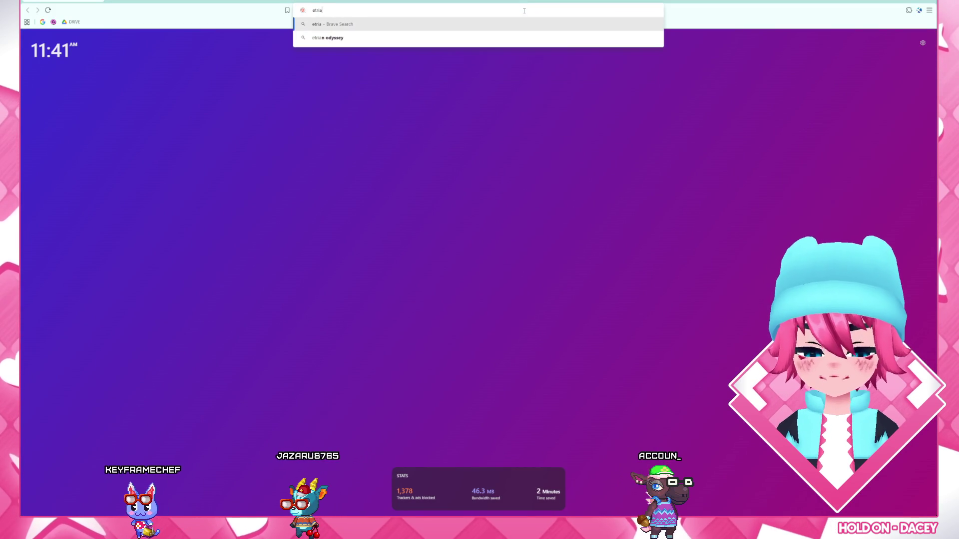
key("Return")
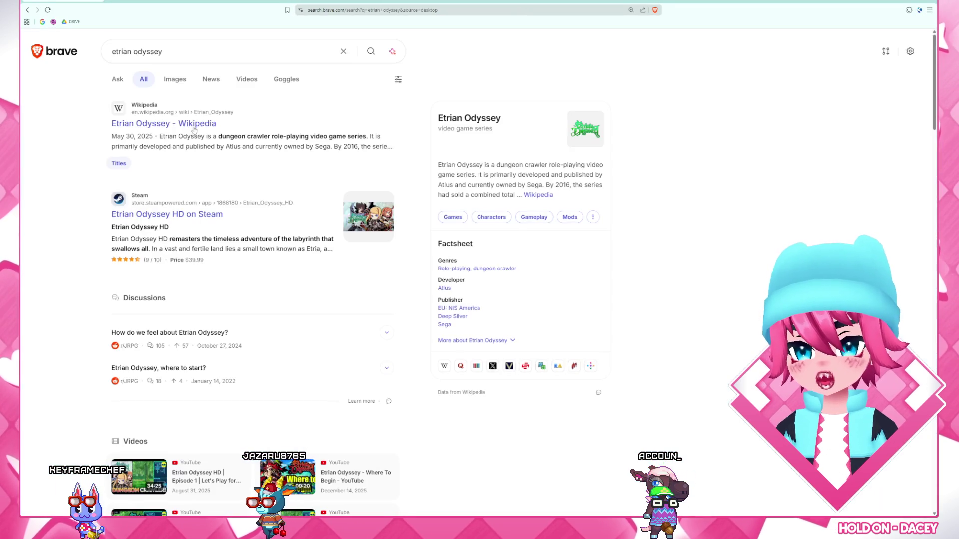
left_click(176, 83)
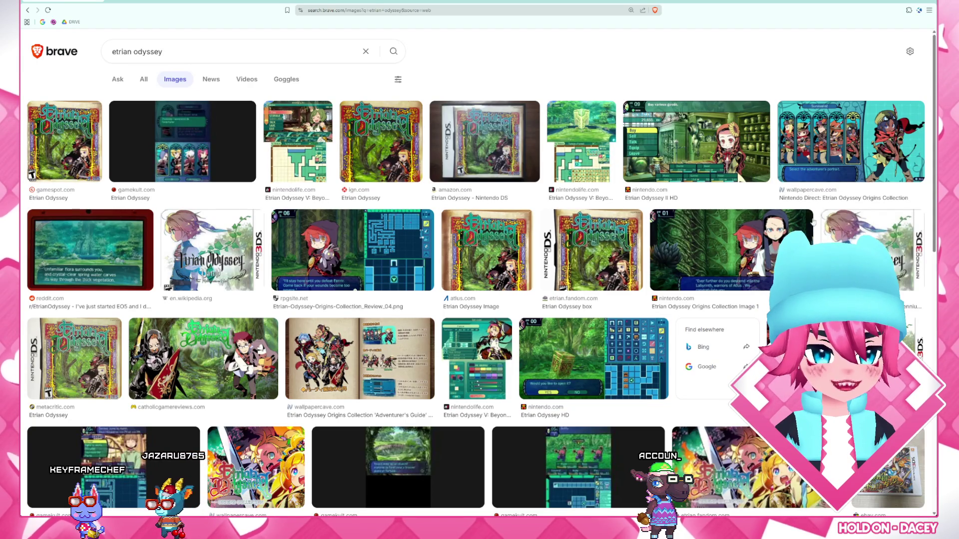
left_click(350, 266)
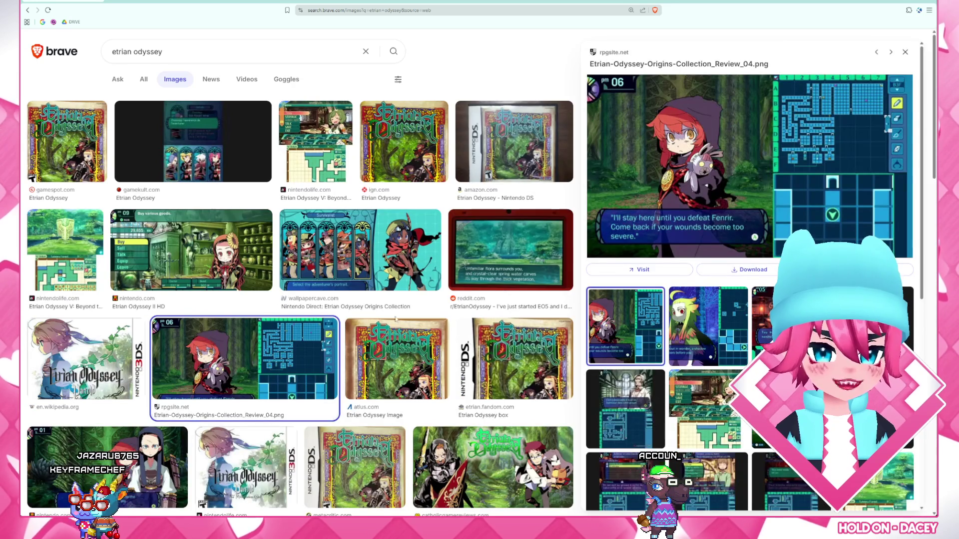
left_click(315, 142)
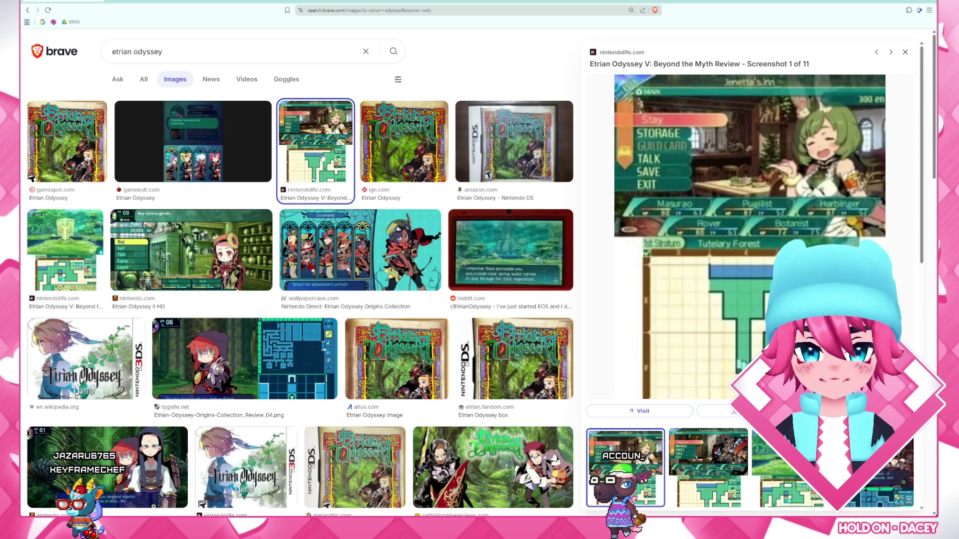
scroll(322, 155, "down", 1)
scroll(322, 155, "down", 1)
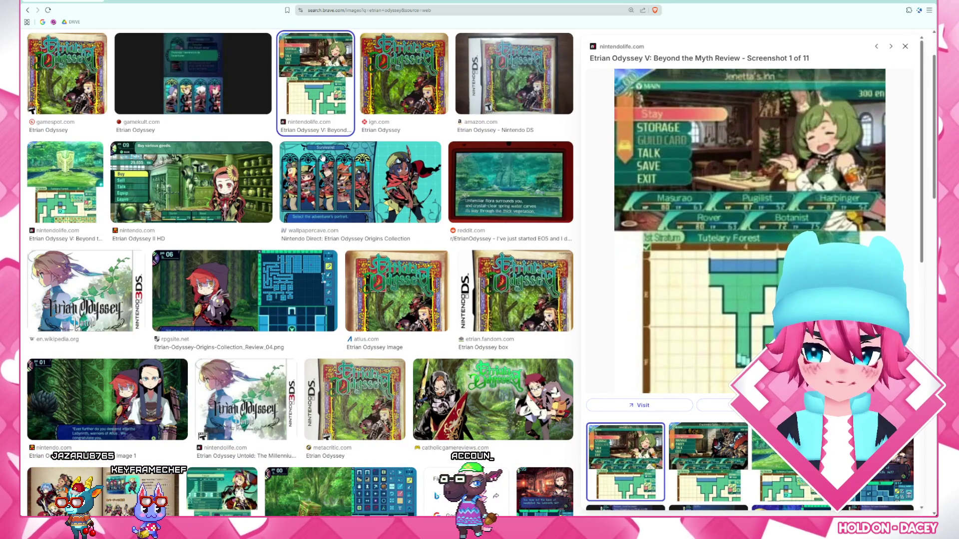
left_click(255, 196)
left_click(247, 293)
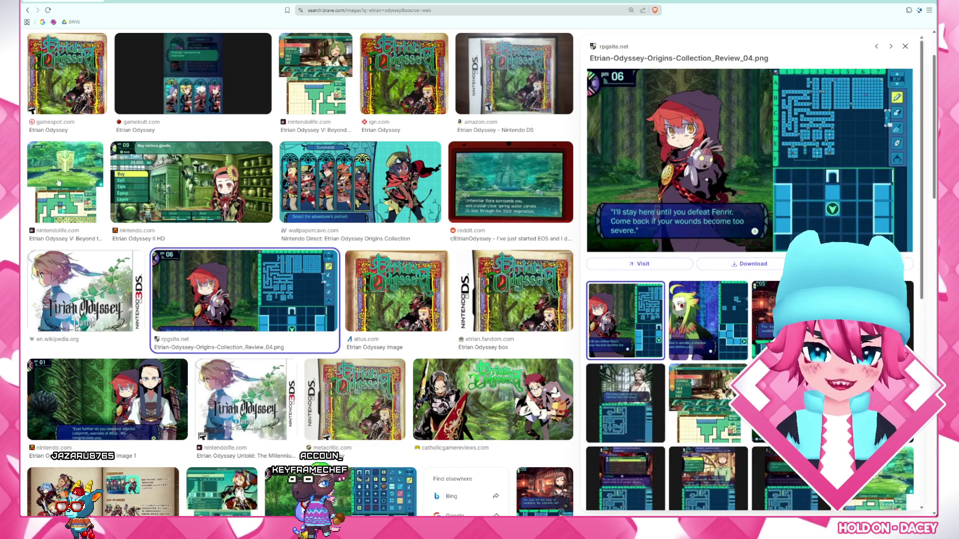
left_click(58, 180)
left_click(318, 201)
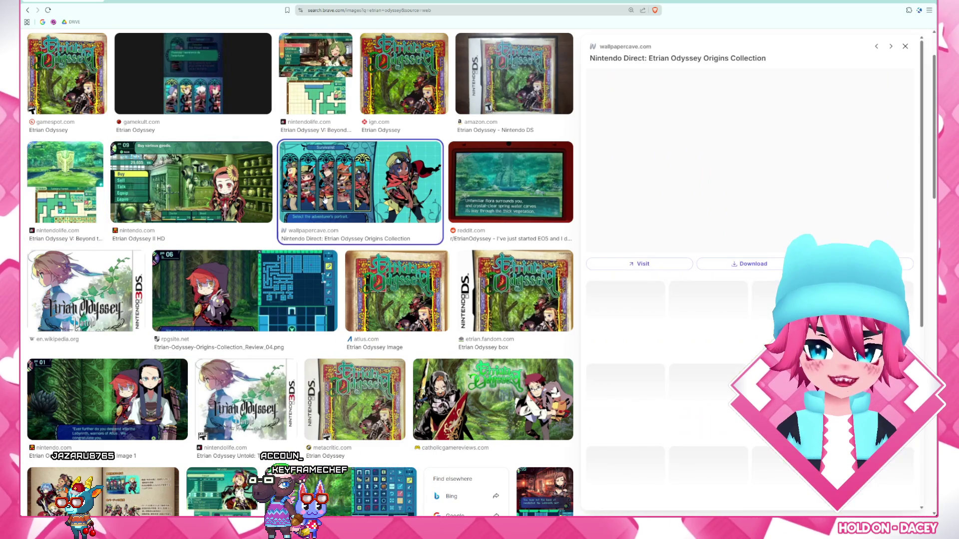
scroll(322, 280, "down", 3)
scroll(321, 281, "down", 1)
scroll(321, 280, "down", 1)
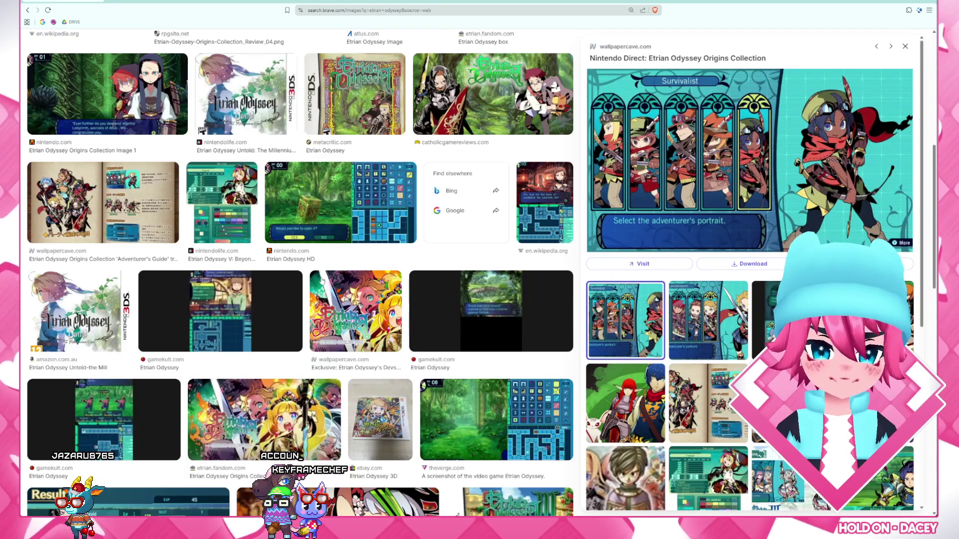
scroll(322, 281, "down", 1)
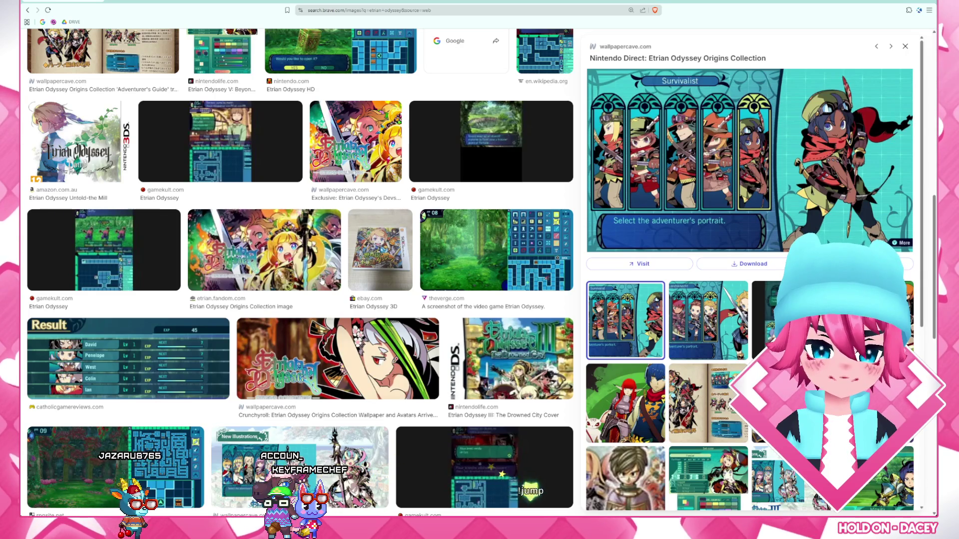
scroll(321, 280, "up", 5)
scroll(322, 280, "up", 5)
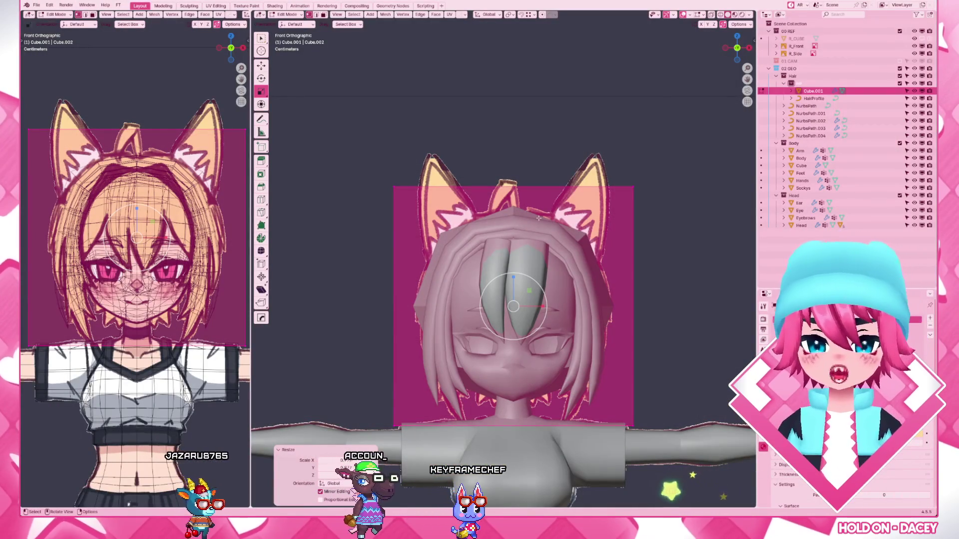
- Give the head cube a level-2 subdivision and resize its mesh around the head
key("alt+a")
scroll(660, 235, "down", 1)
key("Tab")
left_click(597, 312)
key("ctrl+2")
scroll(597, 311, "down", 2)
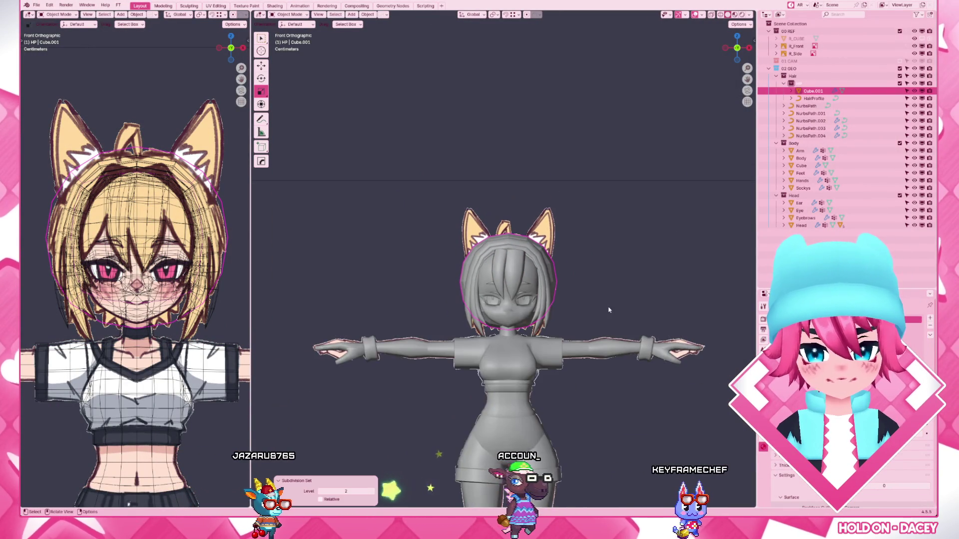
scroll(610, 272, "up", 1)
key("Tab")
key("s")
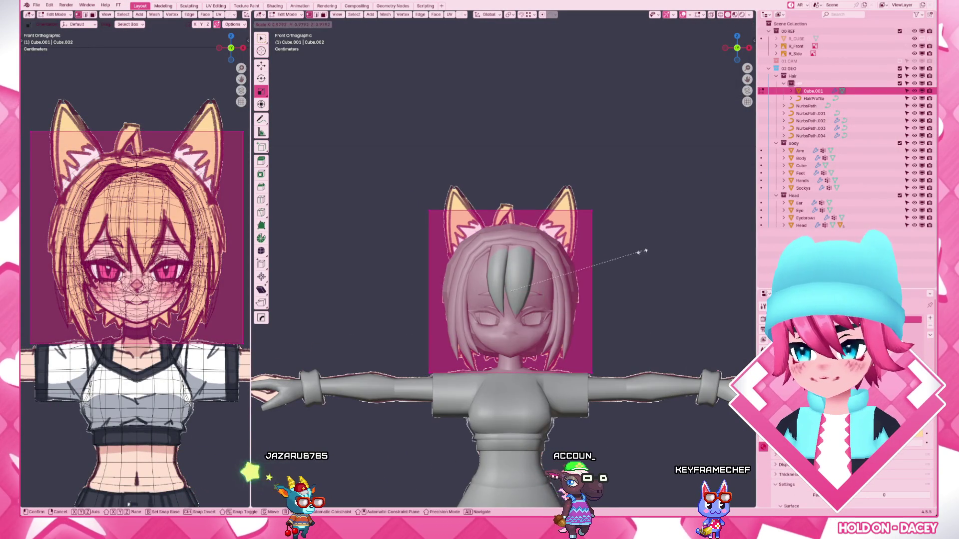
left_click(638, 253)
scroll(638, 252, "down", 2)
scroll(639, 253, "down", 2)
- Apply Shade Smooth to the head cube, then view it from the side in wireframe and select it
middle_click_drag(638, 253, 484, 294)
key("Tab")
left_click(483, 295)
key("F3")
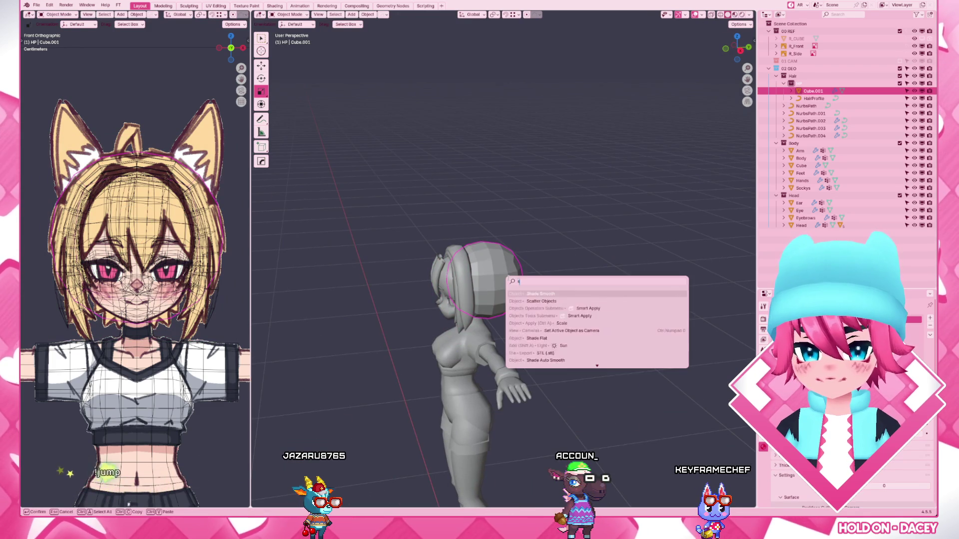
key("Return")
left_click(600, 295)
middle_click_drag(600, 296, 526, 308)
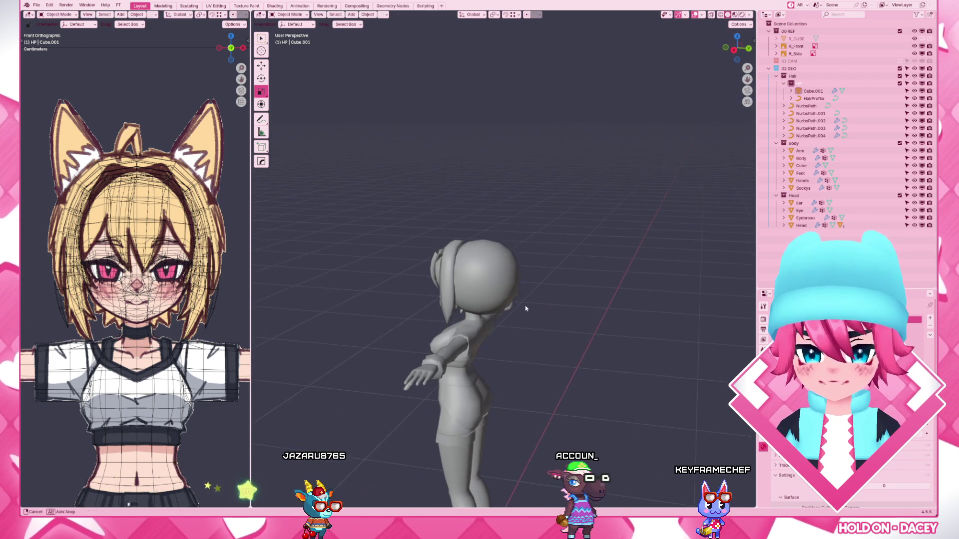
key("KP_3")
key("shift+z")
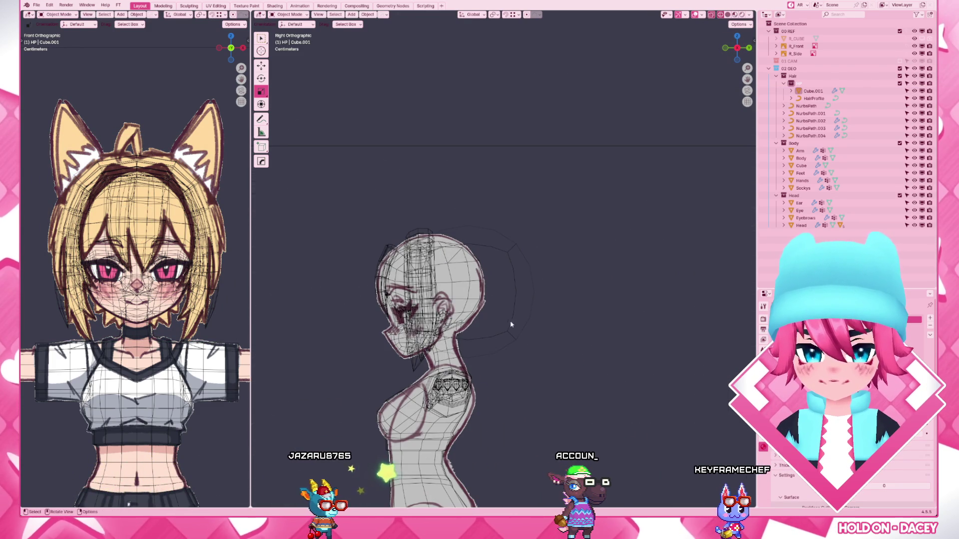
left_click(506, 318)
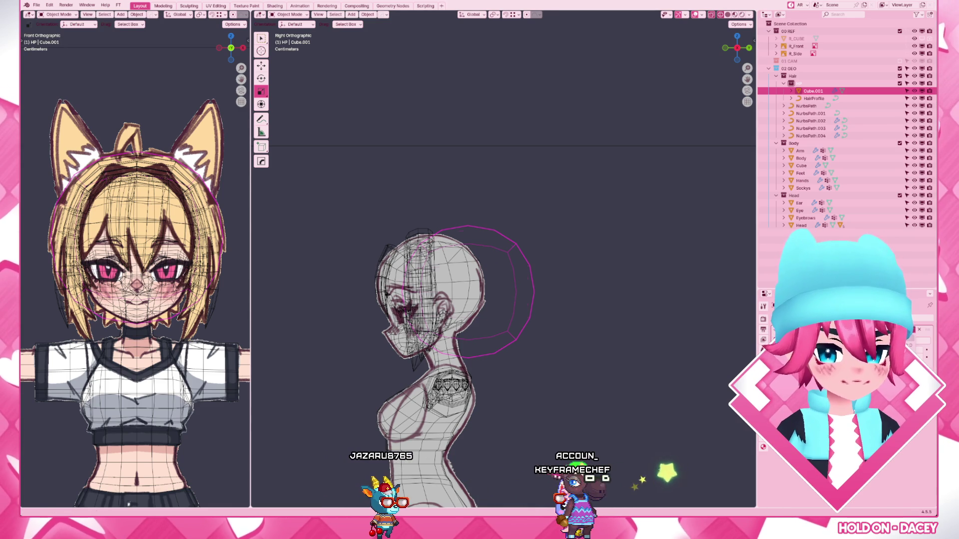
scroll(450, 314, "up", 3)
- Edit the head cube's mesh, test-delete a face strip, undo it, and select the whole head
key("ctrl+Tab")
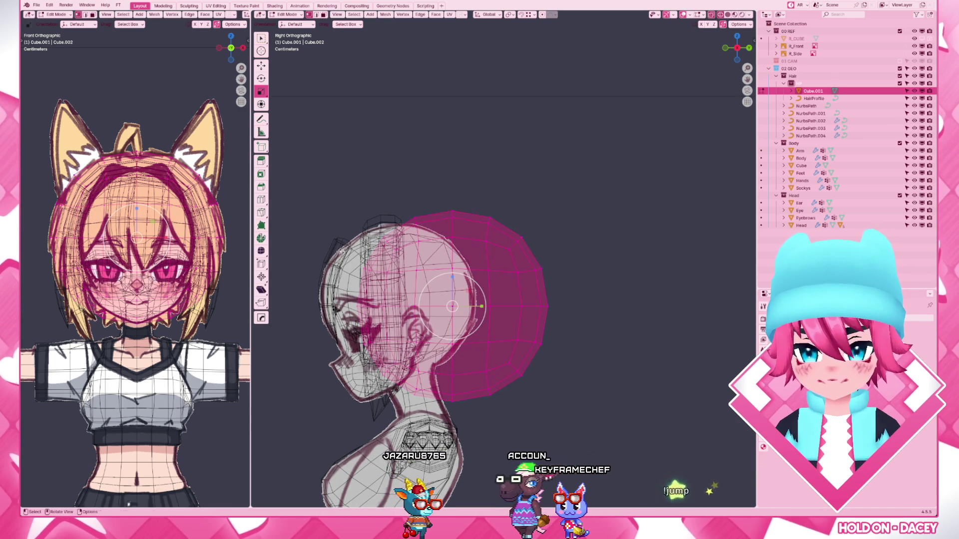
left_click(375, 307)
key("x")
left_click(397, 370)
key("ctrl+z")
key("x")
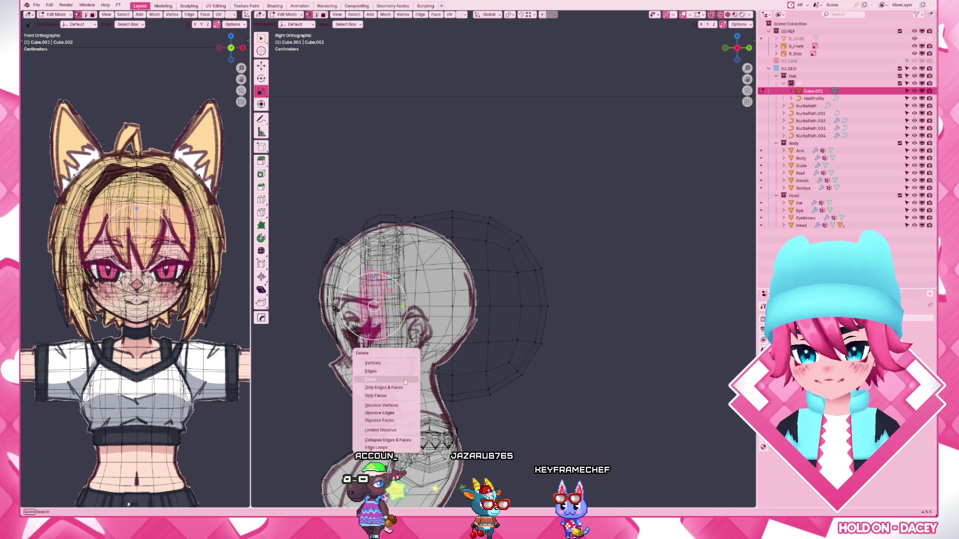
left_click(404, 380)
key("a")
- Shrink the head slightly, shift it front-to-back, and pull its front vertices in
key("s")
left_click(585, 332)
key("s")
key("y")
left_click(578, 329)
left_click_drag(424, 414, 274, 197)
key("s")
left_click(509, 297)
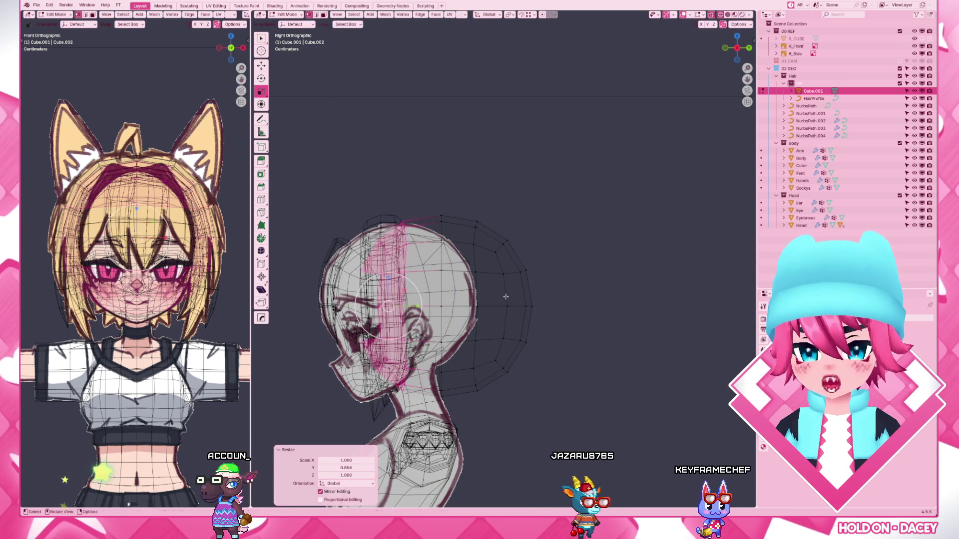
- From the front view without see-through, enlarge the hair mesh slightly and raise it on Z
key("KP_1")
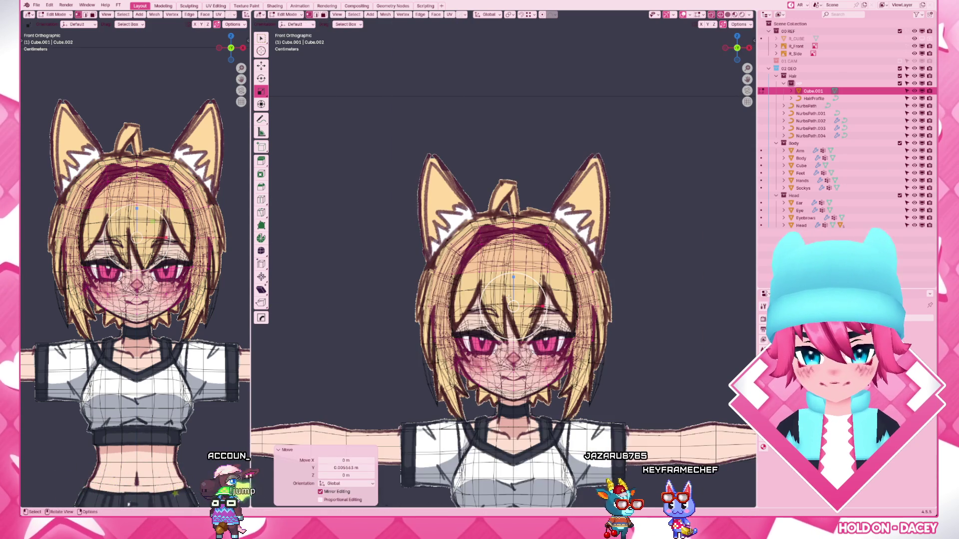
key("alt+z")
key("s")
left_click(616, 298)
key("g")
key("z")
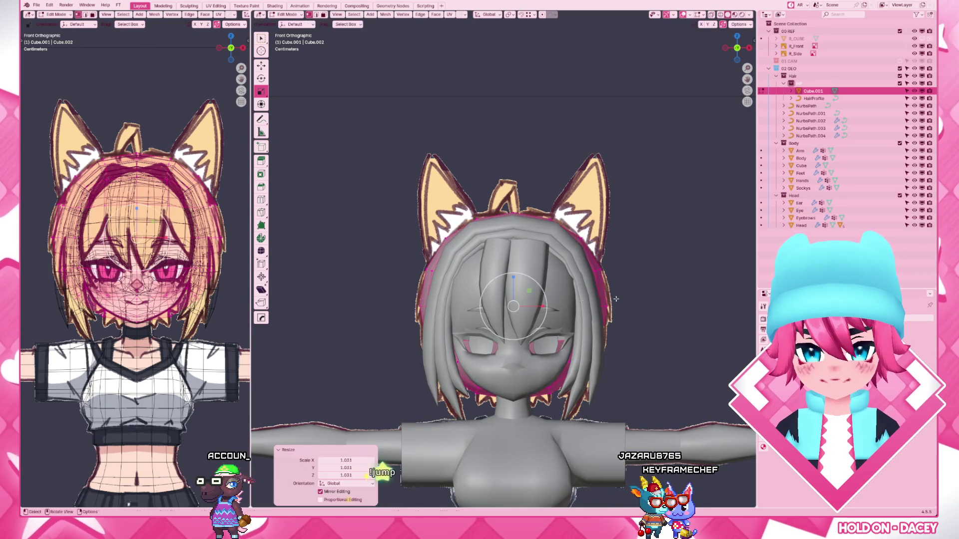
left_click(616, 296)
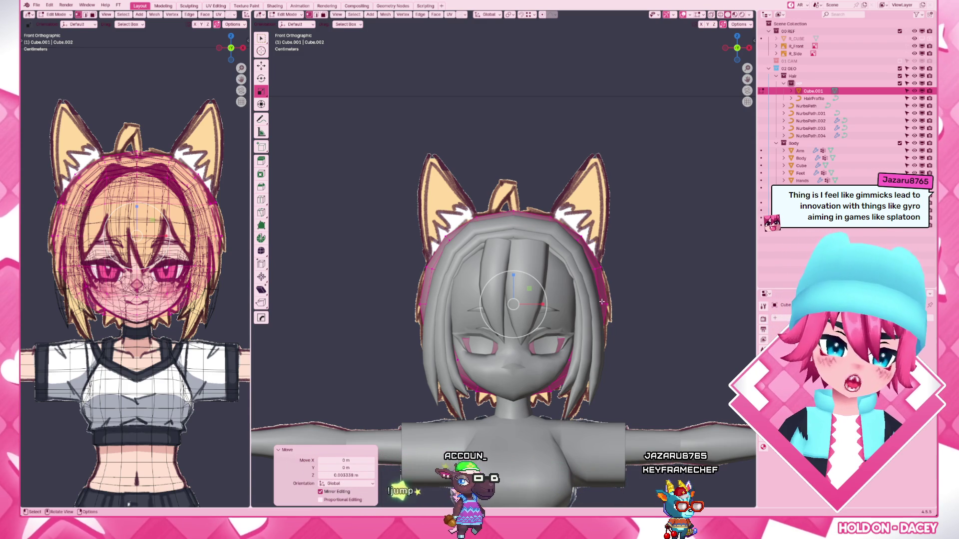
- In textured shading, box-select the left side hair and call up the delete options
left_click(602, 301)
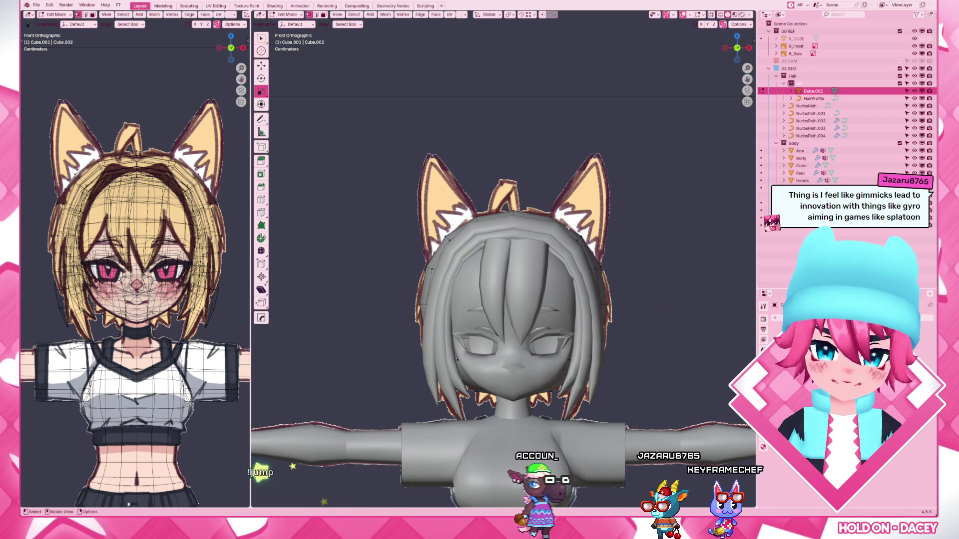
key("z")
left_click_drag(386, 142, 503, 501)
scroll(504, 254, "down", 3)
key("x")
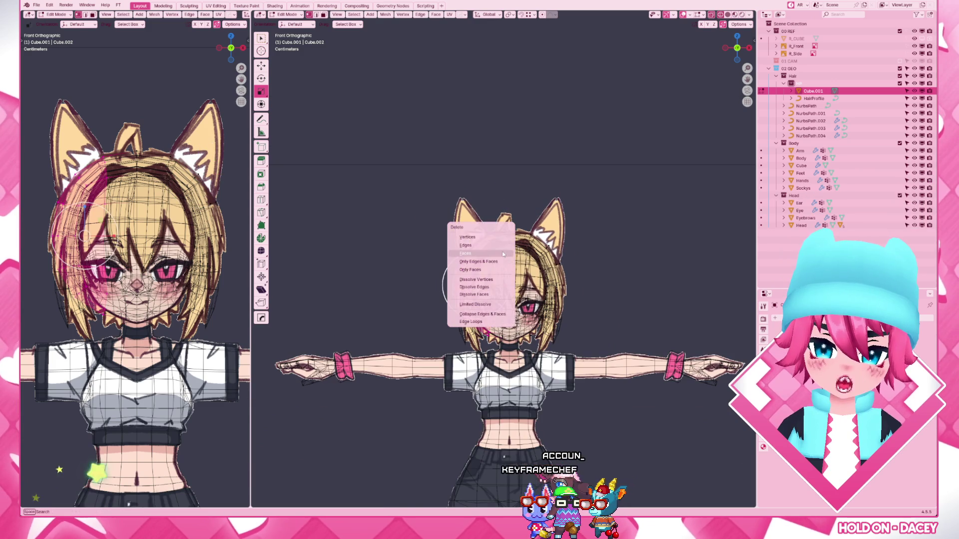
- Delete the selected faces and, in Object Mode, check the head from front, back and right
left_click(504, 233)
scroll(504, 269, "down", 2)
key("z")
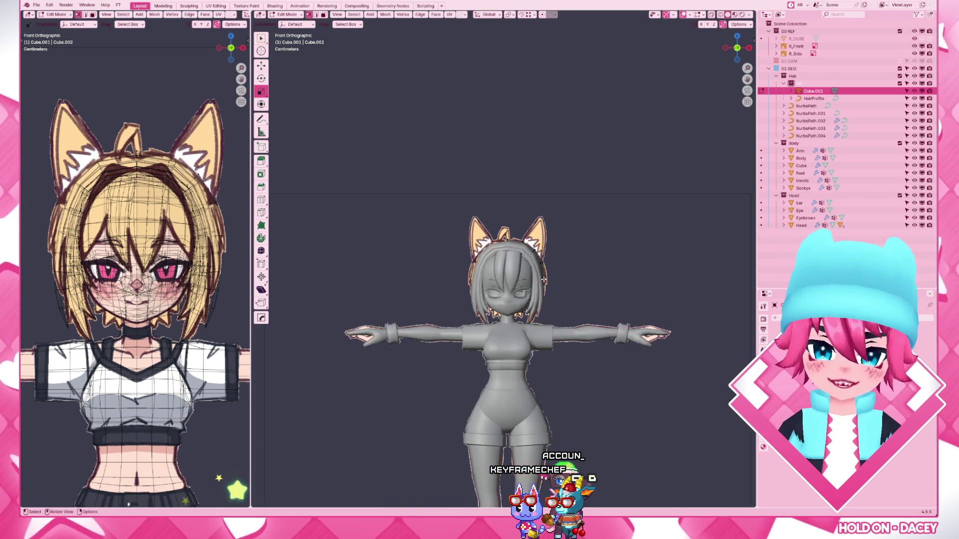
middle_click_drag(510, 315, 549, 362)
key("Tab")
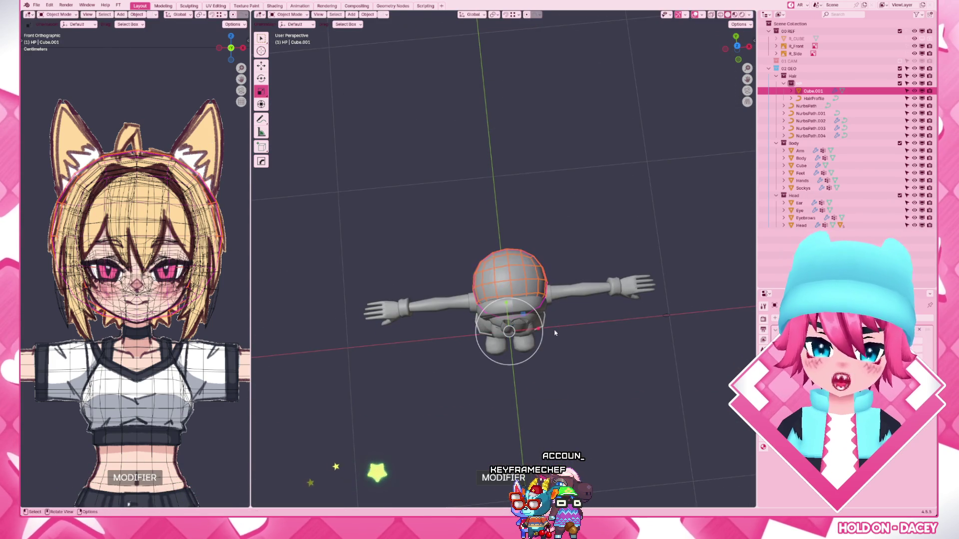
key("KP_1")
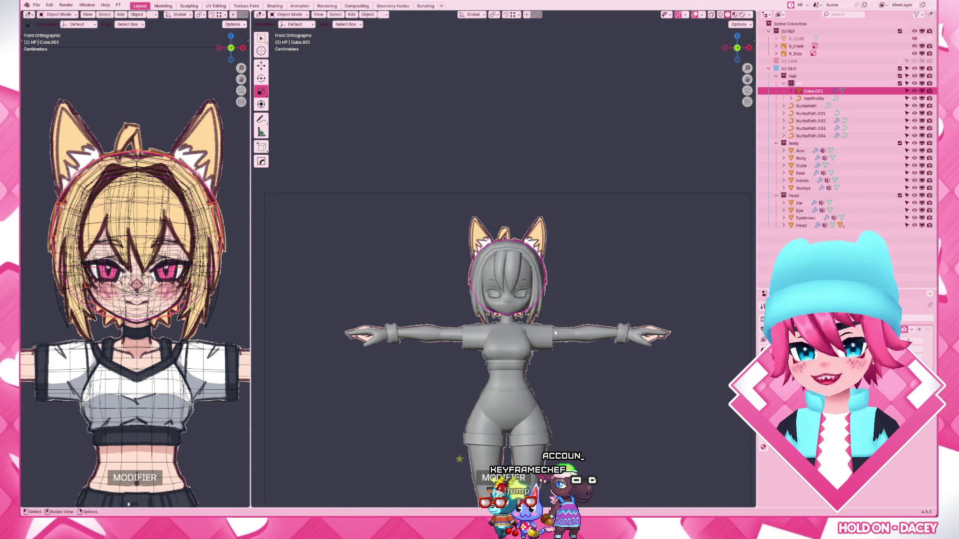
key("ctrl+KP_1")
key("KP_3")
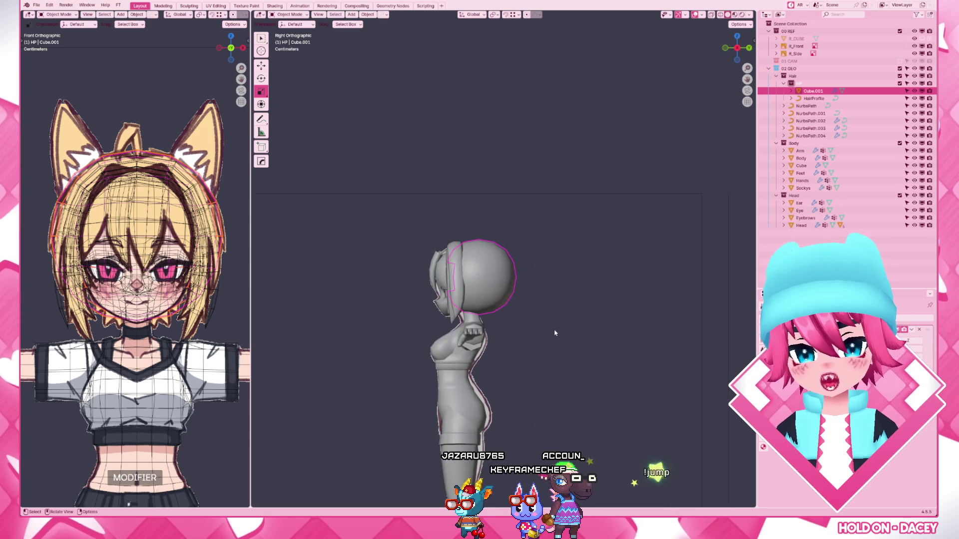
key("KP_Decimal")
- Inspect the head mesh in wireframe and solid, then switch the head into Sculpt Mode
key("z")
left_click(449, 336)
key("Tab")
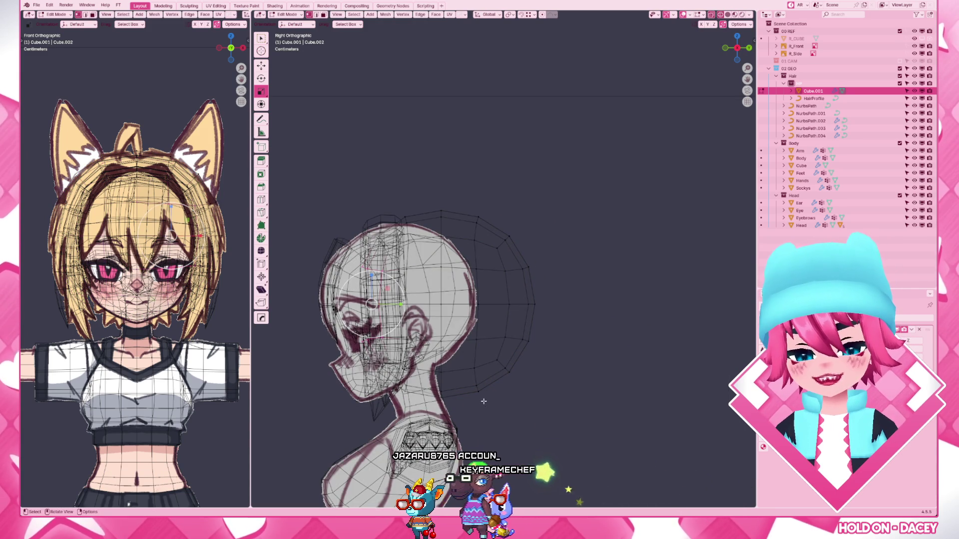
middle_click_drag(482, 390, 569, 392)
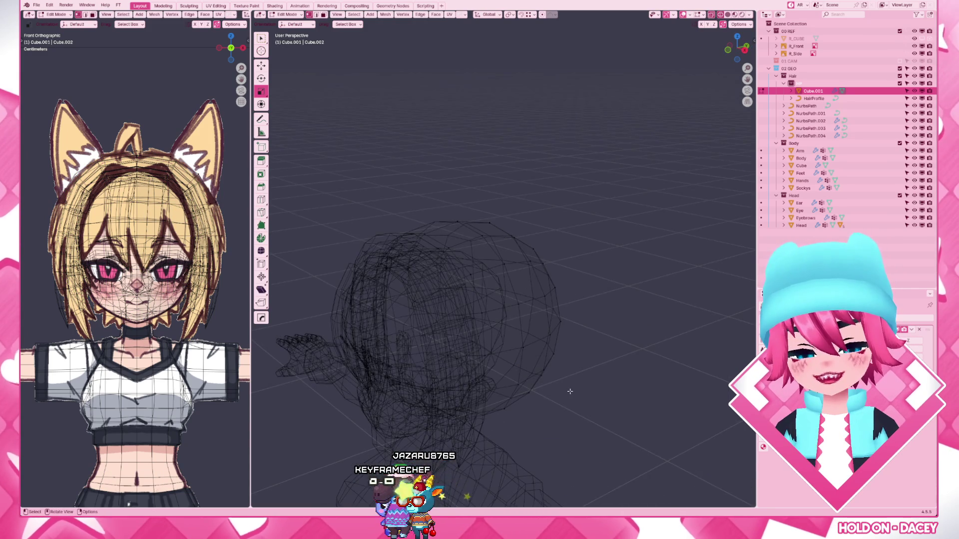
key("KP_1")
key("shift+z")
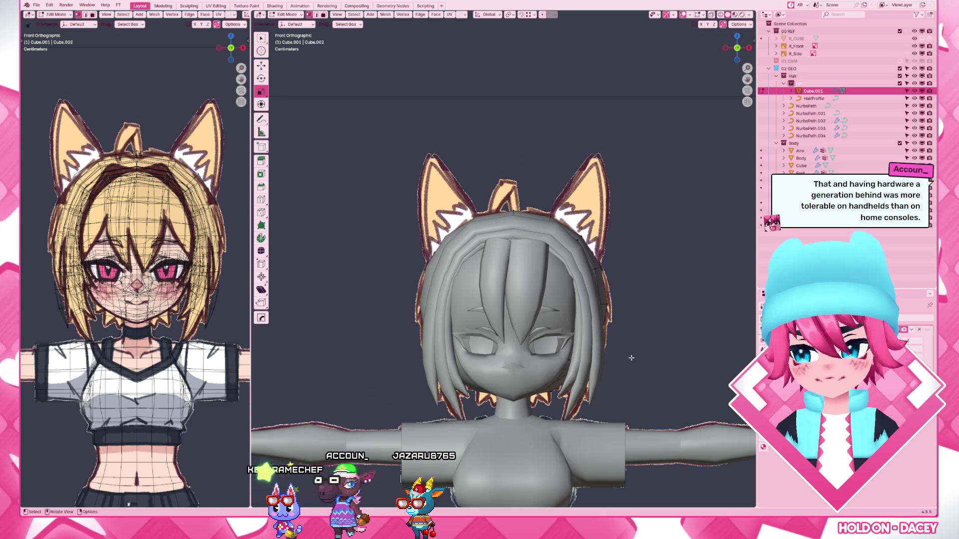
key("Tab")
key("ctrl+Tab")
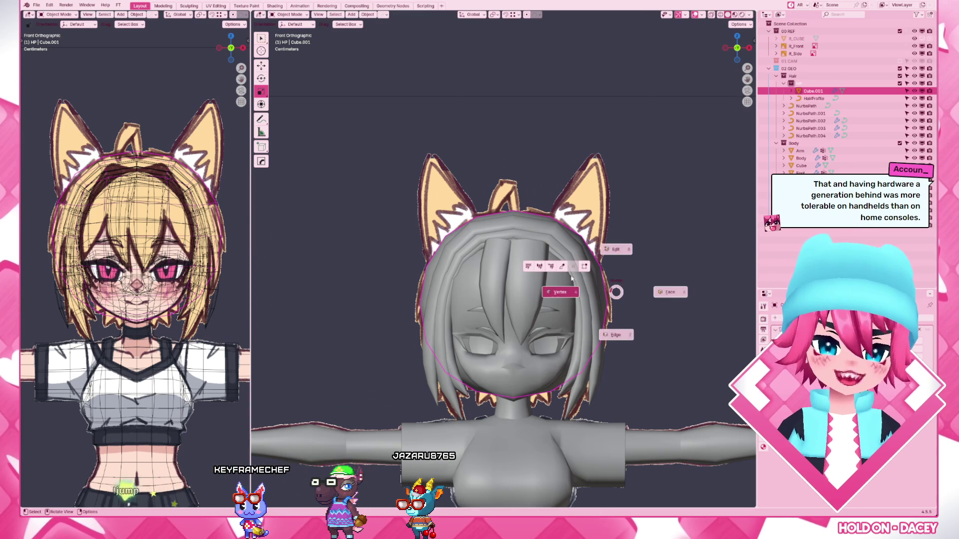
left_click(563, 268)
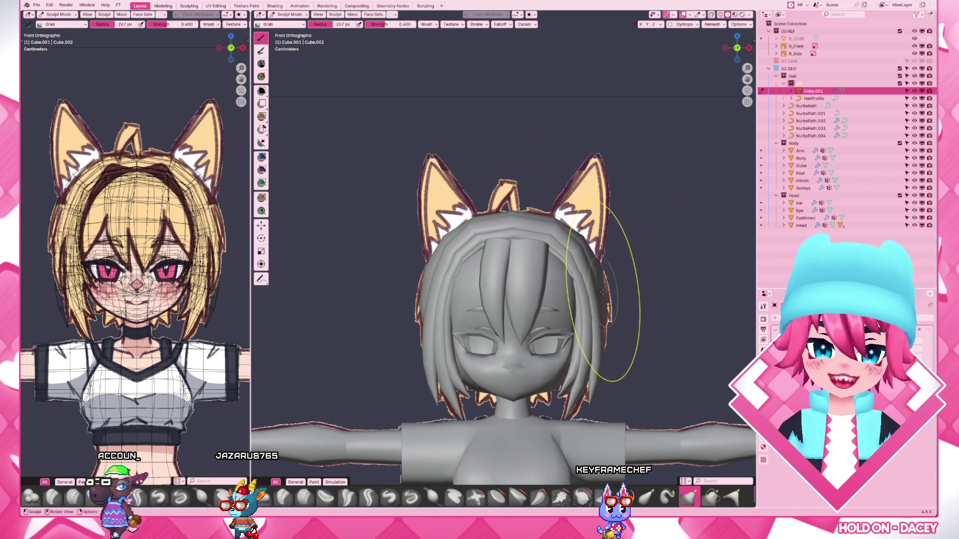
- Adjust the Grab brush radius and sculpt the back of the head into a smoother round
key("f")
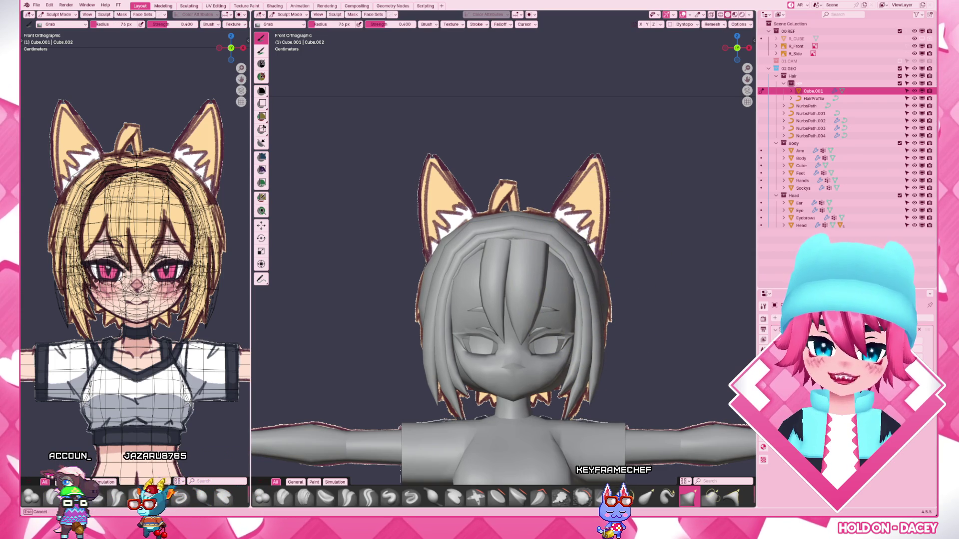
middle_click_drag(599, 258, 538, 290)
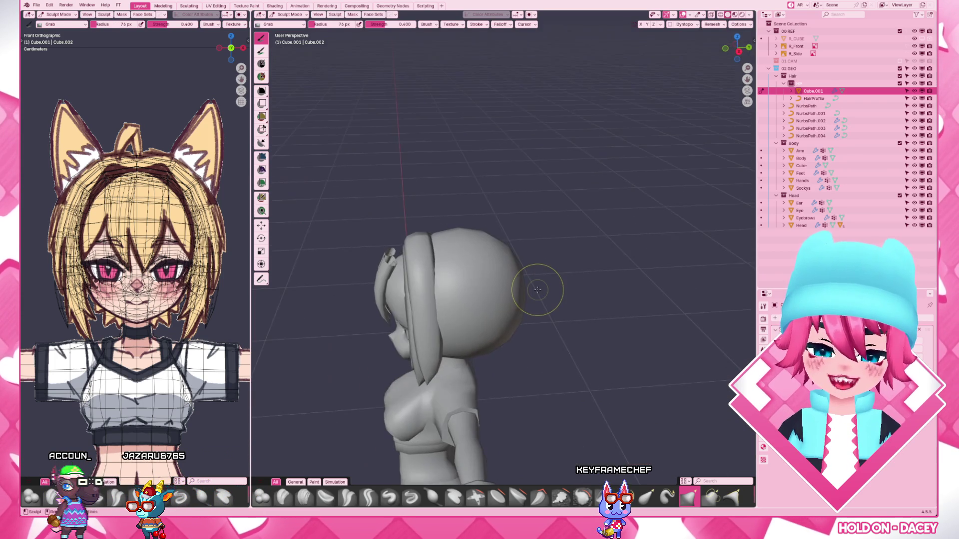
scroll(537, 291, "up", 3)
key("f")
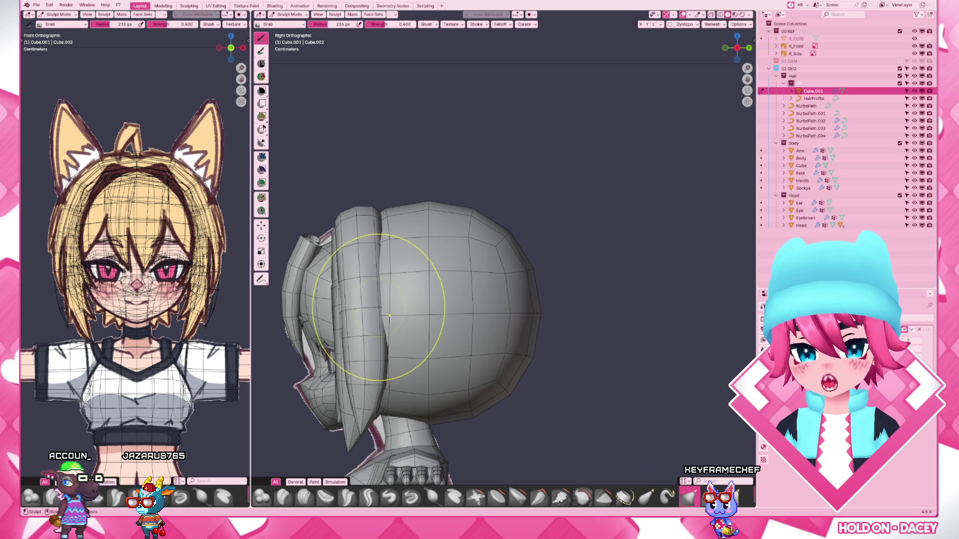
key("f")
left_click(390, 358)
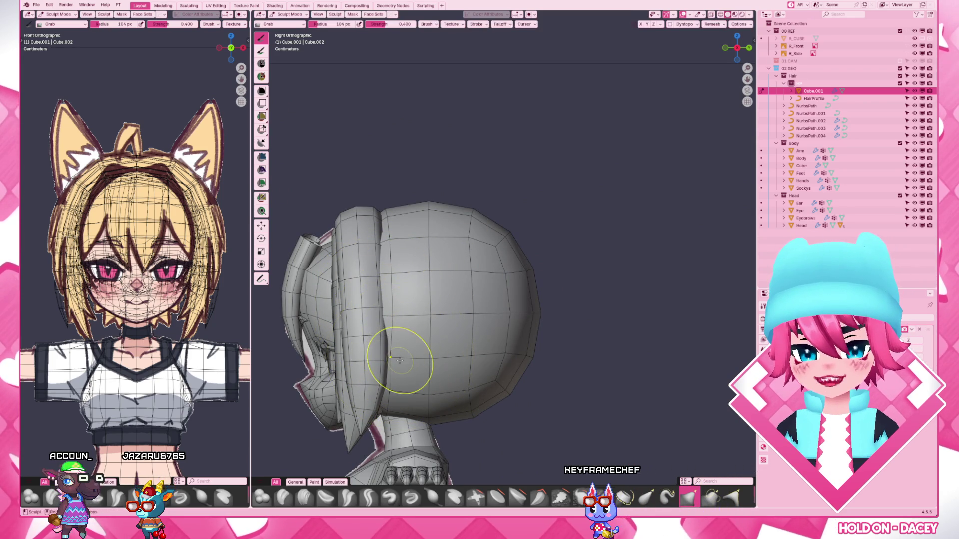
left_click(378, 295)
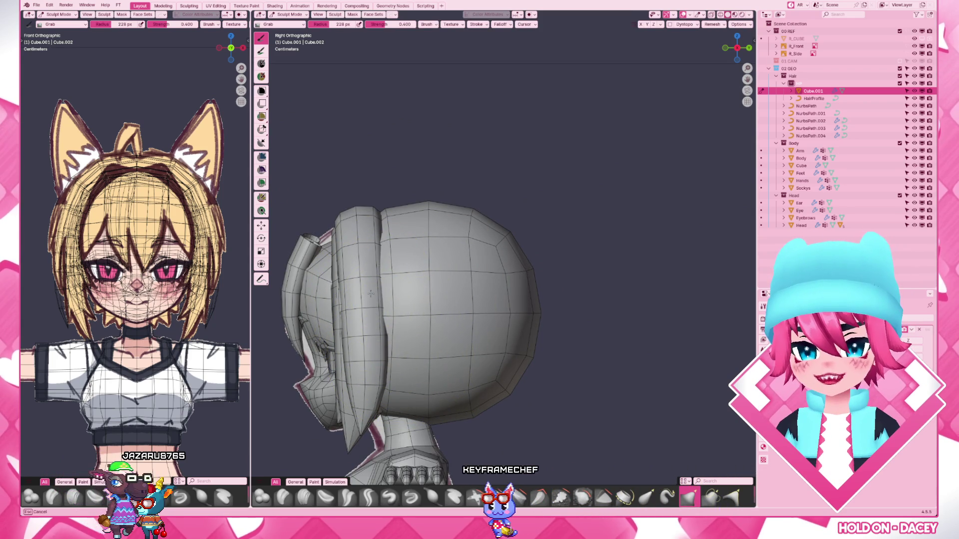
- Return to Edit Mode in wireframe and select a vertical edge loop on the head
key("Tab")
middle_click_drag(372, 294, 429, 313)
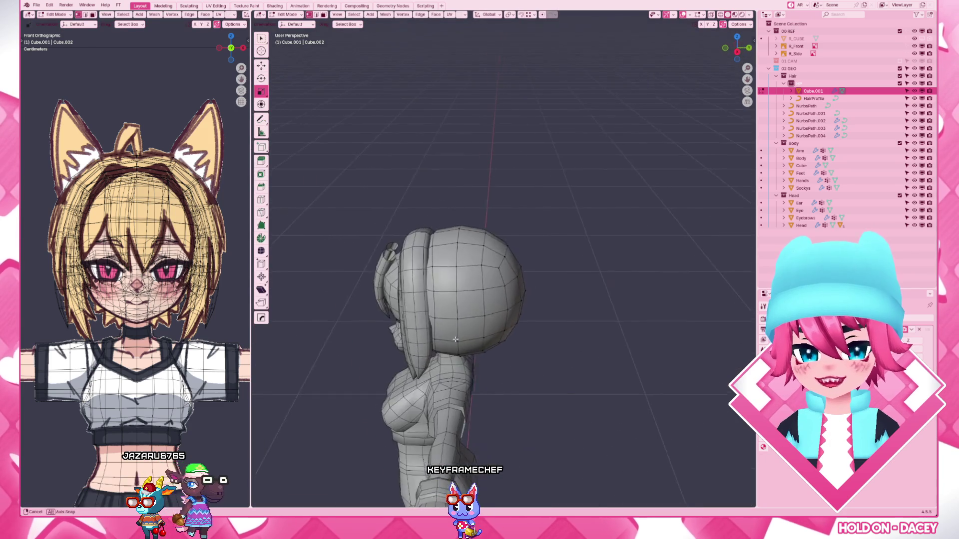
key("shift+z")
key("shift+z")
scroll(419, 319, "up", 3)
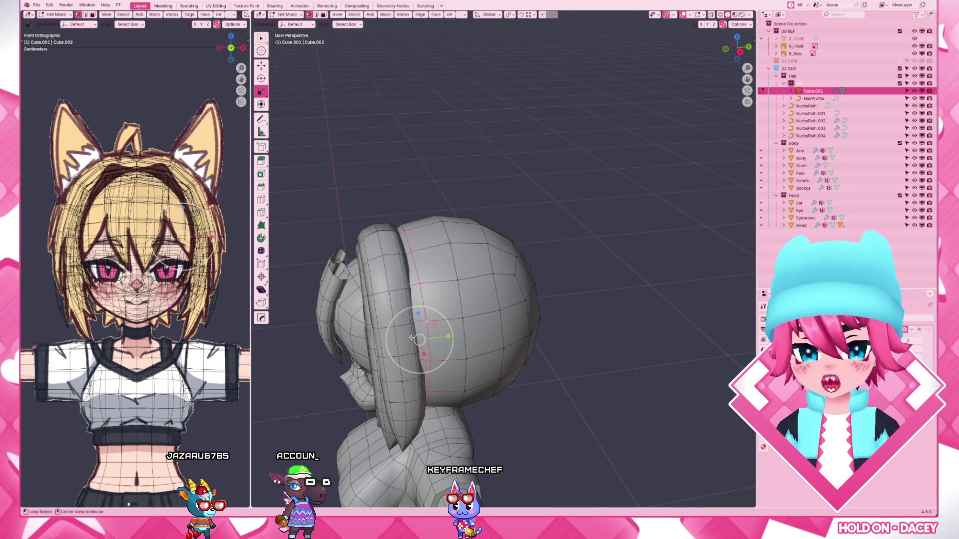
key("shift+z")
left_click(400, 331, "alt")
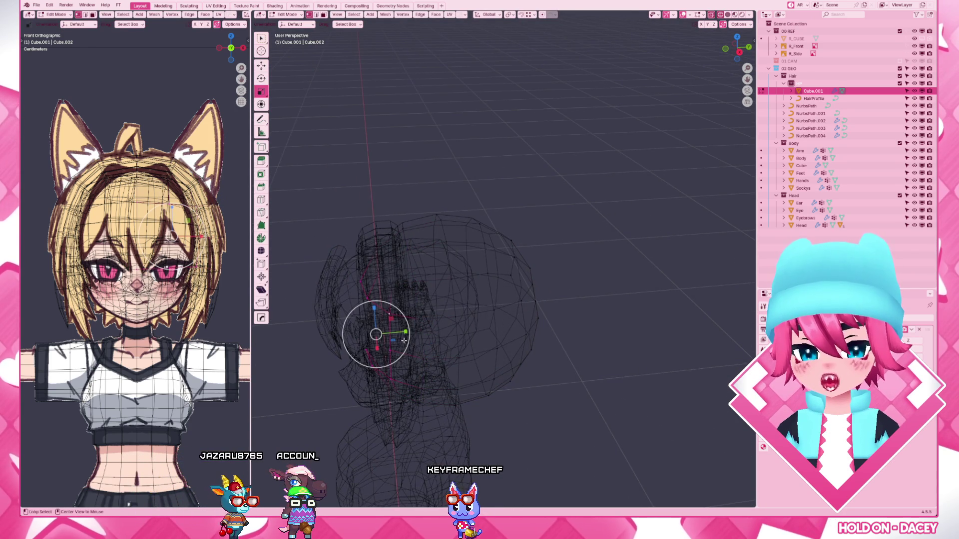
- Grow the loop selection to the leftover faces and delete them
key("shift+z")
mouse_move(403, 340)
middle_mouse_down()
mouse_move(422, 326)
mouse_move(408, 312)
mouse_move(445, 361)
middle_mouse_up()
right_click(421, 325)
key("shift+z")
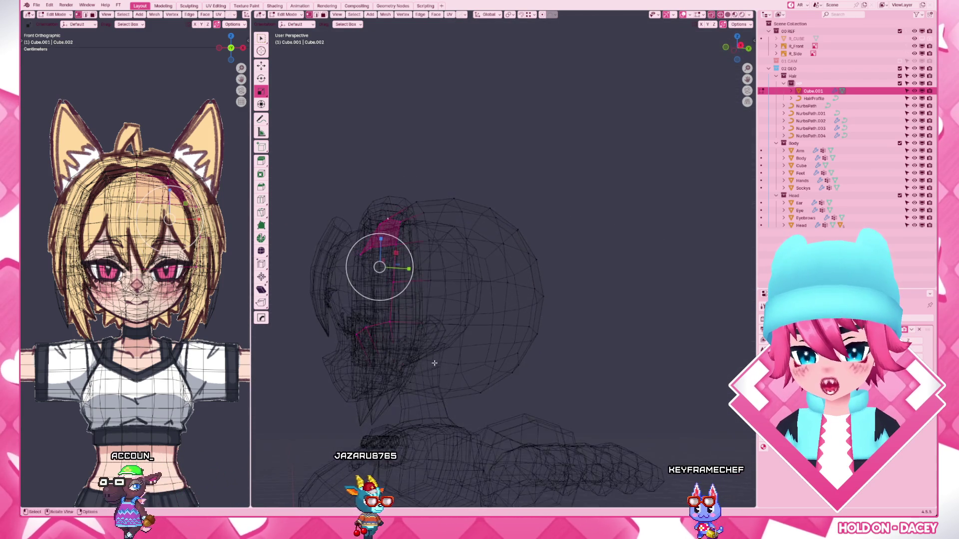
key("ctrl+l")
key("x")
left_click(360, 354)
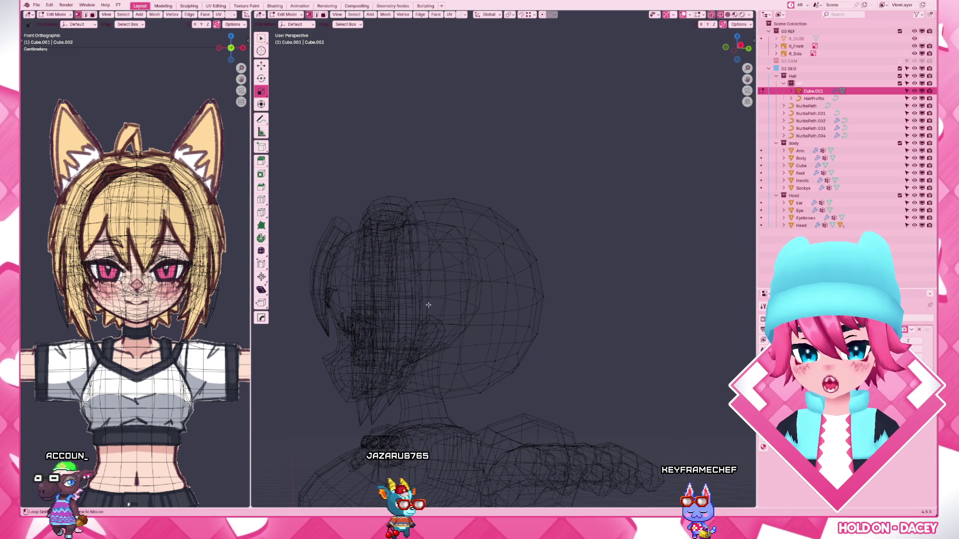
right_click(429, 304, "shift")
key("shift+z")
mouse_move(428, 304)
middle_mouse_down()
mouse_move(460, 390)
mouse_move(542, 375)
mouse_move(514, 370)
mouse_move(546, 385)
mouse_move(459, 334)
mouse_move(525, 337)
middle_mouse_up()
- Shift the head vertices along Y, shrink them to about 0.782, and nudge them sideways on X
key("g")
key("y")
left_click(514, 370)
key("s")
left_click(587, 398)
key("KP_1")
scroll(605, 340, "up", 3)
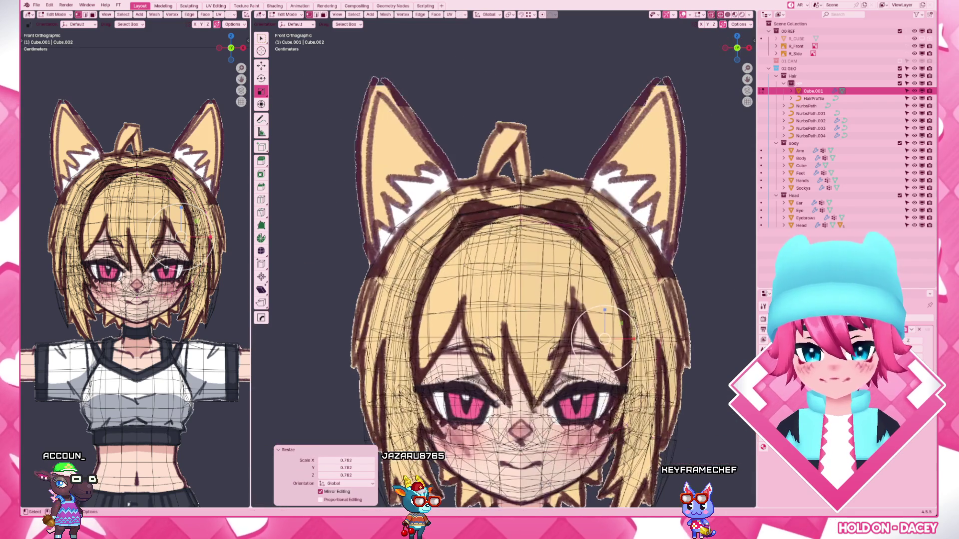
key("g")
key("x")
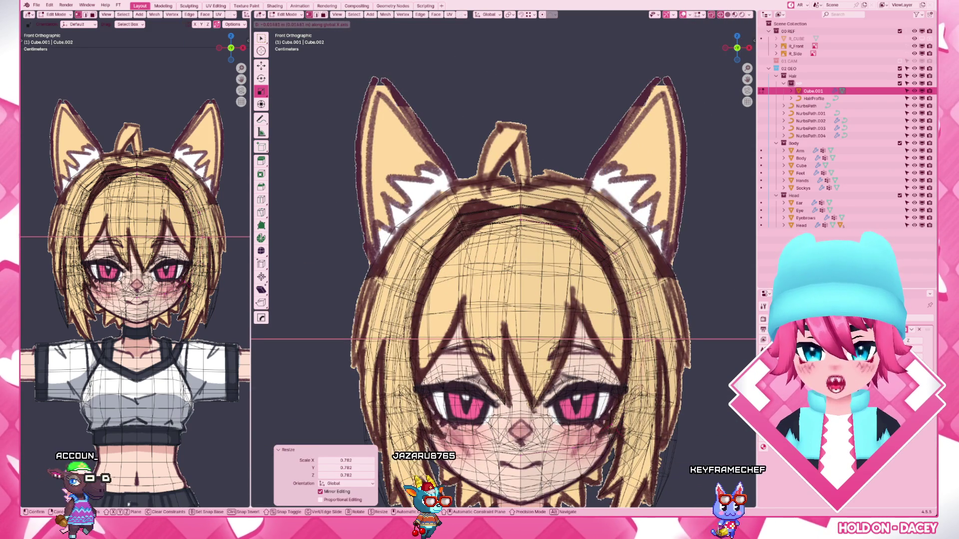
left_click(612, 312)
scroll(612, 311, "down", 5)
- Check the head from the right side and begin another Y-axis move
mouse_move(612, 312)
middle_mouse_down()
mouse_move(463, 350)
mouse_move(487, 335)
middle_mouse_up()
scroll(464, 350, "up", 4)
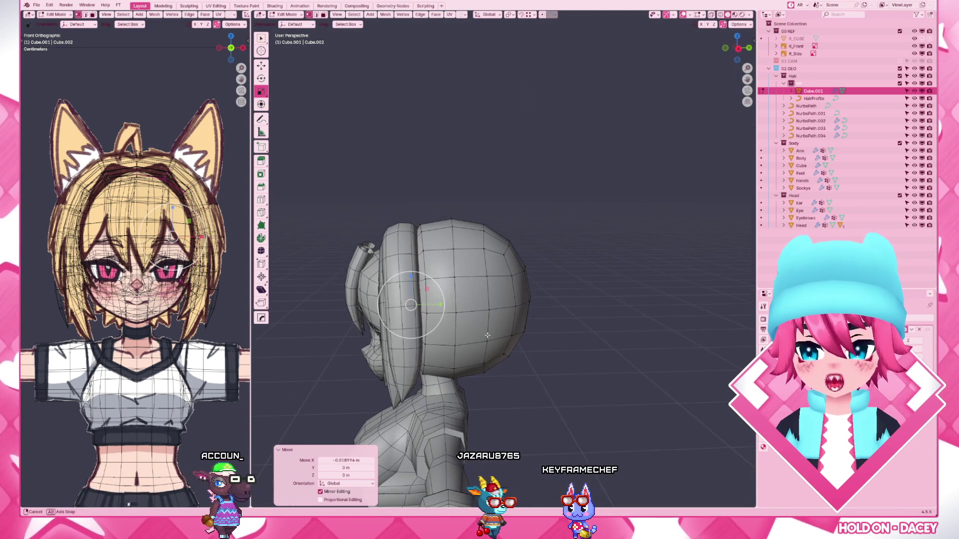
scroll(483, 339, "up", 3)
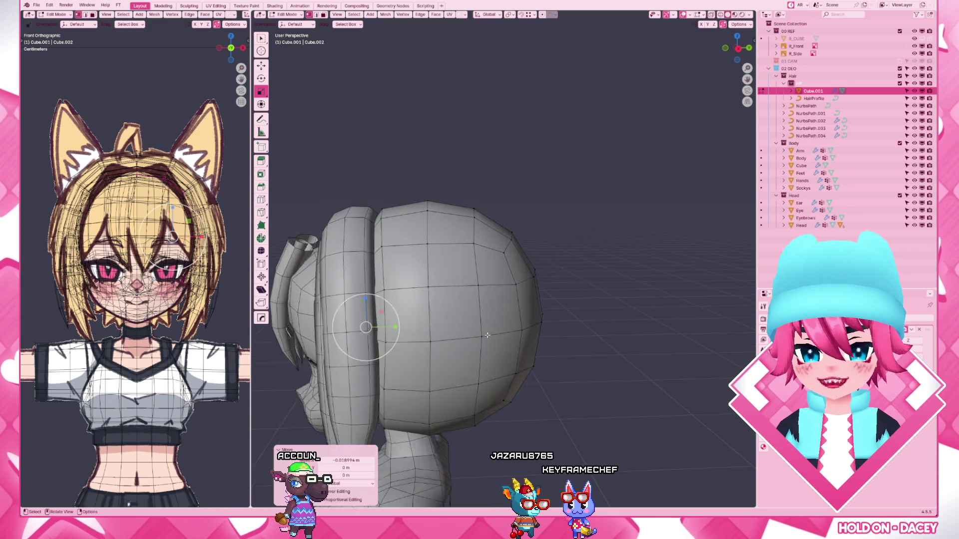
key("KP_3")
key("g")
key("y")
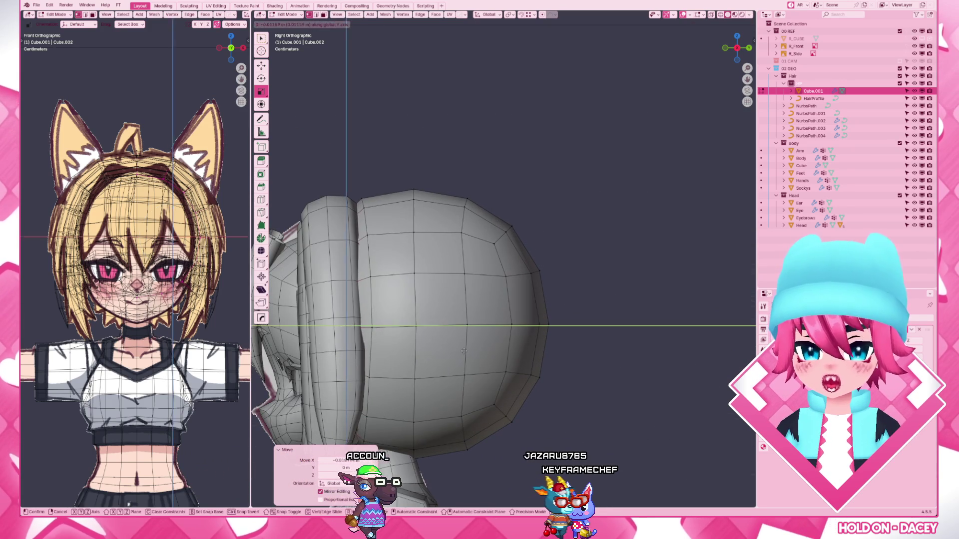
- Nudge the selected head vertices along Y in small moves, unhiding the rest and undoing one try
key("Escape")
key("g")
key("y")
left_click(370, 361)
key("alt+h")
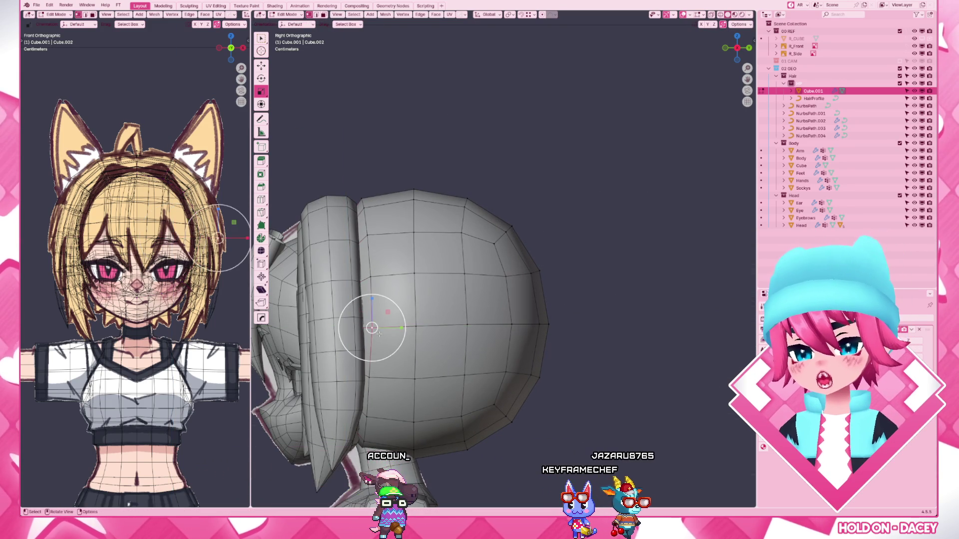
key("g")
key("y")
left_click(391, 335)
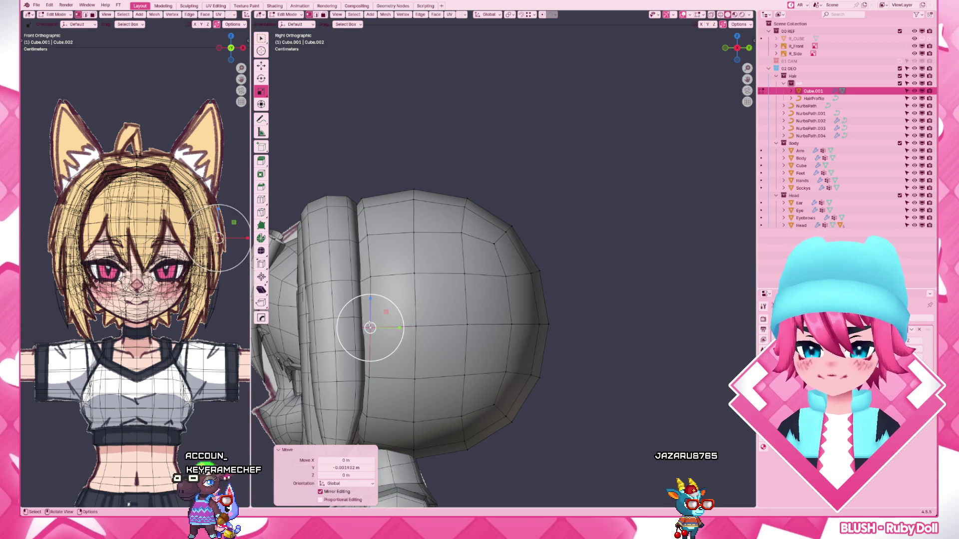
key("ctrl+z")
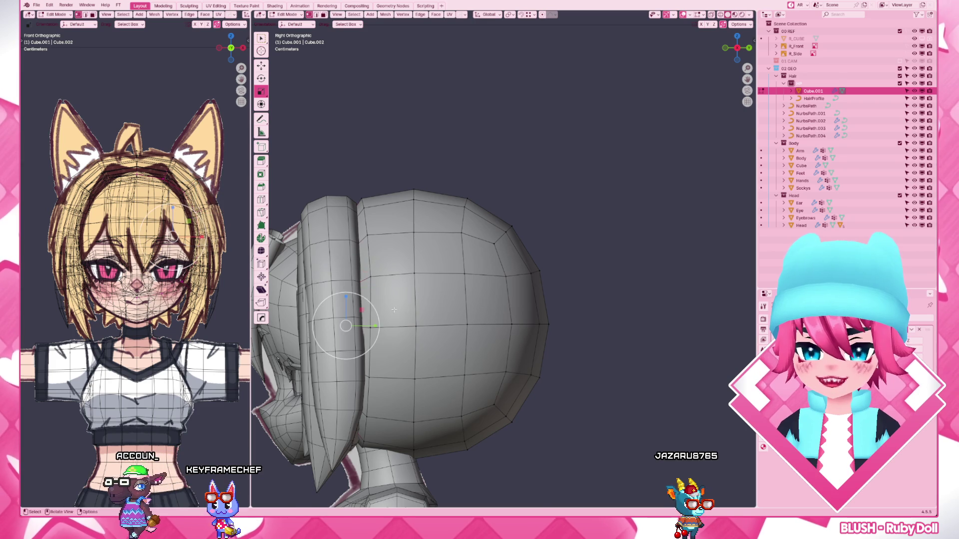
key("g")
key("y")
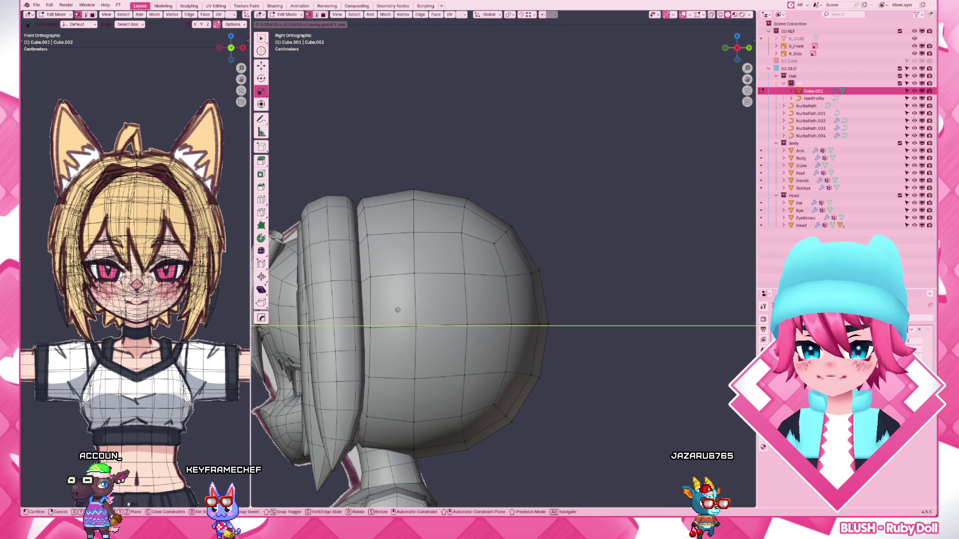
left_click(399, 310)
- Edge-slide two vertical loops on the head to even out its side profile
left_click(369, 233, "alt")
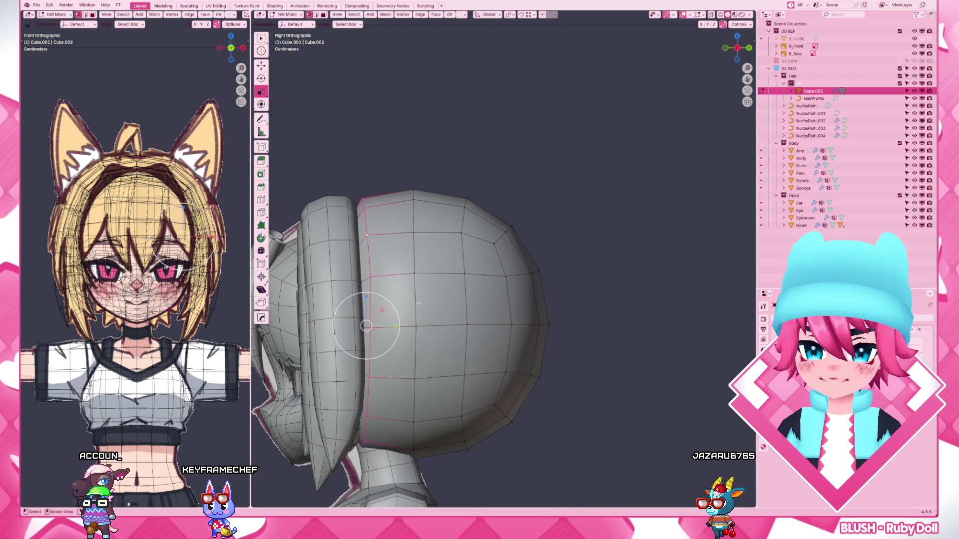
key("g")
key("g")
left_click(416, 305)
scroll(415, 306, "down", 3)
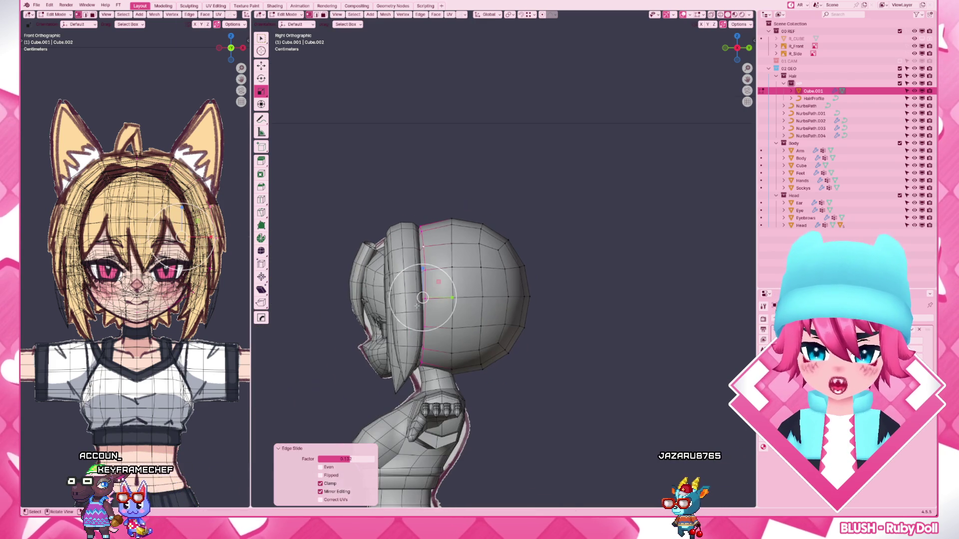
key("s")
key("x")
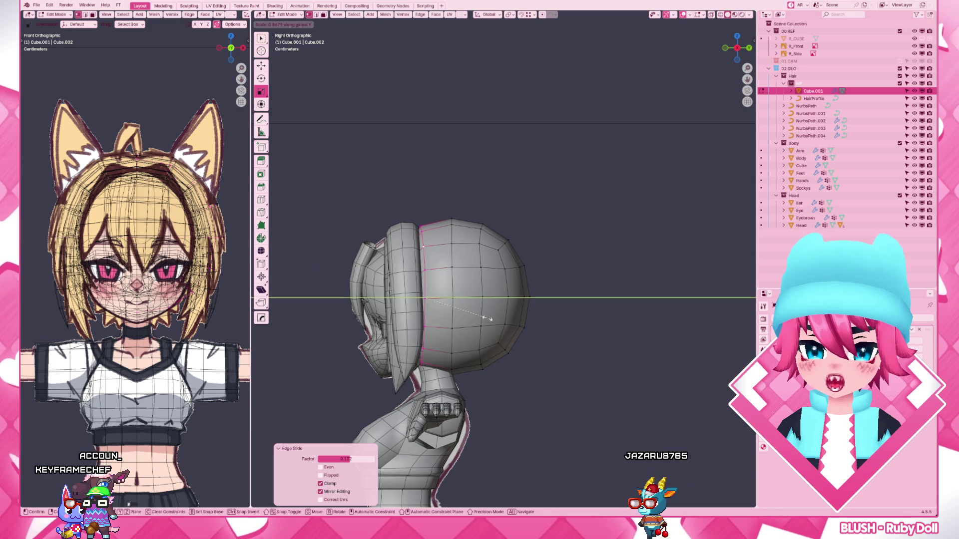
key("Escape")
scroll(473, 267, "down", 2)
left_click(472, 268)
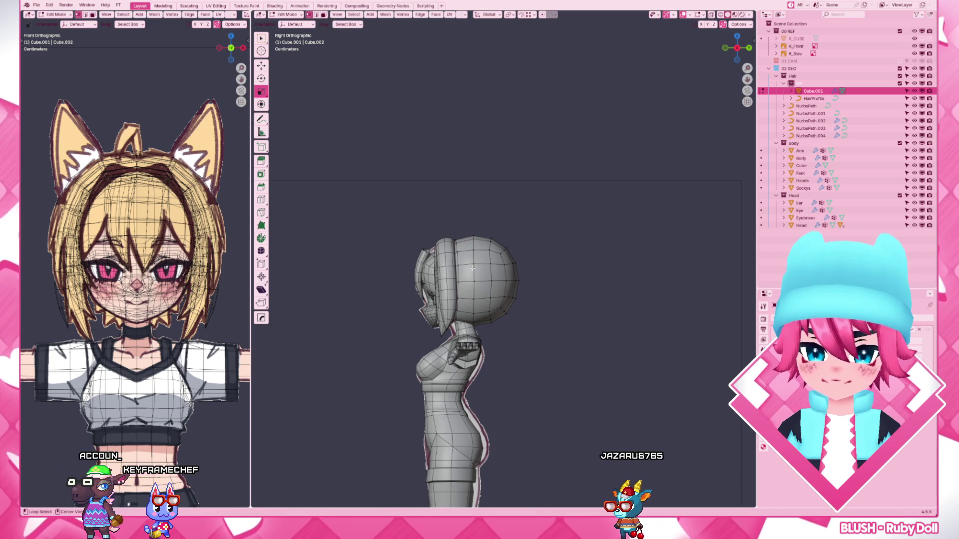
key("g")
key("g")
left_click(539, 307)
- In see-through display, box-select the hair part and move it along Y
key("alt+z")
left_click_drag(555, 372, 464, 212)
left_click_drag(555, 373, 478, 212)
scroll(478, 213, "up", 3)
key("g")
key("y")
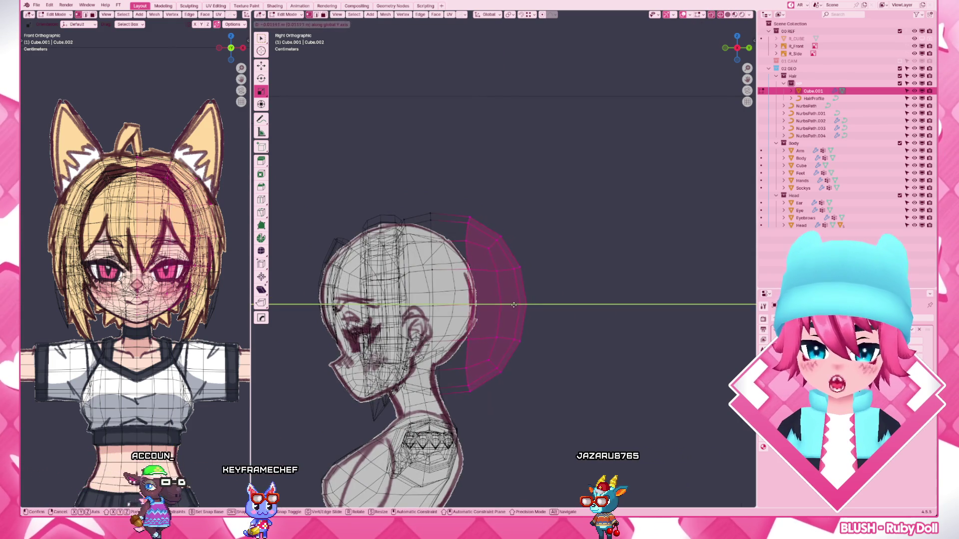
key("Return")
key("alt+a")
- Slide one more head edge loop, then leave Edit Mode and deselect the head
key("alt+z")
left_click(450, 225, "alt")
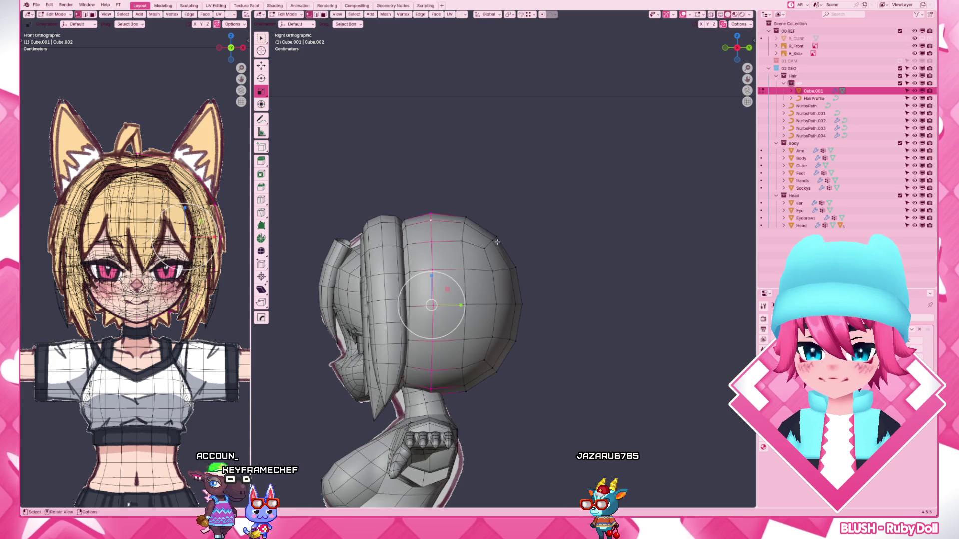
key("g")
key("g")
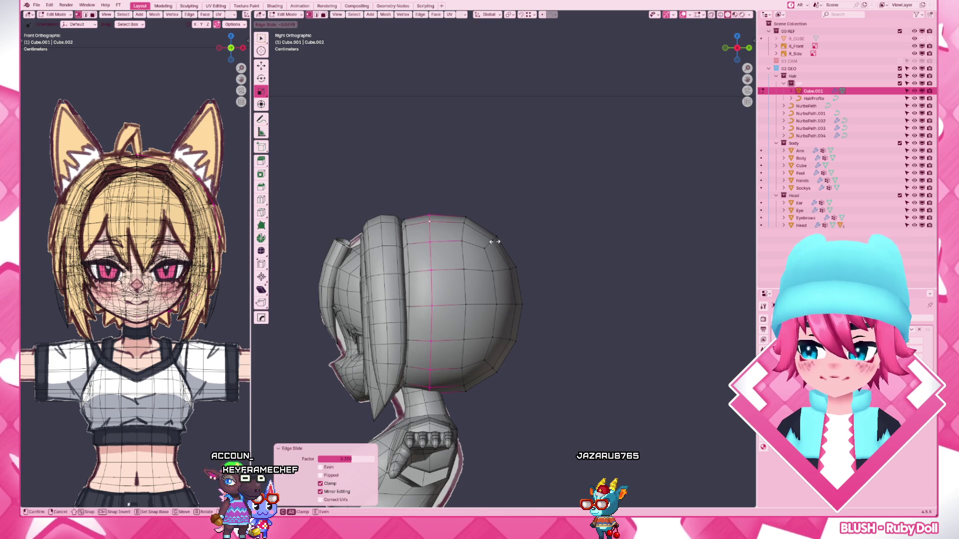
left_click(495, 242)
scroll(495, 241, "down", 3)
key("Tab")
middle_click_drag(495, 241, 584, 293)
key("alt+a")
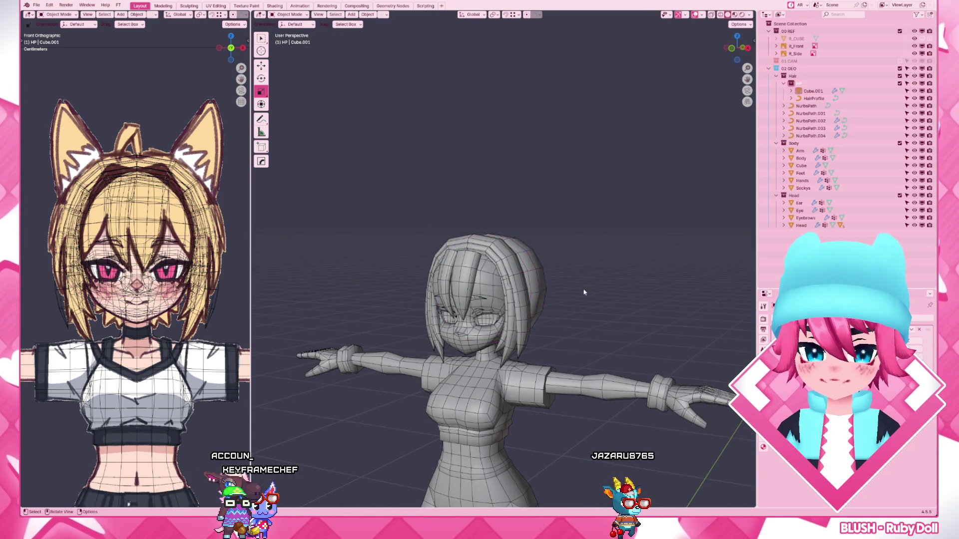
- Preview the character with materials from the right side view
key("z")
left_click(584, 333)
middle_click_drag(584, 333, 527, 306)
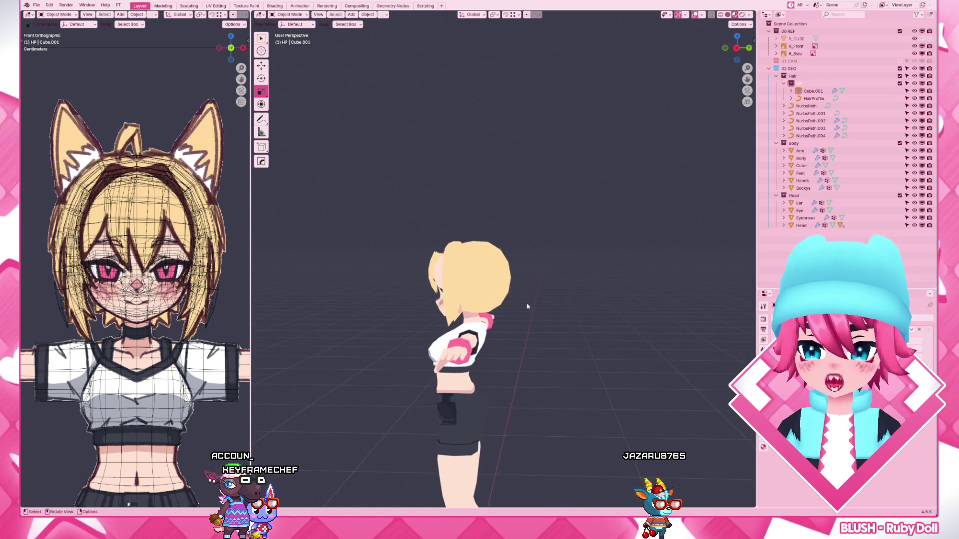
key("KP_3")
scroll(527, 307, "up", 4)
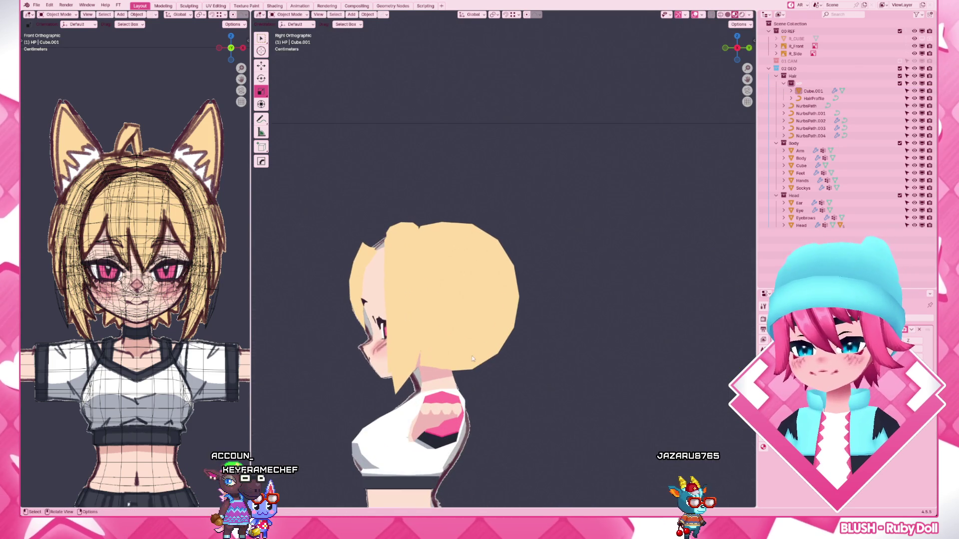
- Take the head sphere briefly into Sculpt Mode, enlarge the brush, and return to Object Mode
left_click(505, 358)
key("Tab")
left_click(445, 328)
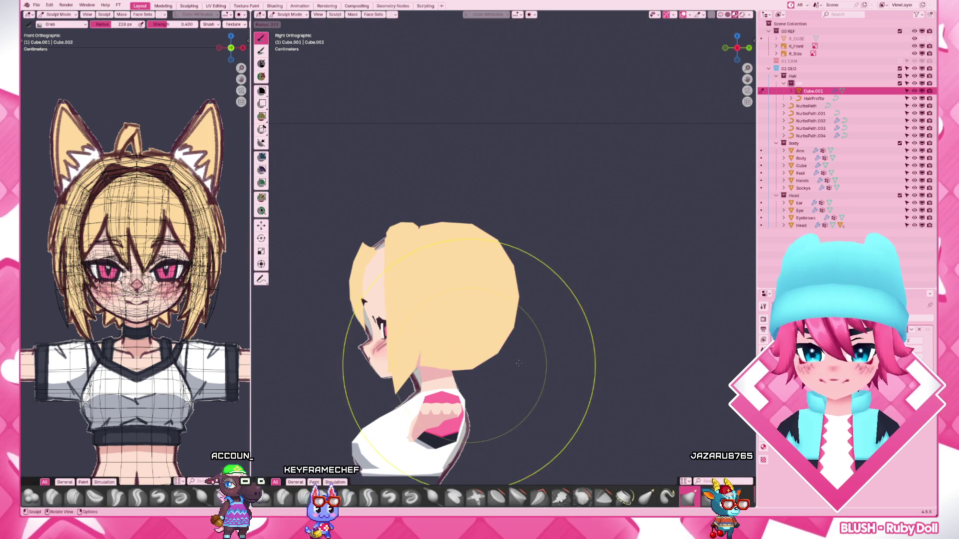
left_click_drag(442, 362, 432, 357)
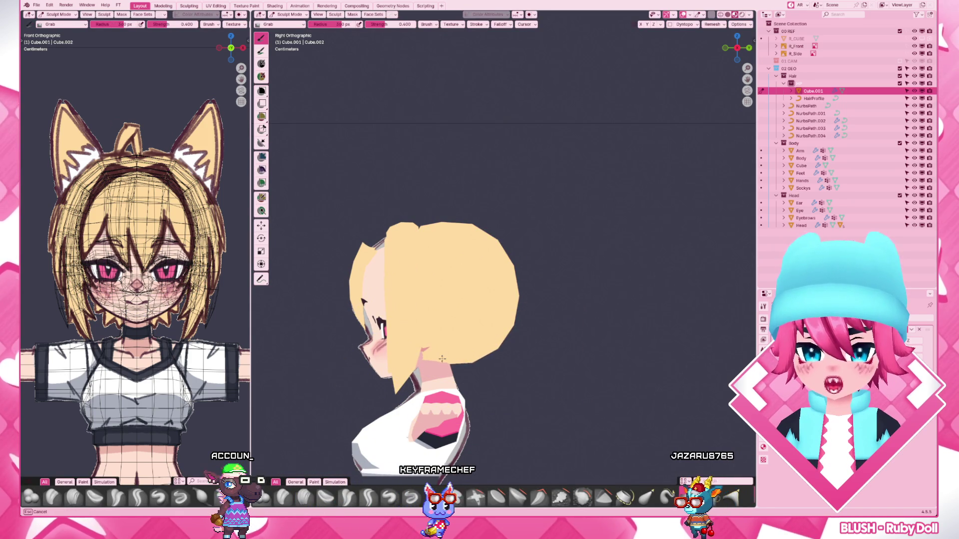
key("f")
left_click(488, 360)
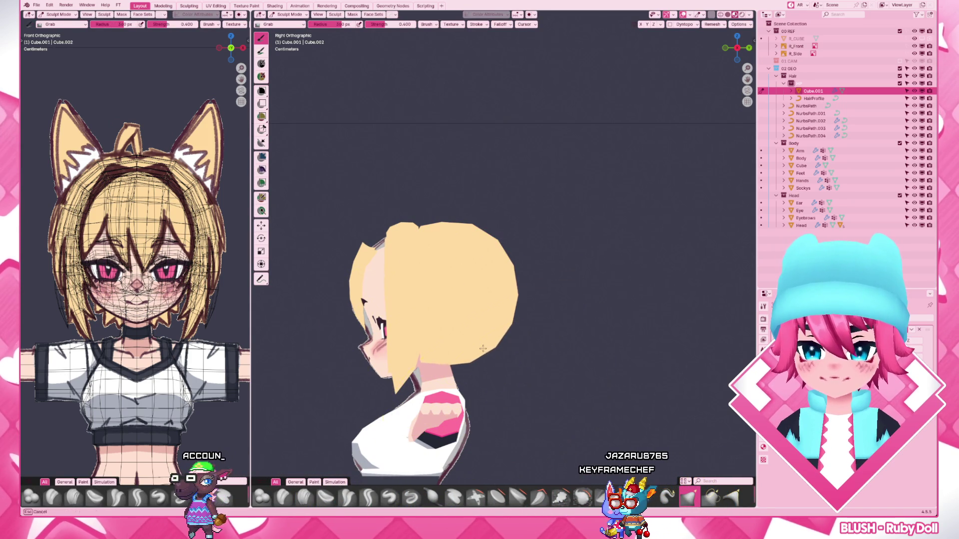
key("z")
- Hide and unhide the sphere to check behind it, then select it in side view with the mode pie open
middle_click_drag(465, 354, 410, 307)
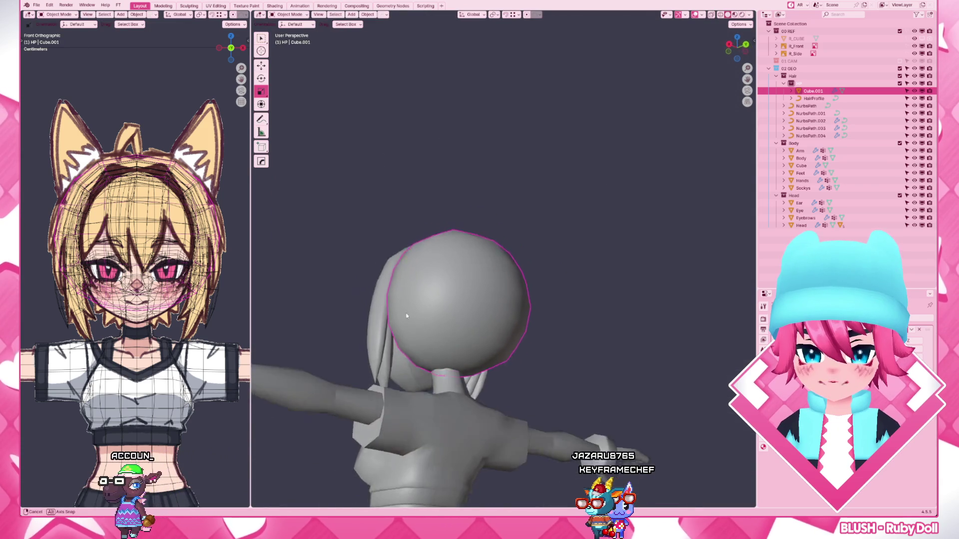
key("ctrl+Tab")
key("h")
key("alt+h")
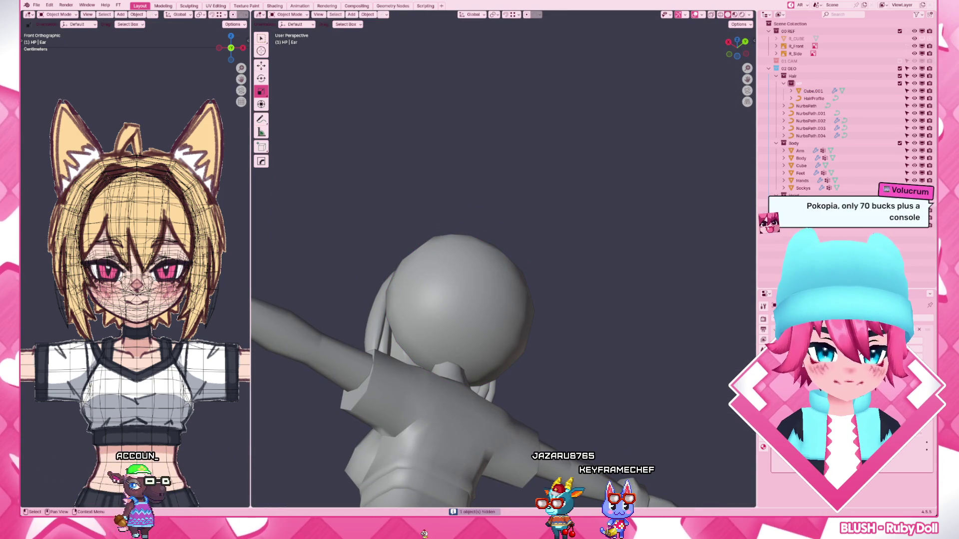
middle_click_drag(584, 304, 607, 307)
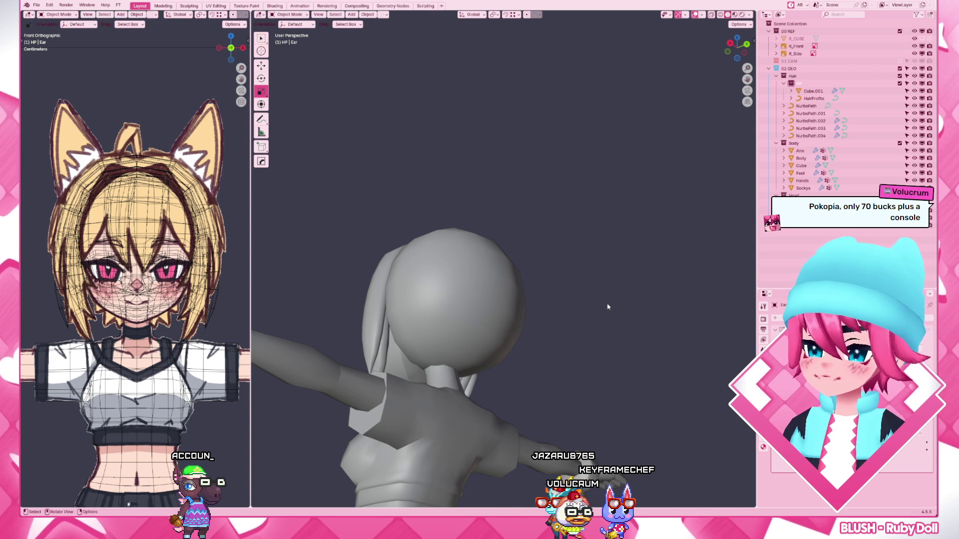
key("KP_3")
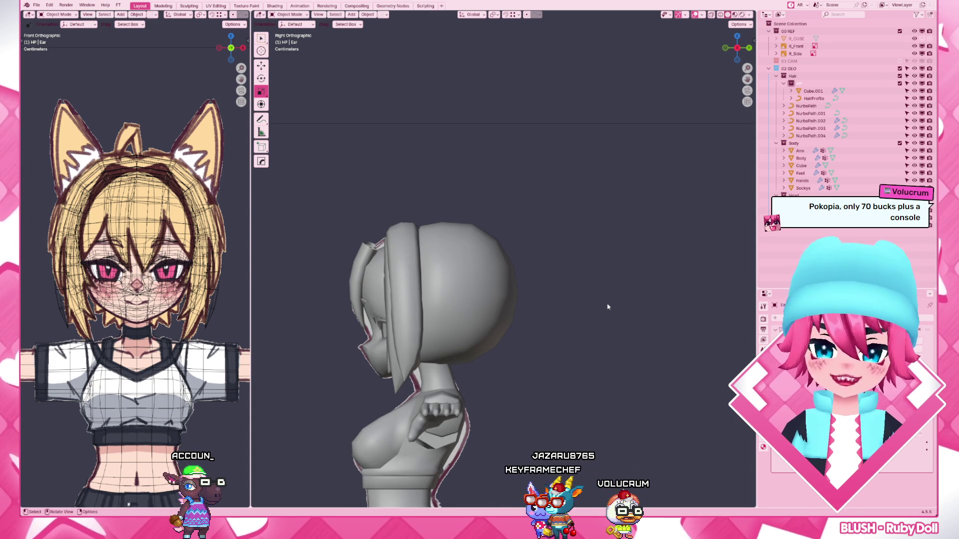
left_click(459, 315)
scroll(460, 321, "up", 3)
key("ctrl+Tab")
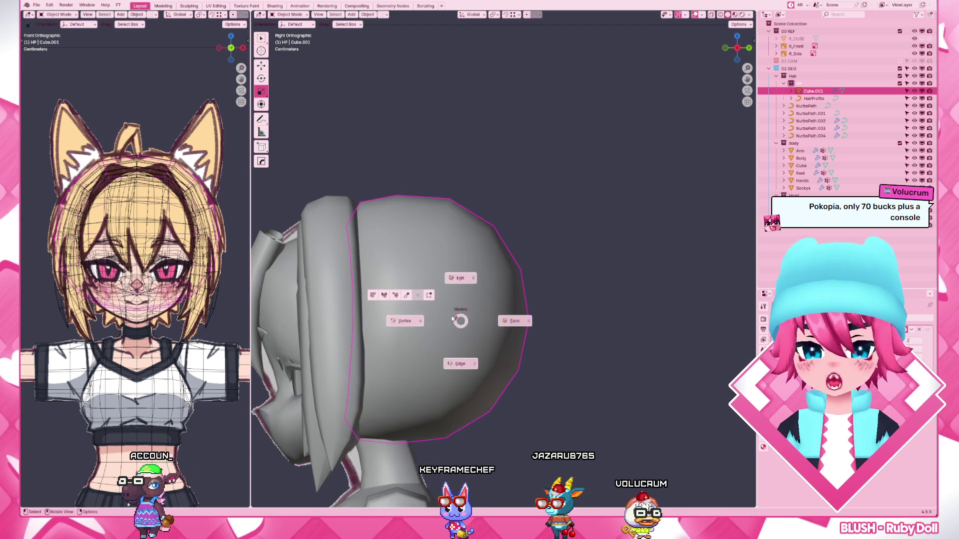
- Sculpt the sphere's lower head rounder with the Grab brush, stepping its radius from 176 to 307 px
left_click(460, 342)
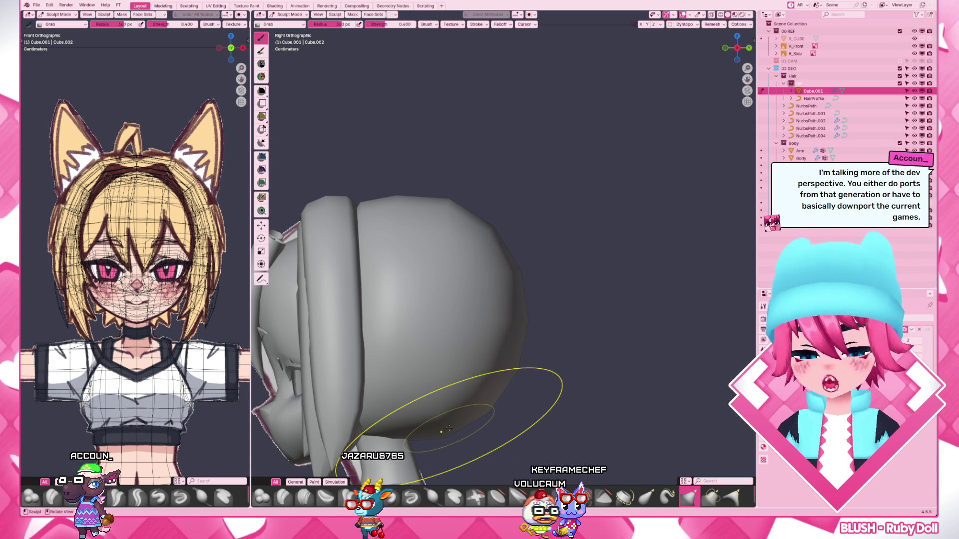
key("f")
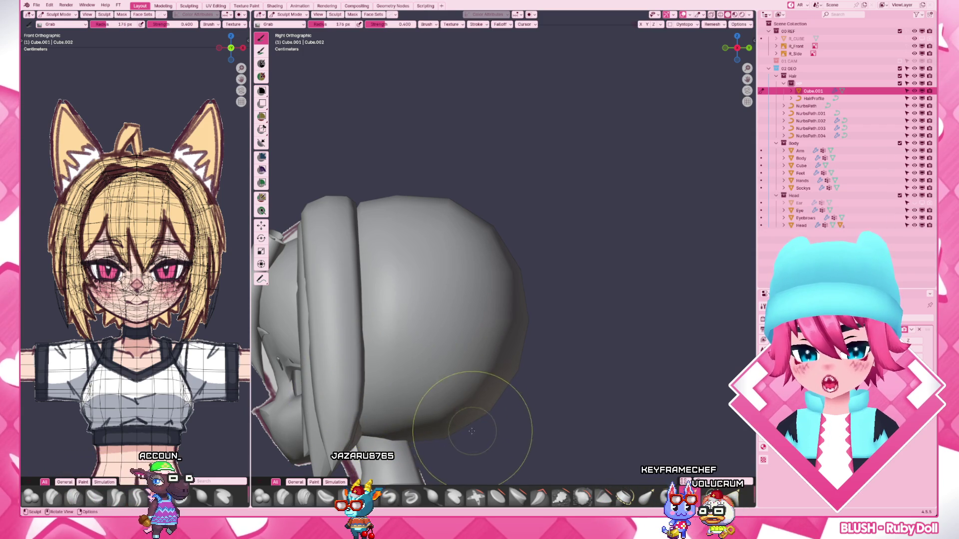
key("f")
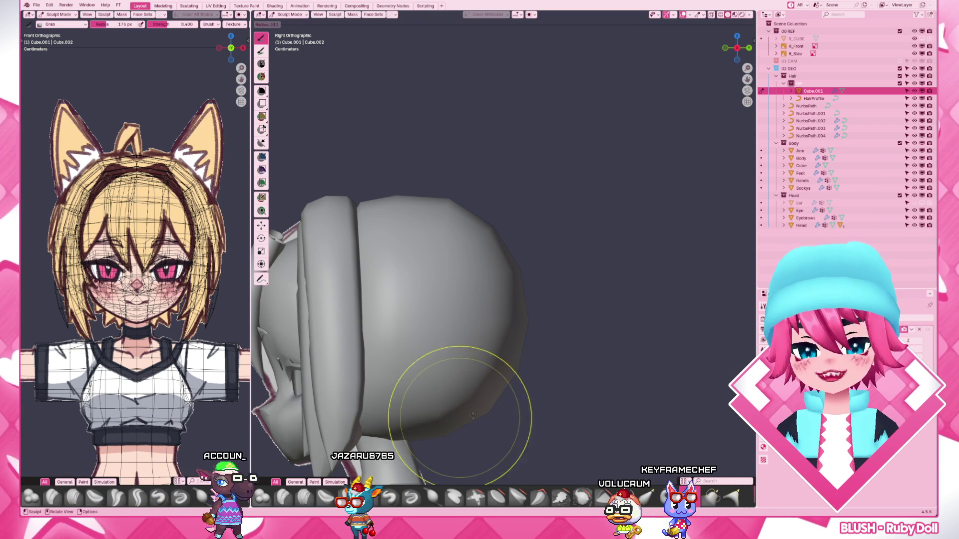
left_click(481, 411)
left_click_drag(480, 409, 469, 391)
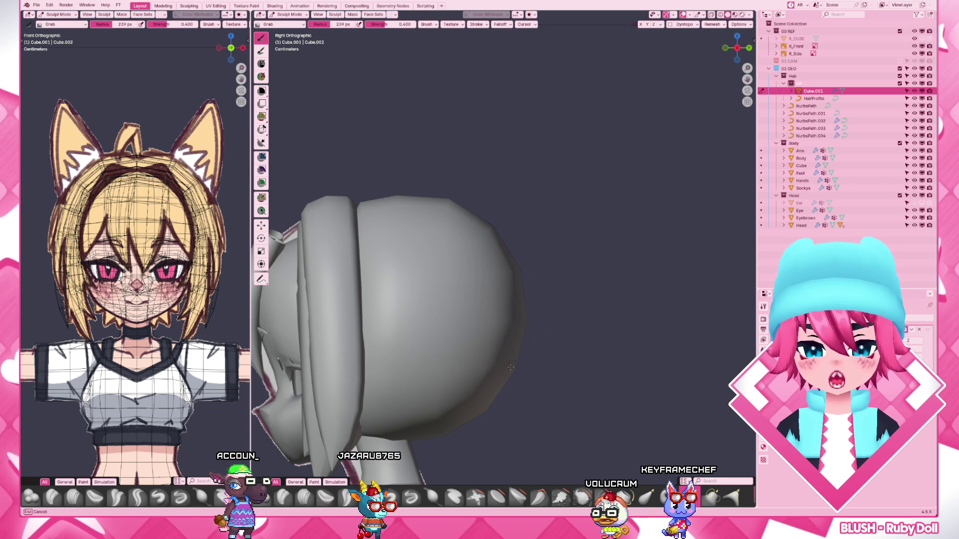
key("f")
left_click(531, 255)
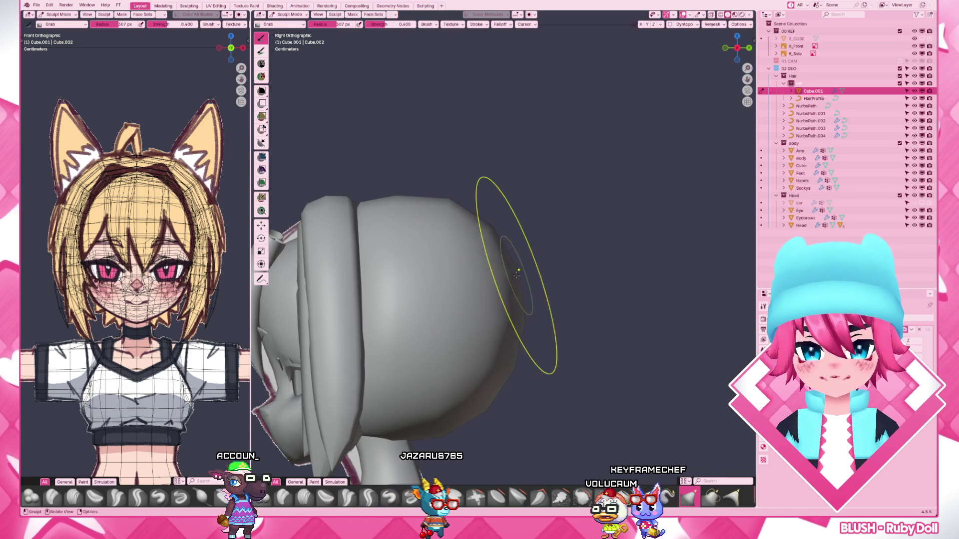